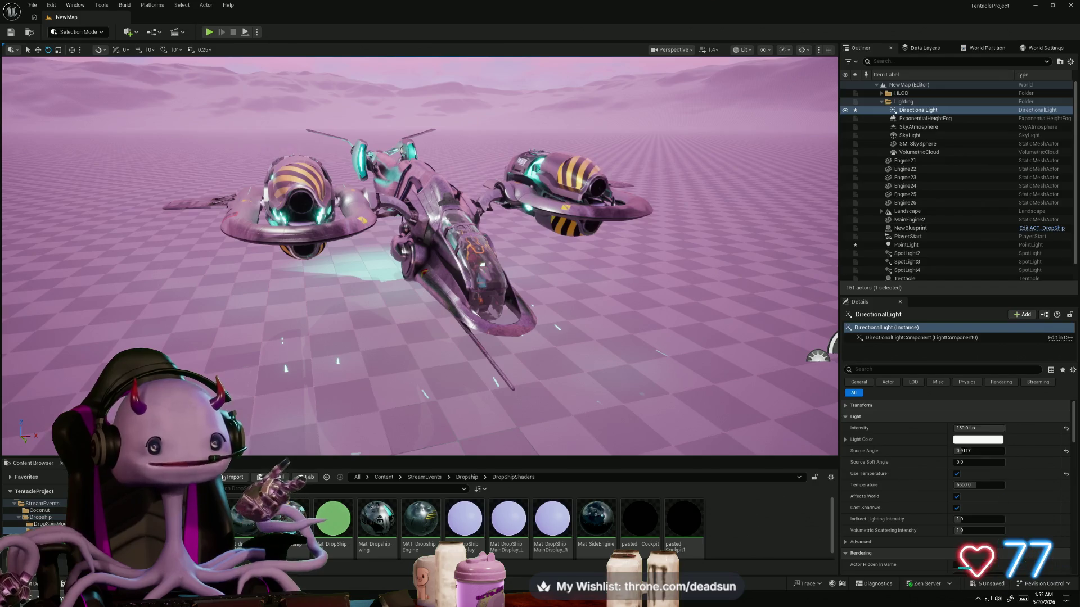
Step: Inspect the dropship and SM_SkySphere in the NewMap level, then bring up the window switcher
{"action": "left_click", "coordinate": [482, 264]}
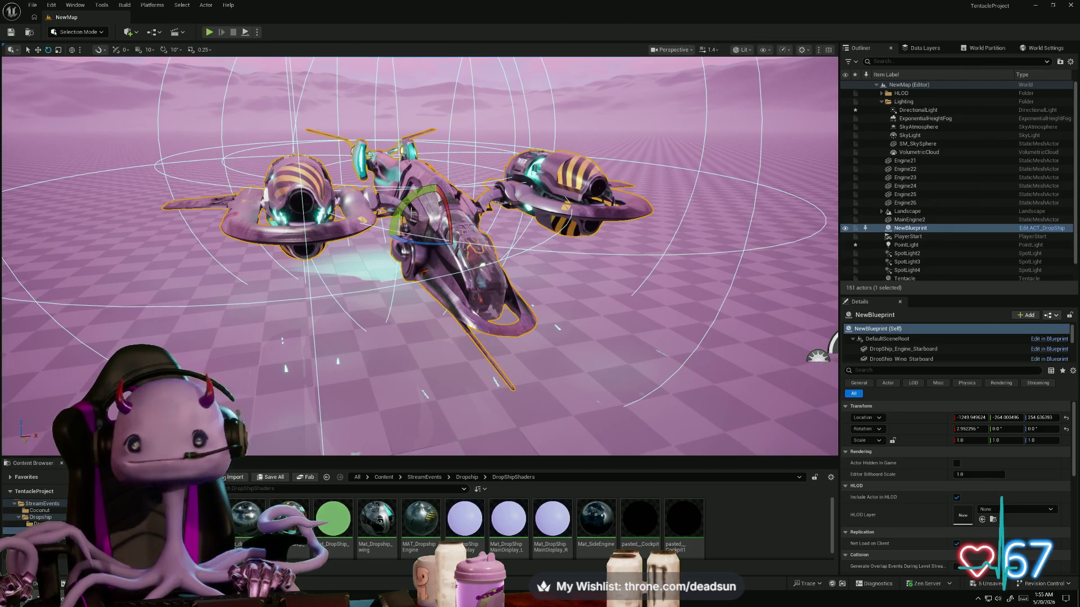
{"action": "right_click_drag", "start_coordinate": [192, 133], "coordinate": [192, 133]}
{"action": "left_click", "coordinate": [191, 133]}
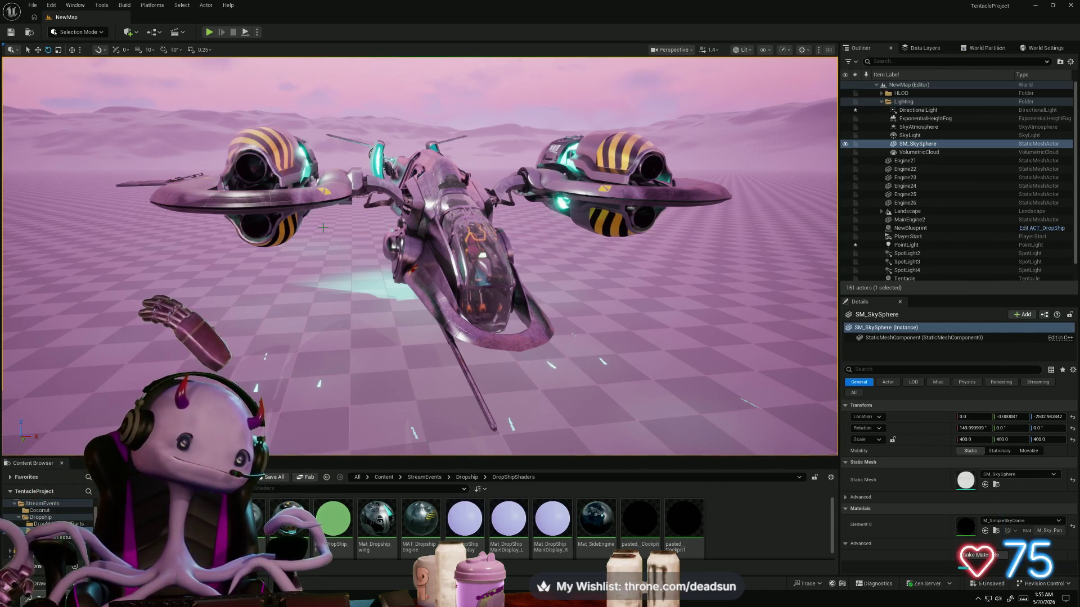
{"action": "key", "text": "alt+Tab"}
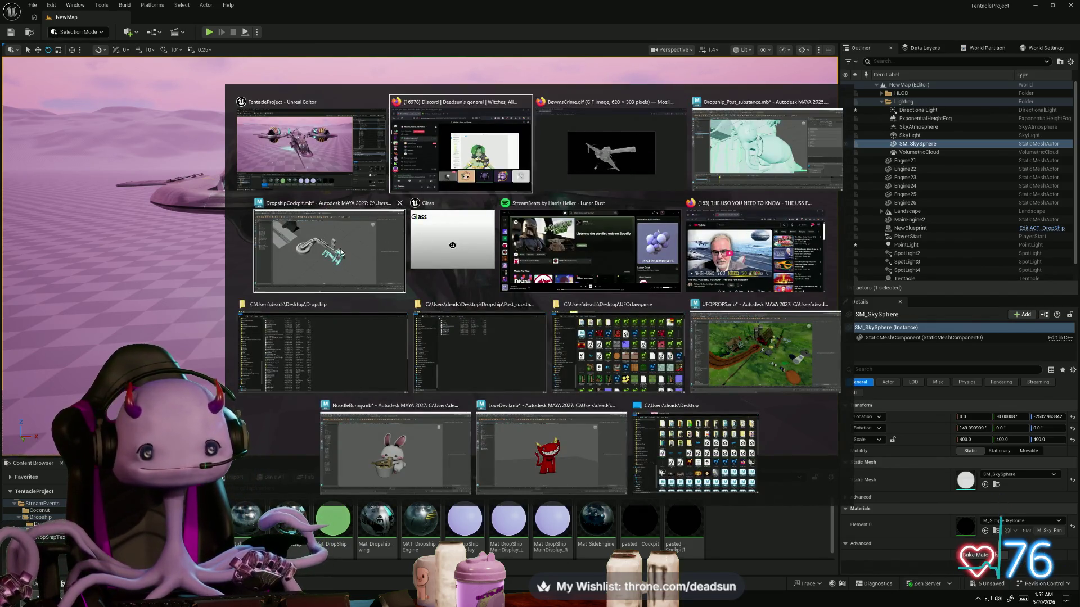
Step: Bring up the DropshipCockpit scene, select landinggear:RoadKillOut and zoom in beneath its hub and strut
{"action": "left_click", "coordinate": [341, 250]}
{"action": "mouse_move", "coordinate": [424, 330]}
{"action": "left_mouse_down", "text": "alt"}
{"action": "mouse_move", "coordinate": [302, 138]}
{"action": "mouse_move", "coordinate": [711, 380]}
{"action": "mouse_move", "coordinate": [535, 354]}
{"action": "mouse_move", "coordinate": [571, 381]}
{"action": "left_mouse_up", "text": "alt"}
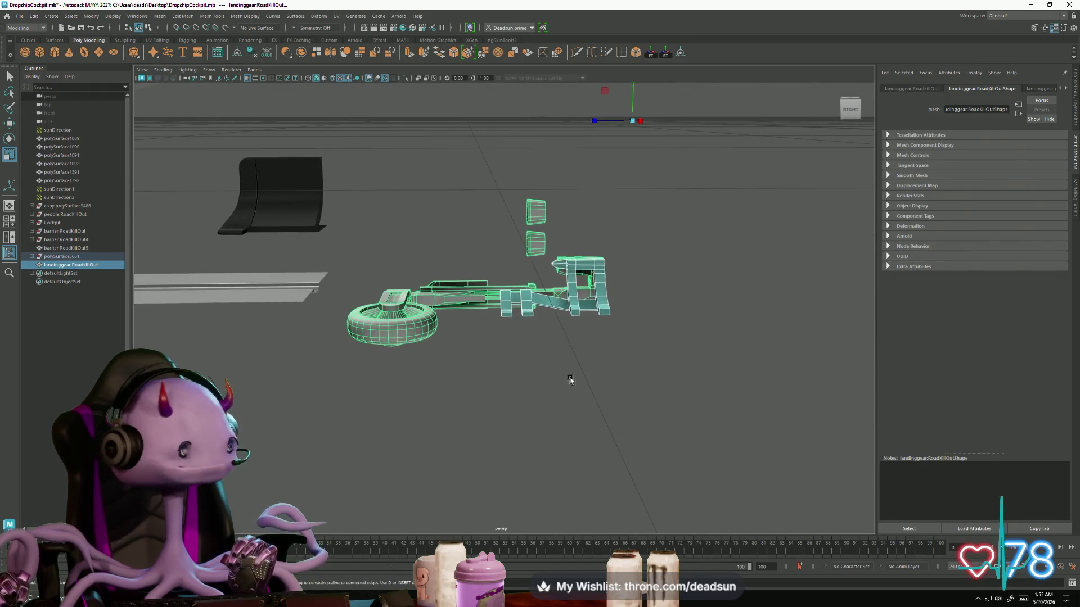
{"action": "scroll", "coordinate": [506, 366], "scroll_direction": "up", "scroll_amount": 3}
{"action": "left_click", "coordinate": [465, 431]}
{"action": "mouse_move", "coordinate": [464, 431]}
{"action": "left_mouse_down", "text": "alt"}
{"action": "mouse_move", "coordinate": [463, 368]}
{"action": "mouse_move", "coordinate": [384, 281]}
{"action": "left_mouse_up", "text": "alt"}
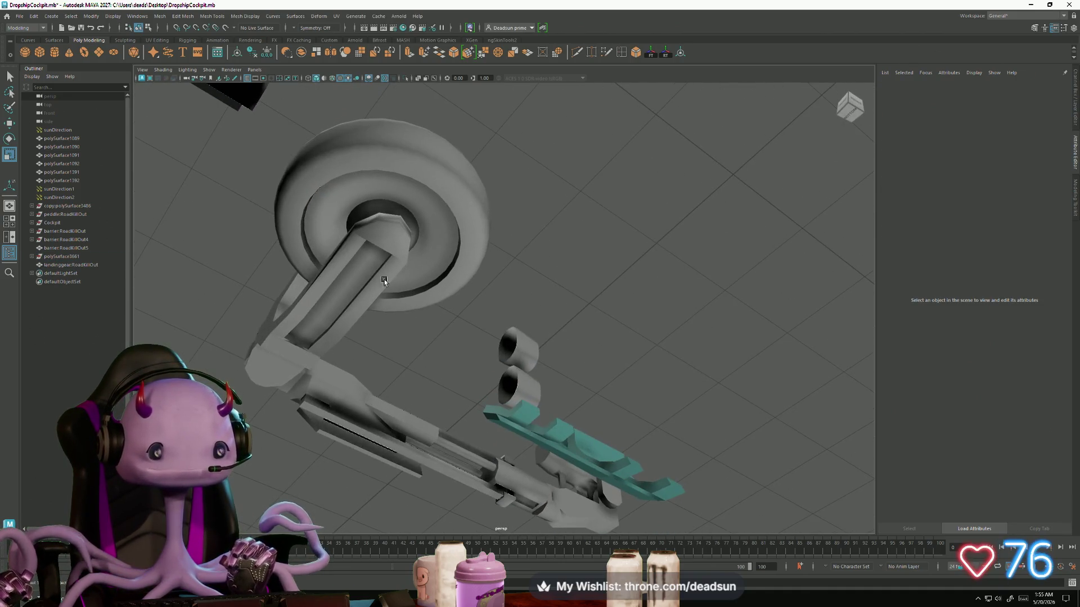
{"action": "left_click", "coordinate": [368, 262]}
{"action": "scroll", "coordinate": [368, 262], "scroll_direction": "up", "scroll_amount": 8}
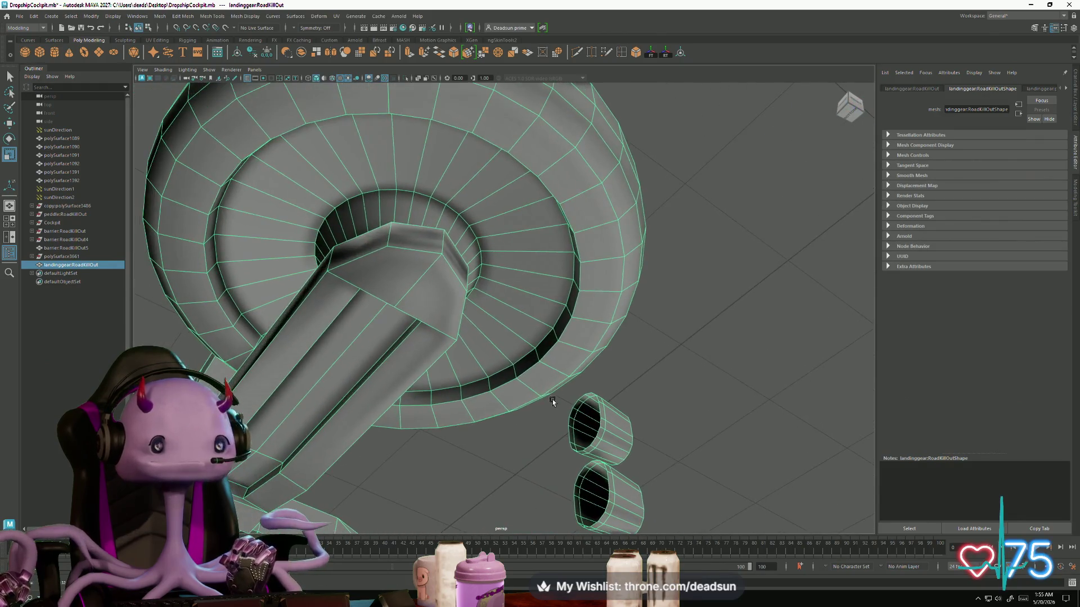
{"action": "mouse_move", "coordinate": [360, 344]}
{"action": "left_mouse_down", "text": "alt"}
{"action": "mouse_move", "coordinate": [306, 357]}
{"action": "mouse_move", "coordinate": [393, 355]}
{"action": "left_mouse_up", "text": "alt"}
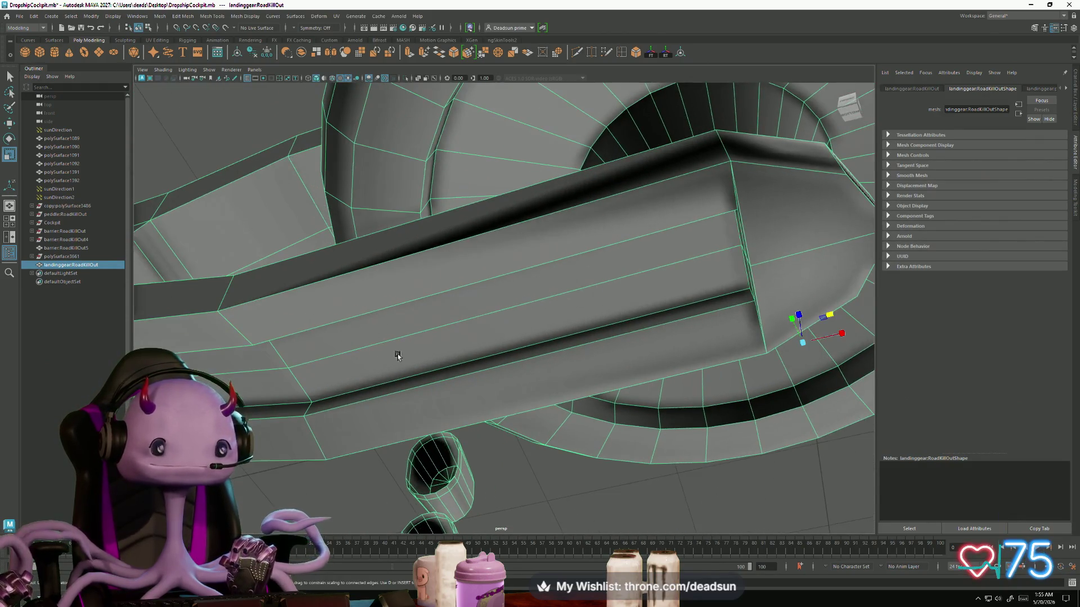
{"action": "scroll", "coordinate": [479, 360], "scroll_direction": "up", "scroll_amount": 3}
{"action": "mouse_move", "coordinate": [479, 360]}
{"action": "left_mouse_down", "text": "alt"}
{"action": "mouse_move", "coordinate": [425, 360]}
{"action": "mouse_move", "coordinate": [471, 349]}
{"action": "left_mouse_up", "text": "alt"}
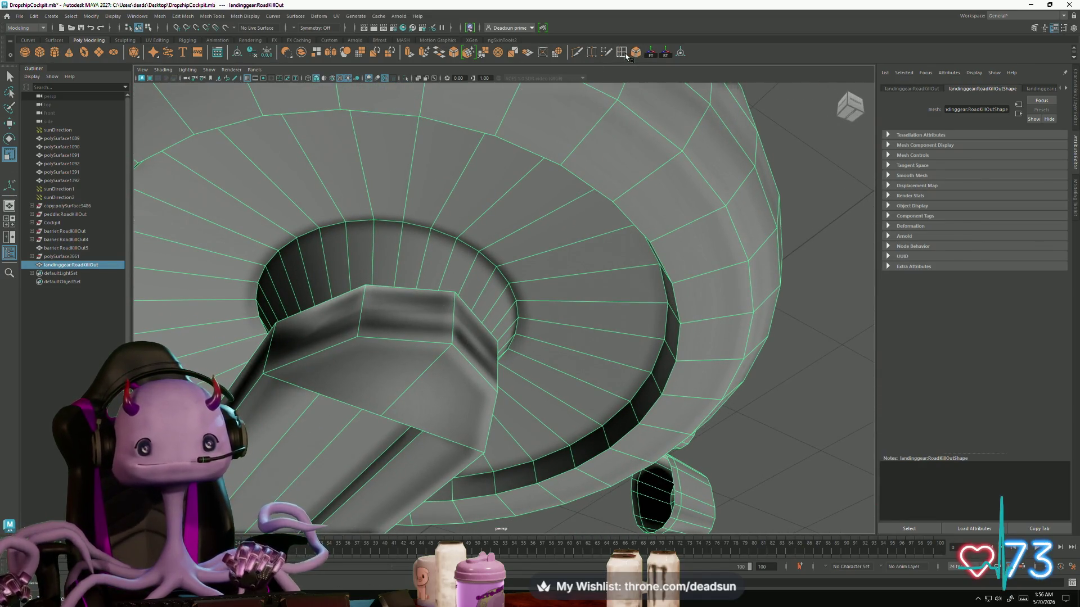
Step: Insert an edge loop across the top of the landing-gear strut
{"action": "double_click", "coordinate": [626, 55]}
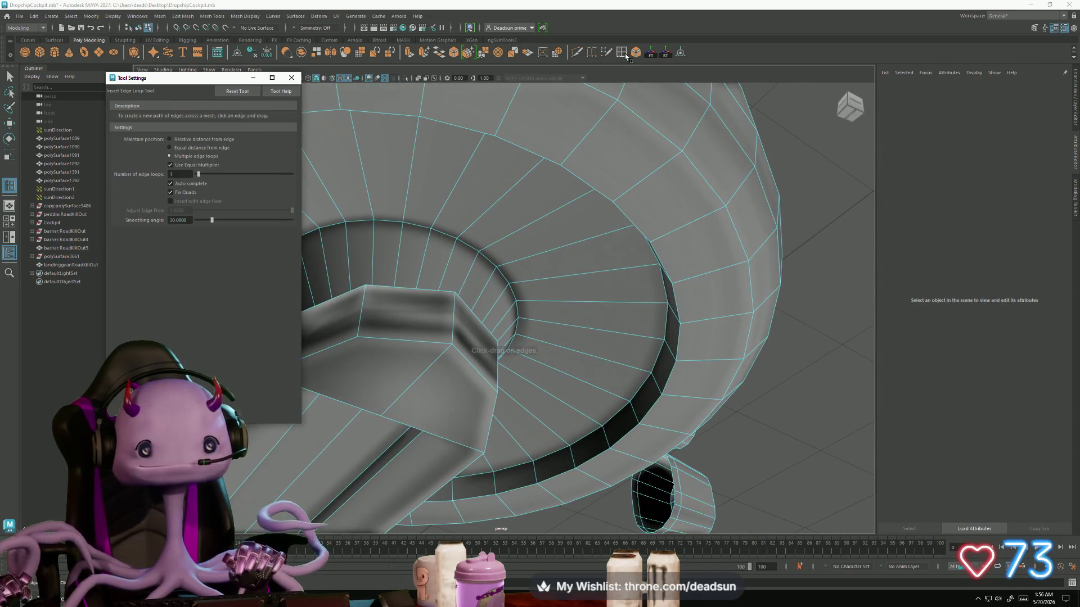
{"action": "left_click", "coordinate": [292, 78]}
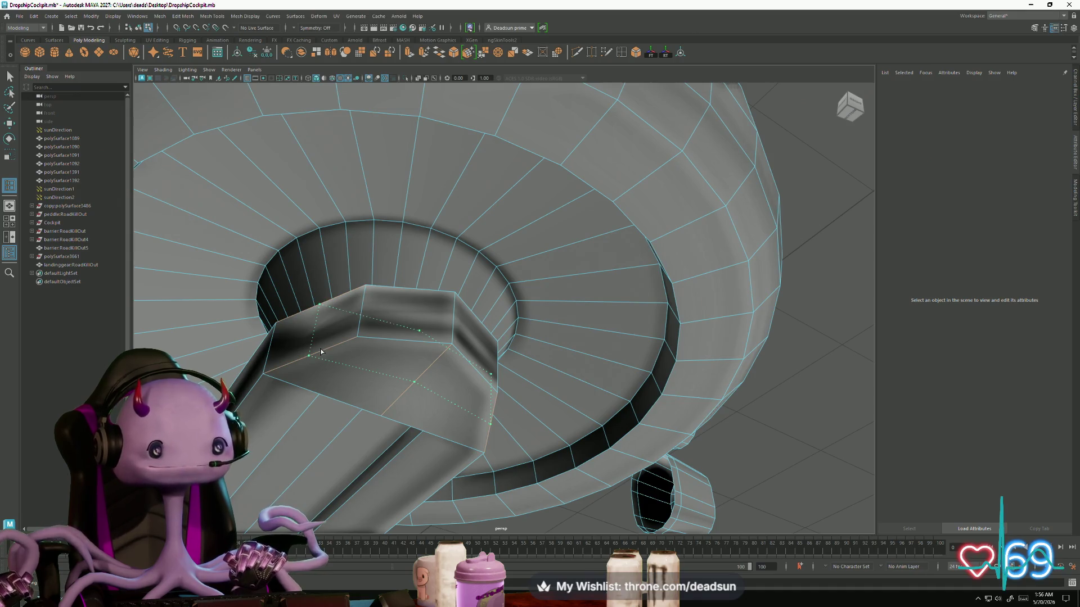
{"action": "left_click", "coordinate": [321, 352], "text": "ctrl"}
{"action": "mouse_move", "coordinate": [410, 341]}
{"action": "left_mouse_down", "text": "alt"}
{"action": "mouse_move", "coordinate": [397, 316]}
{"action": "mouse_move", "coordinate": [504, 439]}
{"action": "mouse_move", "coordinate": [505, 462]}
{"action": "mouse_move", "coordinate": [423, 365]}
{"action": "left_mouse_up", "text": "alt"}
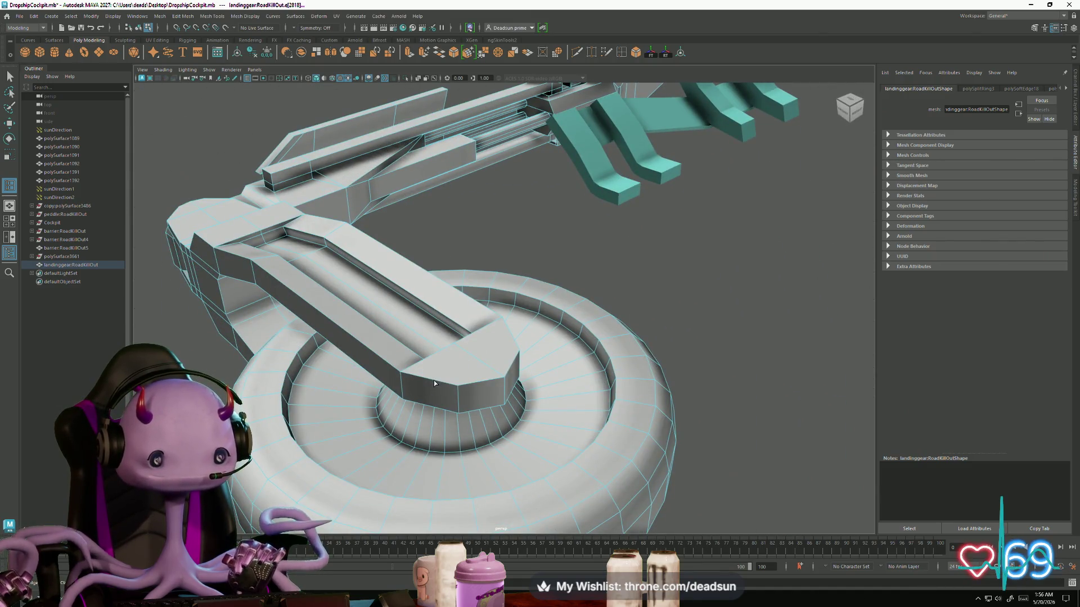
Step: Select an edge on the ring's underside and scale it slightly
{"action": "left_click", "coordinate": [12, 76]}
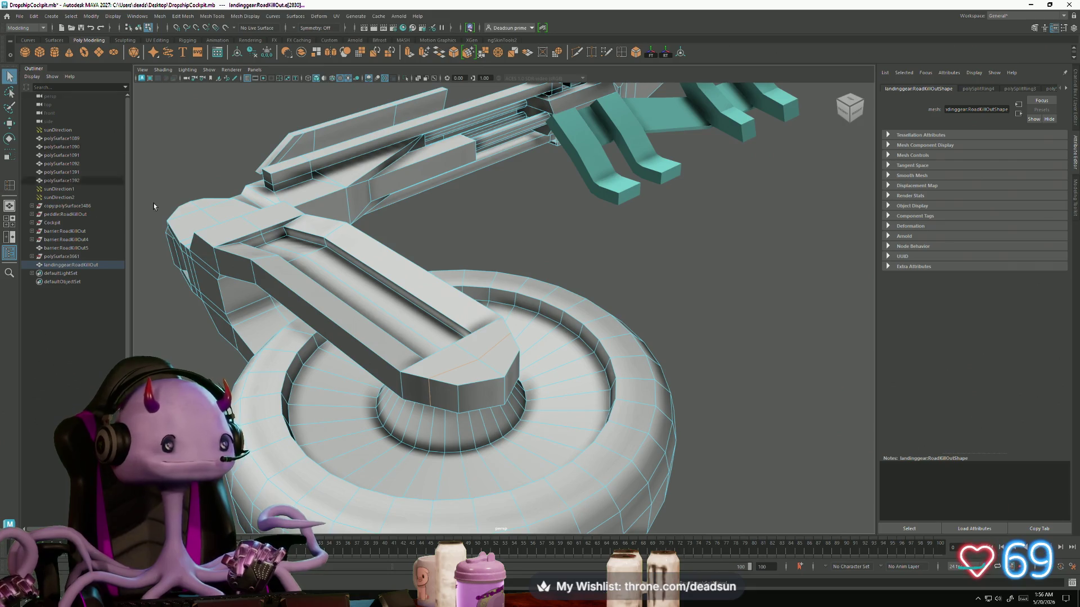
{"action": "left_click_drag", "start_coordinate": [434, 397], "coordinate": [396, 368], "text": "alt"}
{"action": "mouse_move", "coordinate": [356, 273]}
{"action": "left_mouse_down", "text": "alt"}
{"action": "mouse_move", "coordinate": [365, 372]}
{"action": "mouse_move", "coordinate": [469, 324]}
{"action": "mouse_move", "coordinate": [458, 309]}
{"action": "left_mouse_up", "text": "alt"}
{"action": "left_click", "coordinate": [366, 372]}
{"action": "left_click", "coordinate": [441, 255]}
{"action": "key", "text": "r"}
{"action": "mouse_move", "coordinate": [394, 253]}
{"action": "left_mouse_down"}
{"action": "mouse_move", "coordinate": [500, 375]}
{"action": "mouse_move", "coordinate": [523, 360]}
{"action": "left_mouse_up"}
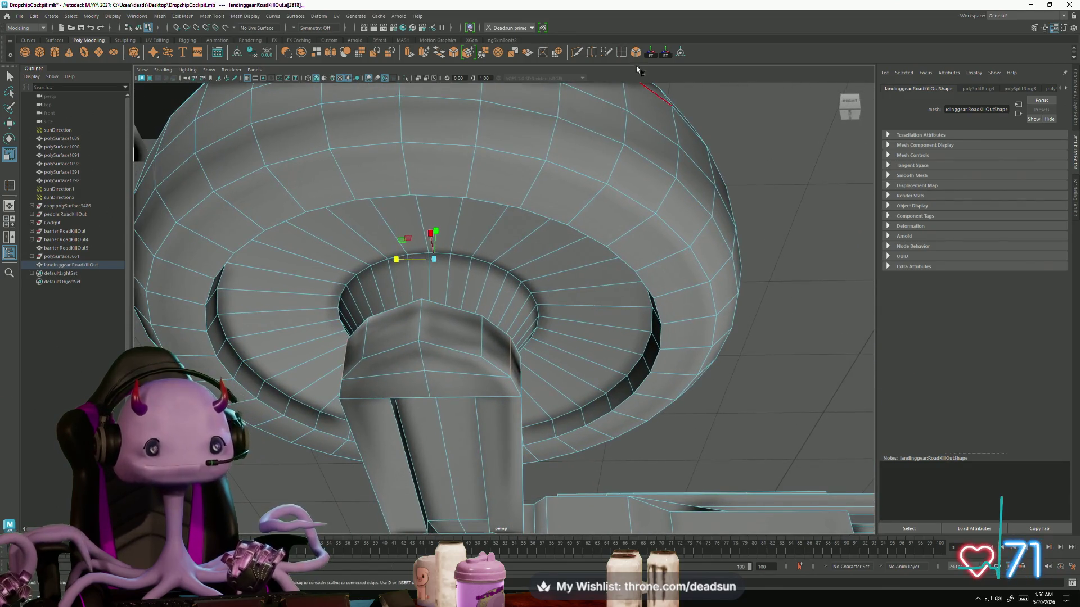
Step: Multi-Cut a new edge across the strut top where it meets the hub
{"action": "left_click", "coordinate": [580, 54]}
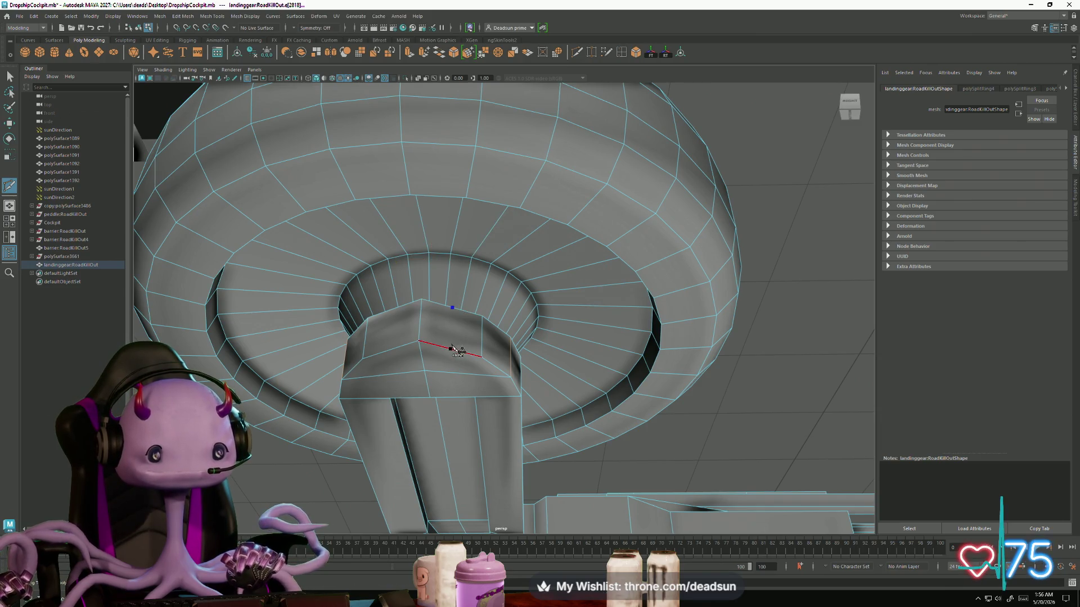
{"action": "left_click", "coordinate": [378, 321]}
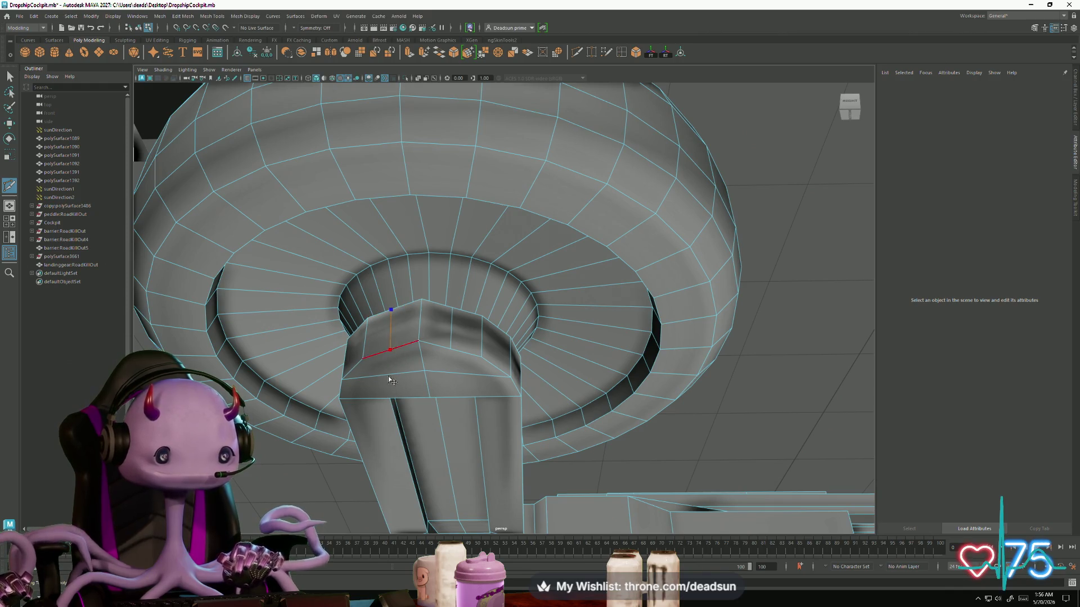
{"action": "key", "text": "Return"}
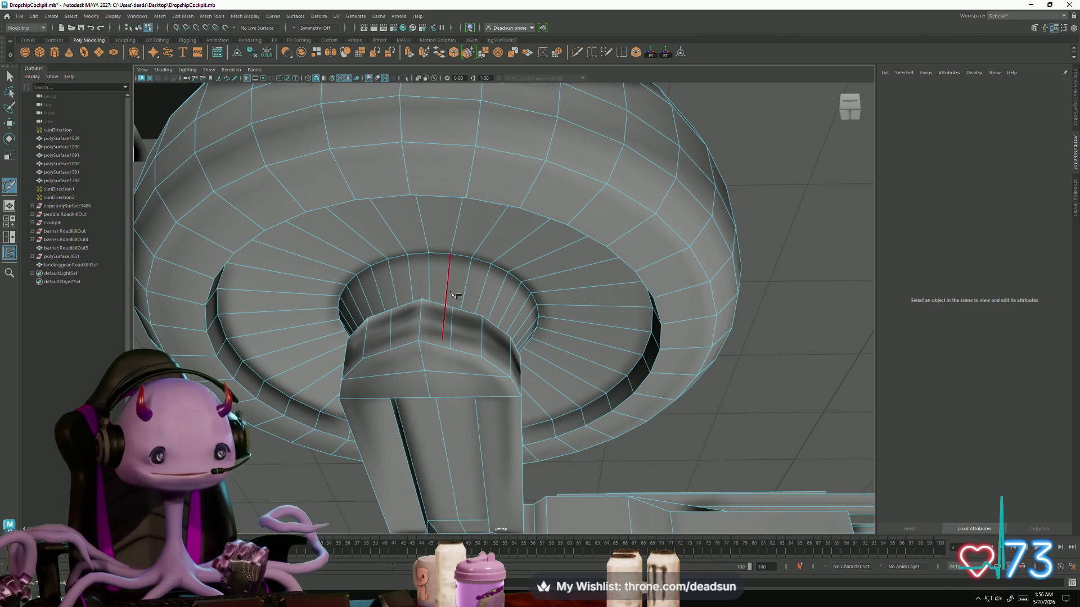
{"action": "left_click_drag", "start_coordinate": [456, 278], "coordinate": [444, 340], "text": "alt"}
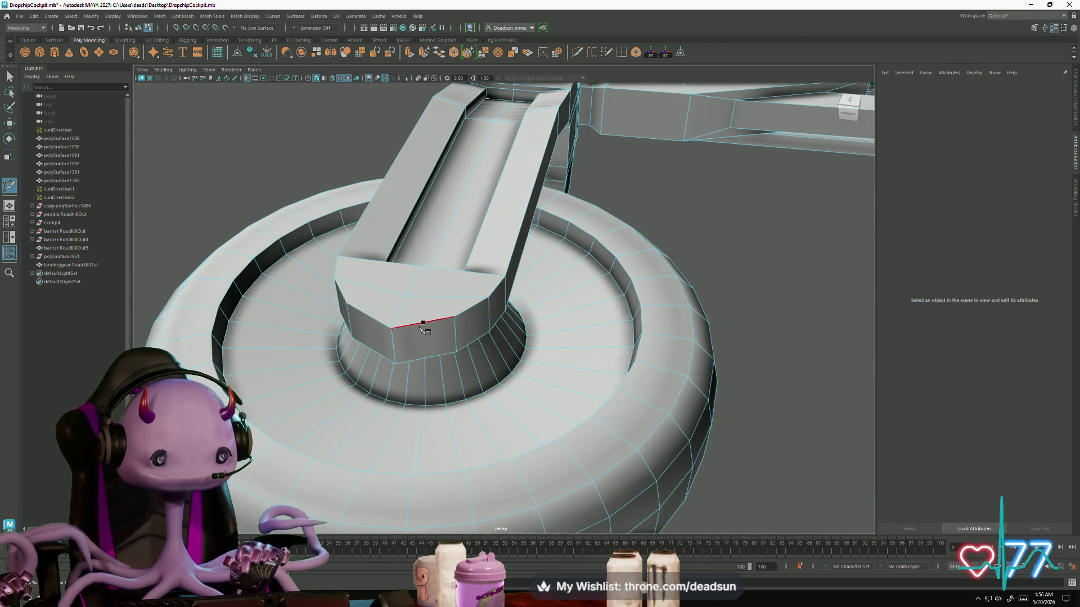
{"action": "left_click", "coordinate": [423, 324]}
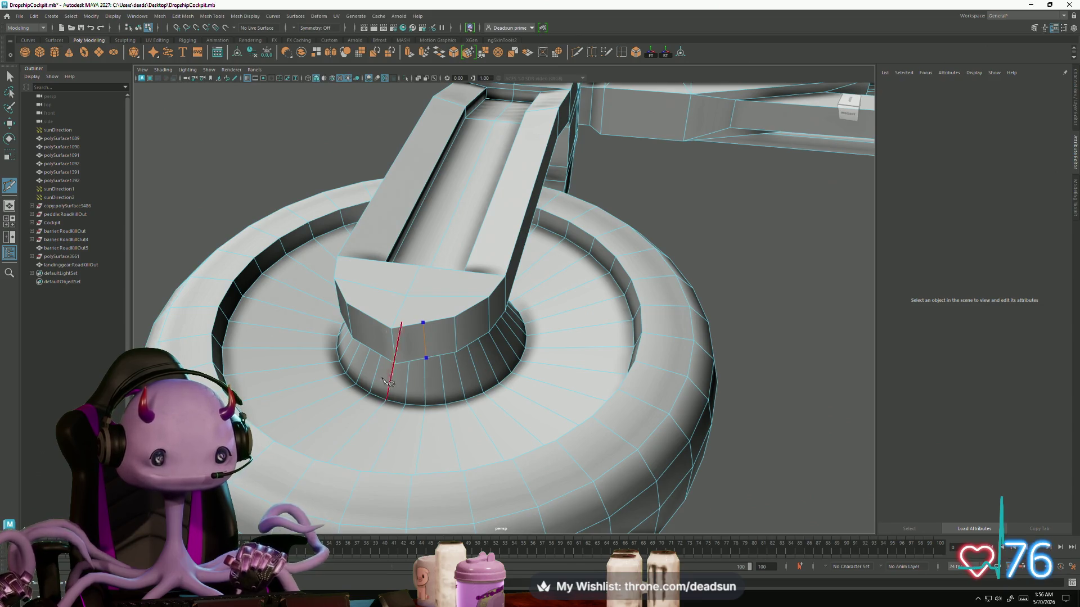
{"action": "key", "text": "Return"}
{"action": "left_click_drag", "start_coordinate": [371, 346], "coordinate": [457, 349], "text": "alt"}
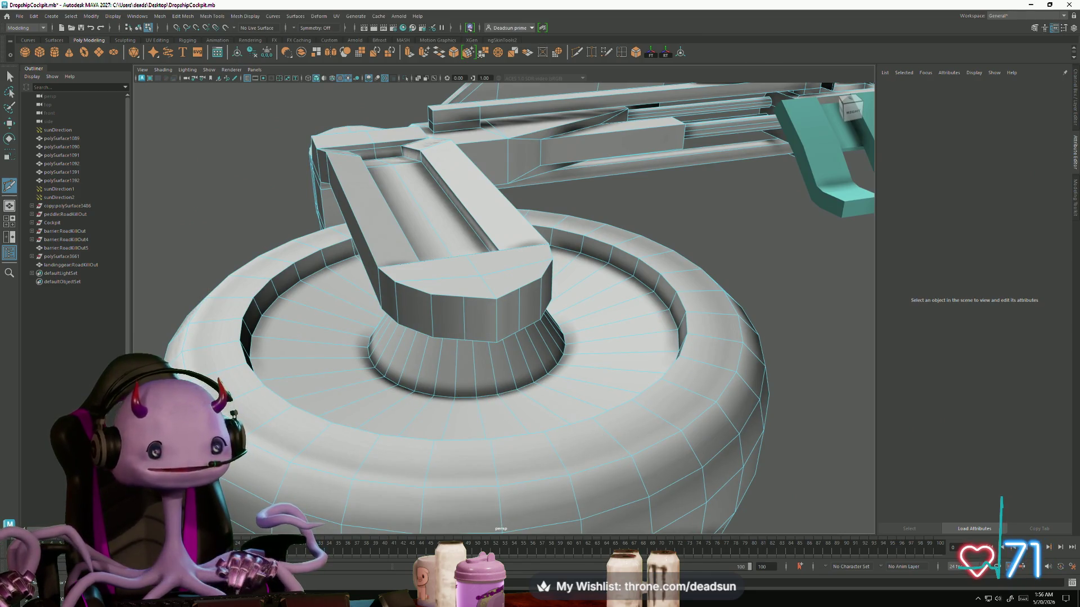
{"action": "left_click", "coordinate": [979, 603]}
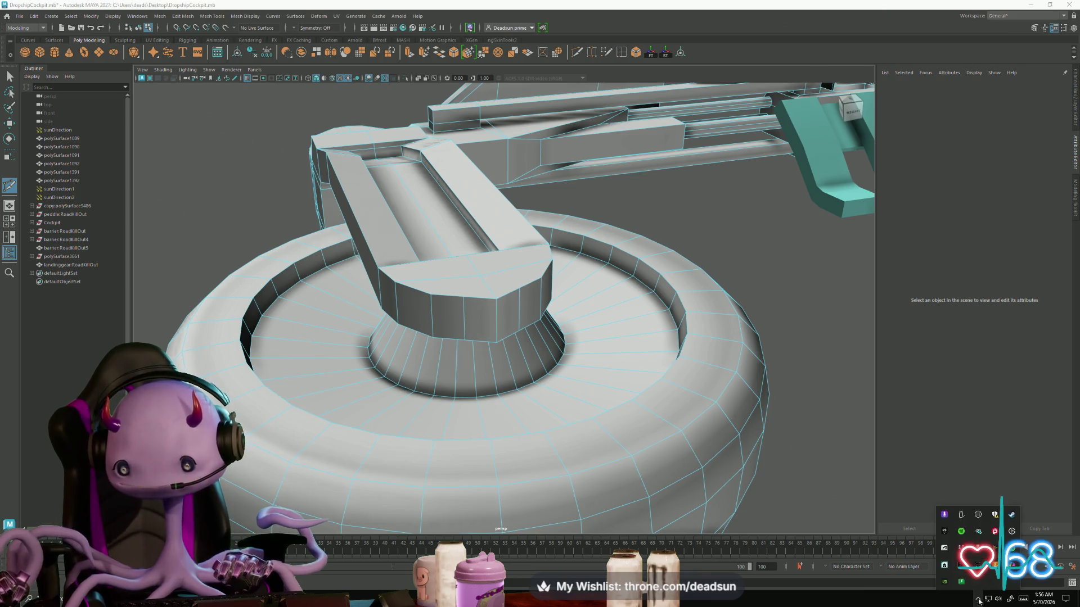
Step: Launch Substance 3D Painter from the Steam tray menu
{"action": "right_click", "coordinate": [1012, 515]}
{"action": "left_click", "coordinate": [990, 333]}
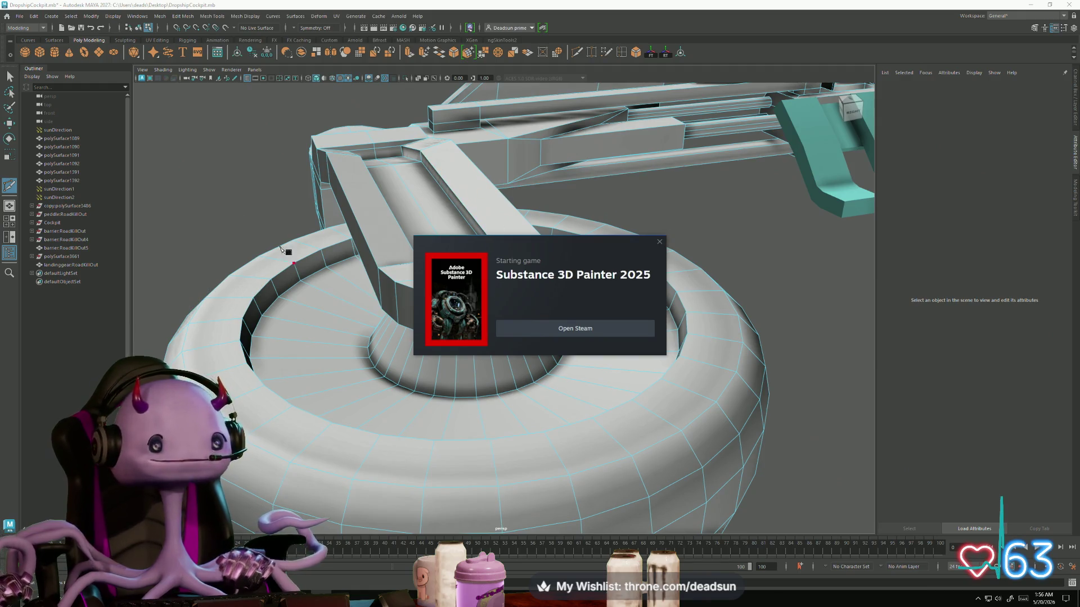
{"action": "left_click", "coordinate": [10, 76]}
{"action": "right_click_drag", "start_coordinate": [386, 256], "coordinate": [469, 300], "text": "alt"}
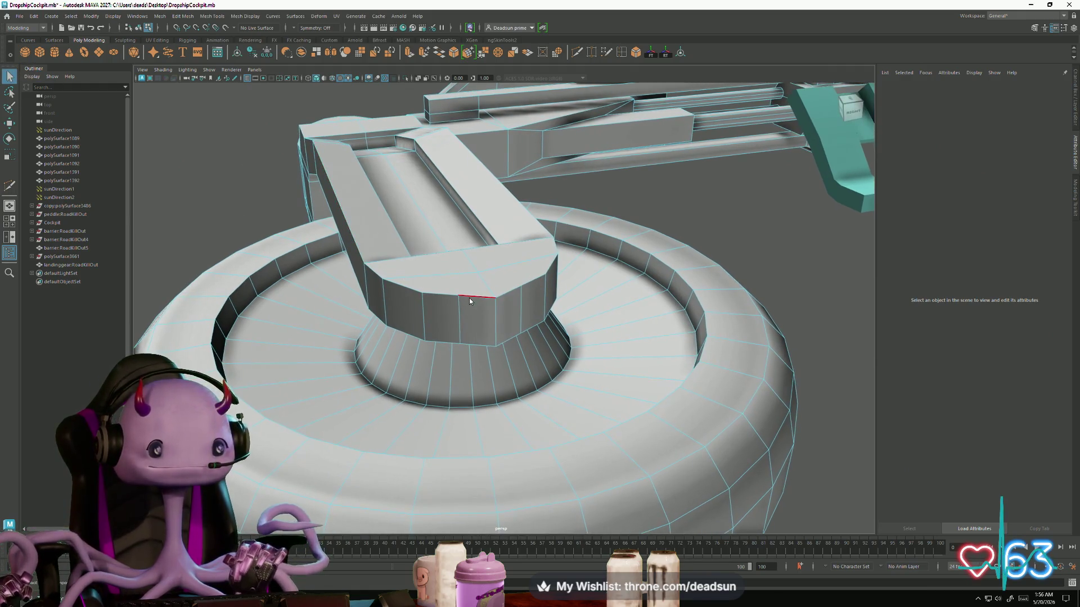
Step: Select a vertical strut edge and move it up to reshape the arch top
{"action": "left_click", "coordinate": [459, 305]}
{"action": "mouse_move", "coordinate": [518, 309]}
{"action": "left_mouse_down", "text": "alt"}
{"action": "mouse_move", "coordinate": [494, 369]}
{"action": "mouse_move", "coordinate": [419, 362]}
{"action": "mouse_move", "coordinate": [475, 350]}
{"action": "mouse_move", "coordinate": [481, 319]}
{"action": "left_mouse_up", "text": "alt"}
{"action": "key", "text": "w"}
{"action": "mouse_move", "coordinate": [476, 280]}
{"action": "left_mouse_down"}
{"action": "mouse_move", "coordinate": [472, 315]}
{"action": "mouse_move", "coordinate": [501, 437]}
{"action": "mouse_move", "coordinate": [505, 405]}
{"action": "mouse_move", "coordinate": [463, 407]}
{"action": "mouse_move", "coordinate": [499, 374]}
{"action": "mouse_move", "coordinate": [497, 427]}
{"action": "mouse_move", "coordinate": [429, 400]}
{"action": "left_mouse_up"}
{"action": "key", "text": "e"}
{"action": "key", "text": "r"}
{"action": "left_click_drag", "start_coordinate": [505, 406], "coordinate": [540, 329], "text": "alt"}
Step: Multi-Cut diagonal edges into the strut's arched top near the hub
{"action": "key", "text": "ctrl+shift+x"}
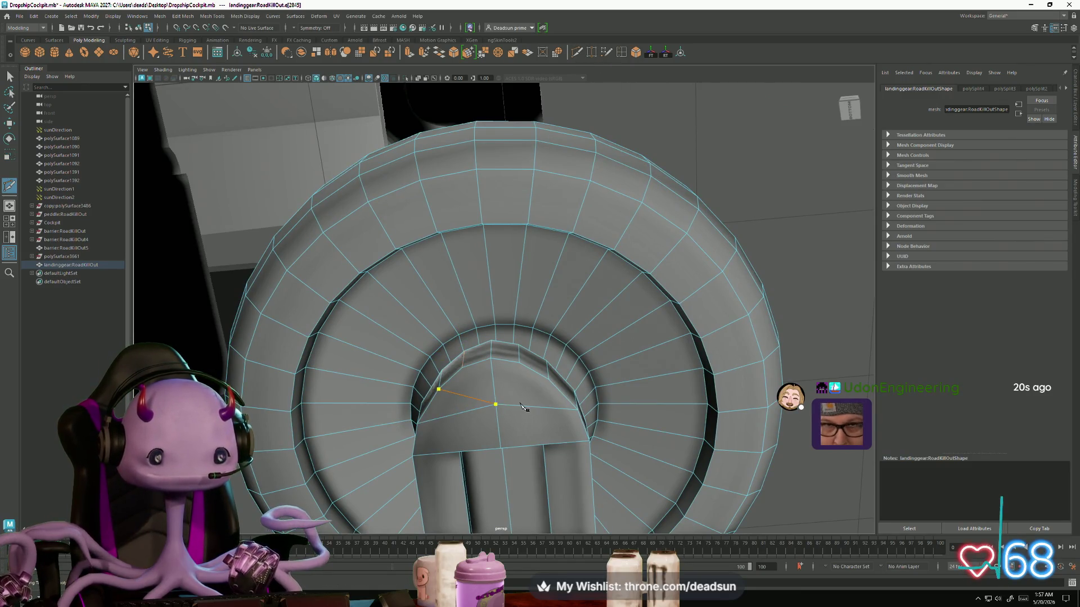
{"action": "key", "text": "Return"}
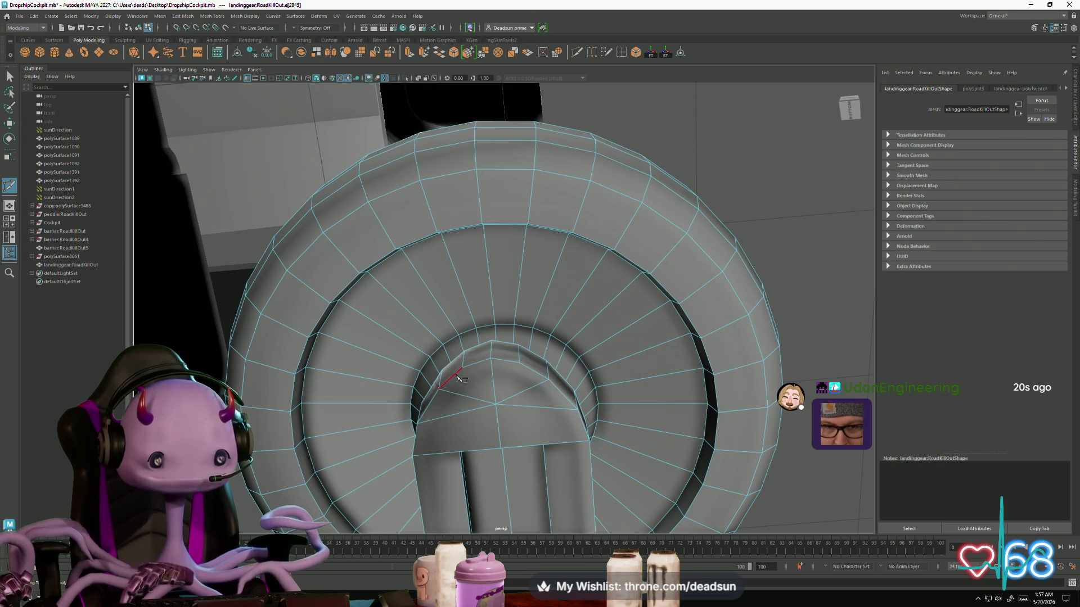
{"action": "left_click", "coordinate": [462, 368]}
{"action": "left_click", "coordinate": [495, 404]}
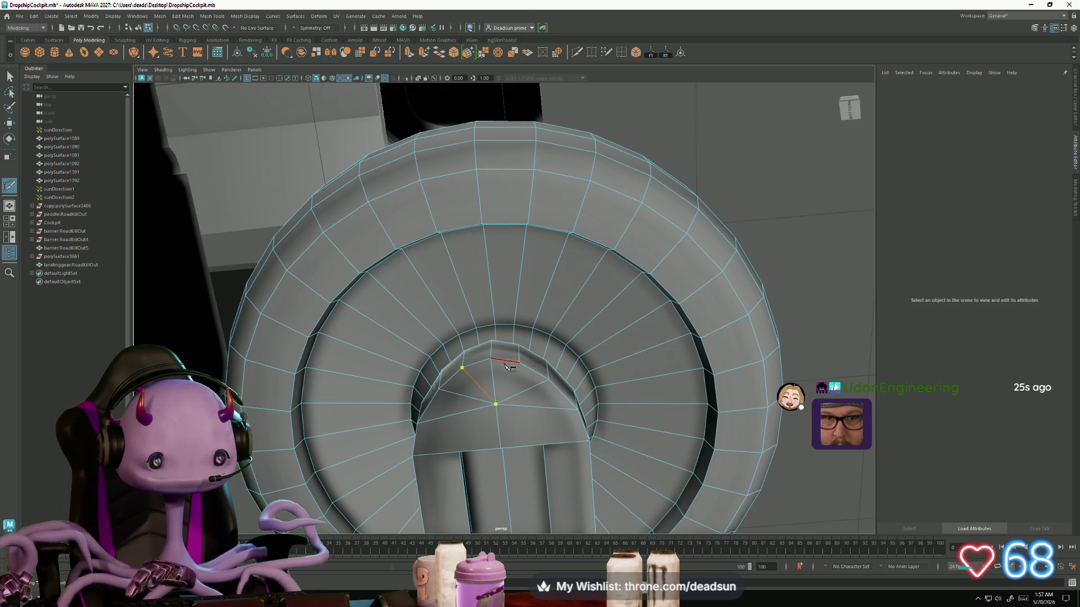
{"action": "key", "text": "Return"}
{"action": "mouse_move", "coordinate": [540, 315]}
{"action": "left_mouse_down", "text": "alt"}
{"action": "mouse_move", "coordinate": [544, 435]}
{"action": "mouse_move", "coordinate": [489, 356]}
{"action": "left_mouse_up", "text": "alt"}
{"action": "mouse_move", "coordinate": [436, 292]}
{"action": "left_mouse_down", "text": "alt"}
{"action": "mouse_move", "coordinate": [465, 280]}
{"action": "mouse_move", "coordinate": [418, 280]}
{"action": "mouse_move", "coordinate": [429, 325]}
{"action": "mouse_move", "coordinate": [388, 292]}
{"action": "left_mouse_up", "text": "alt"}
{"action": "left_click", "coordinate": [380, 288]}
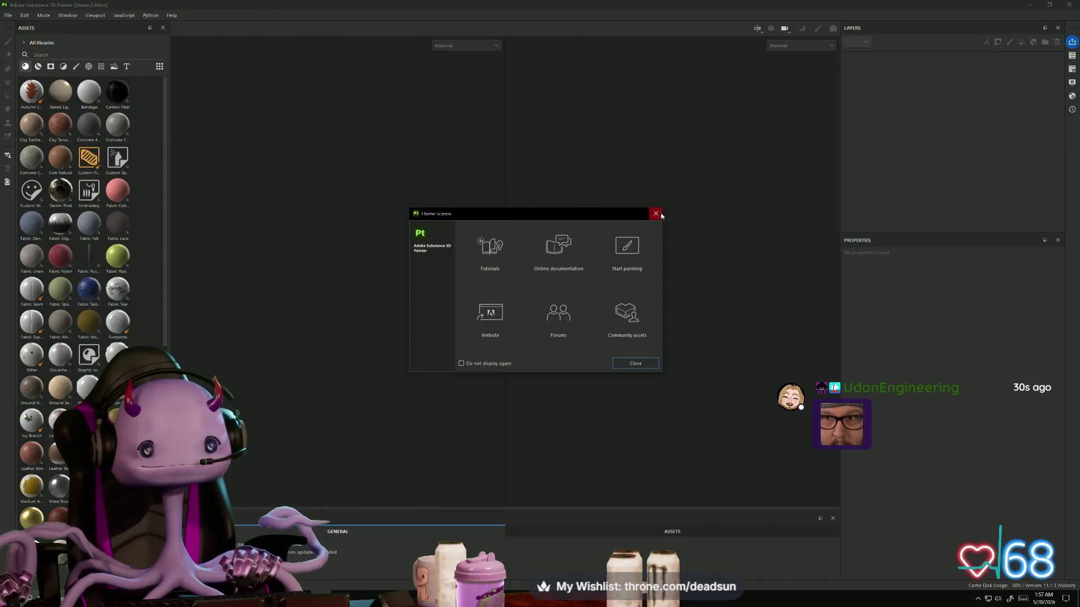
Step: Dismiss the Home screen and reopen Scrunko.spp from Recent Files
{"action": "left_click", "coordinate": [660, 214]}
{"action": "left_click", "coordinate": [8, 15]}
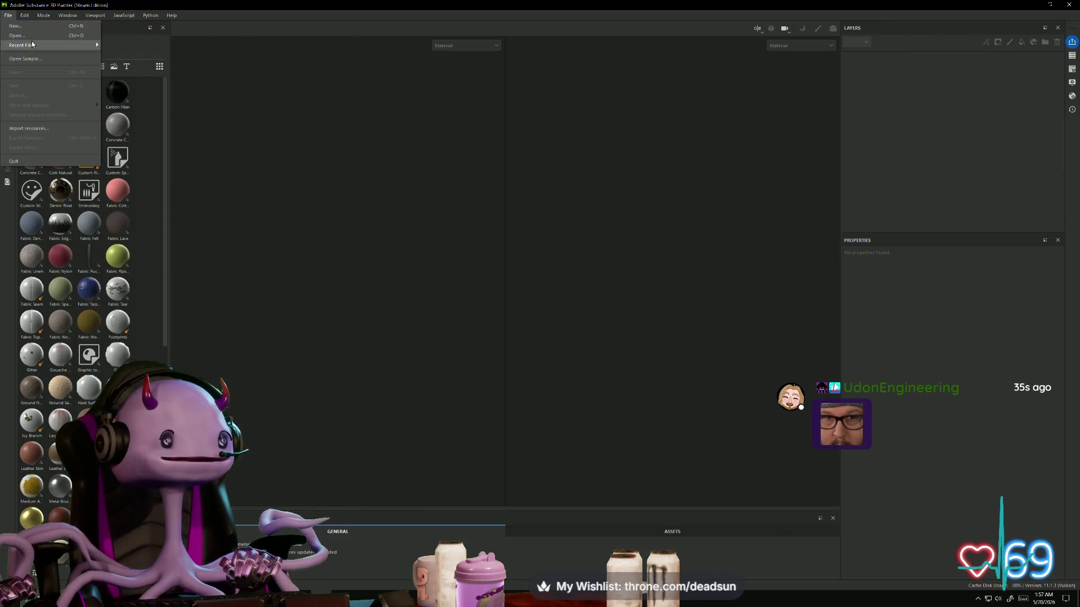
{"action": "mouse_move", "coordinate": [33, 43]}
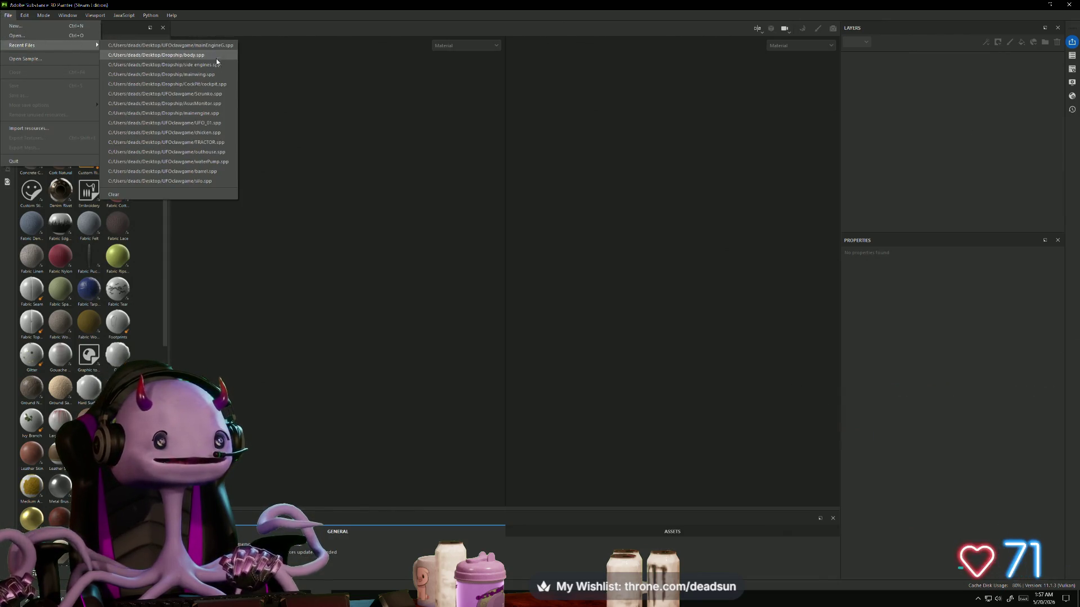
{"action": "left_click", "coordinate": [208, 94]}
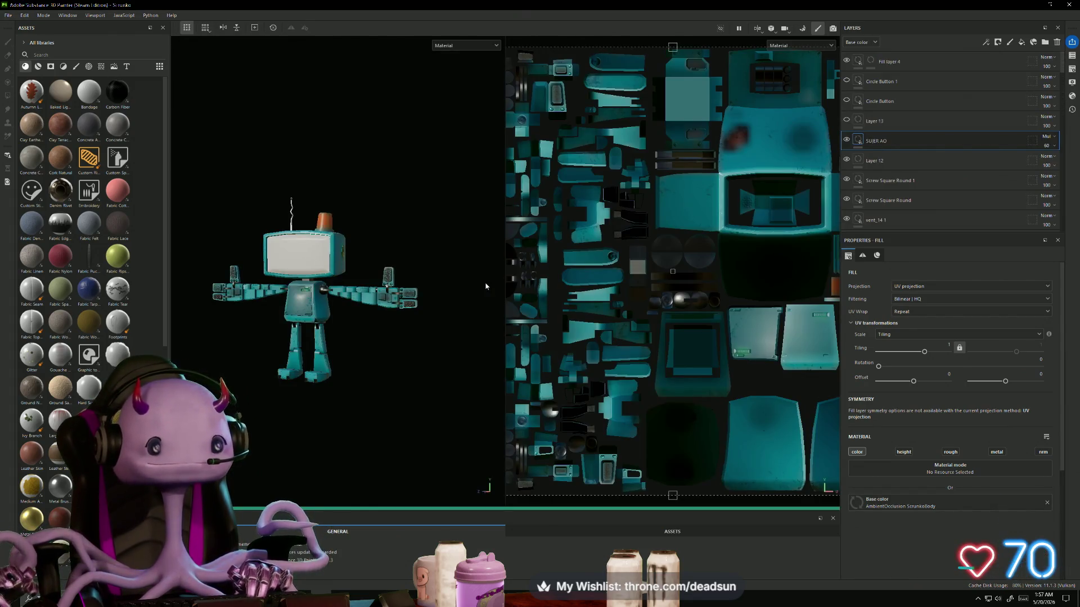
Step: Widen the 3D view beside the UV view, frame the robot with F and orbit it
{"action": "left_click_drag", "start_coordinate": [504, 280], "coordinate": [779, 280]}
{"action": "key", "text": "f"}
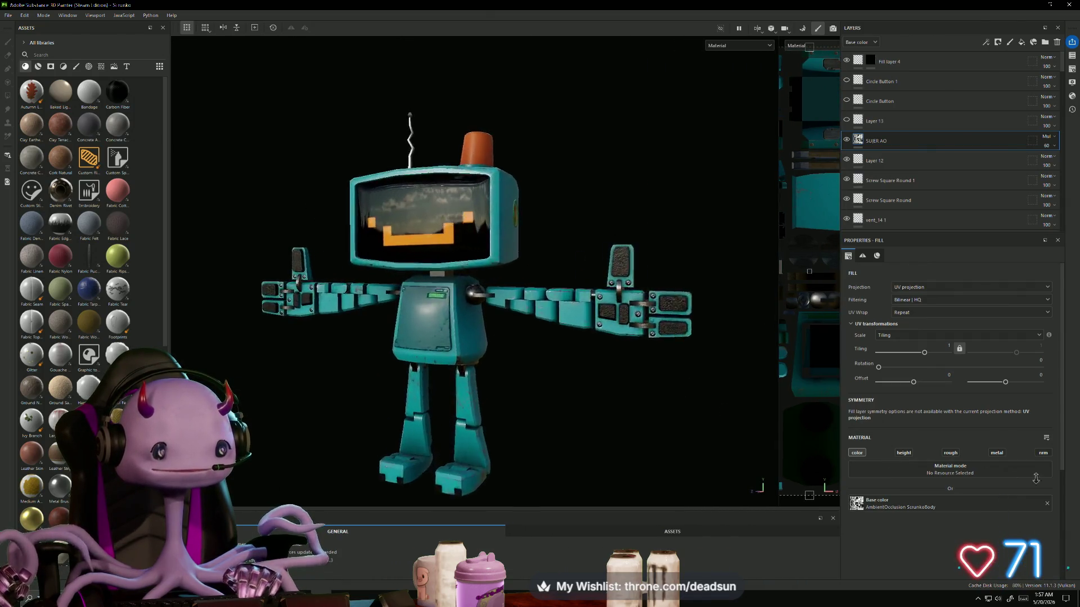
{"action": "mouse_move", "coordinate": [569, 427]}
{"action": "left_mouse_down", "text": "alt"}
{"action": "mouse_move", "coordinate": [646, 444]}
{"action": "mouse_move", "coordinate": [737, 441]}
{"action": "mouse_move", "coordinate": [281, 433]}
{"action": "mouse_move", "coordinate": [319, 408]}
{"action": "mouse_move", "coordinate": [329, 378]}
{"action": "mouse_move", "coordinate": [337, 405]}
{"action": "mouse_move", "coordinate": [328, 413]}
{"action": "mouse_move", "coordinate": [495, 434]}
{"action": "mouse_move", "coordinate": [716, 434]}
{"action": "mouse_move", "coordinate": [762, 408]}
{"action": "mouse_move", "coordinate": [741, 248]}
{"action": "mouse_move", "coordinate": [569, 415]}
{"action": "mouse_move", "coordinate": [603, 425]}
{"action": "left_mouse_up", "text": "alt"}
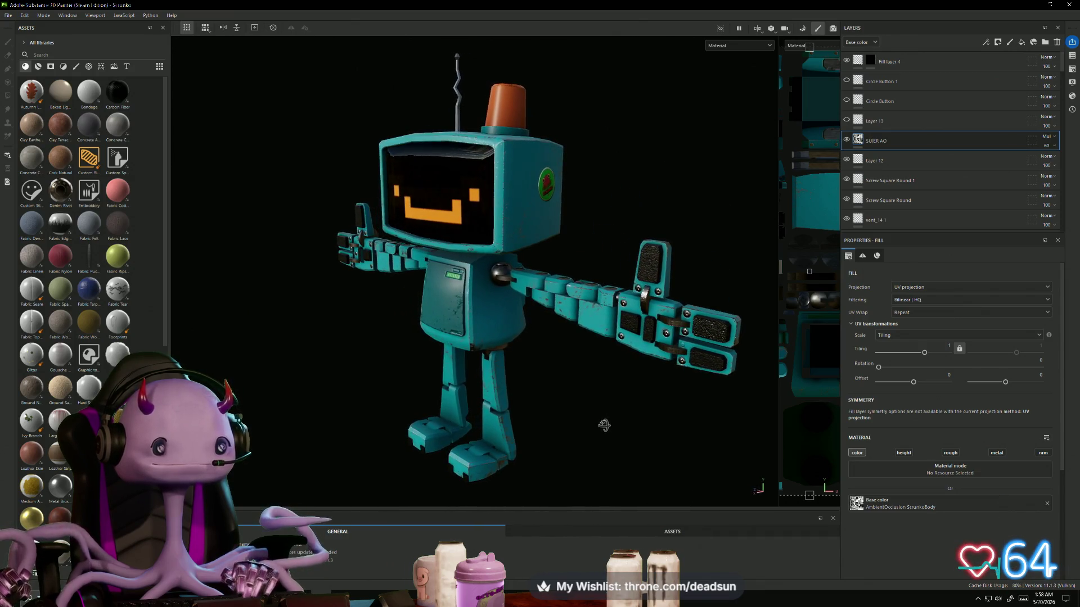
{"action": "left_click_drag", "start_coordinate": [561, 349], "coordinate": [511, 290], "text": "alt"}
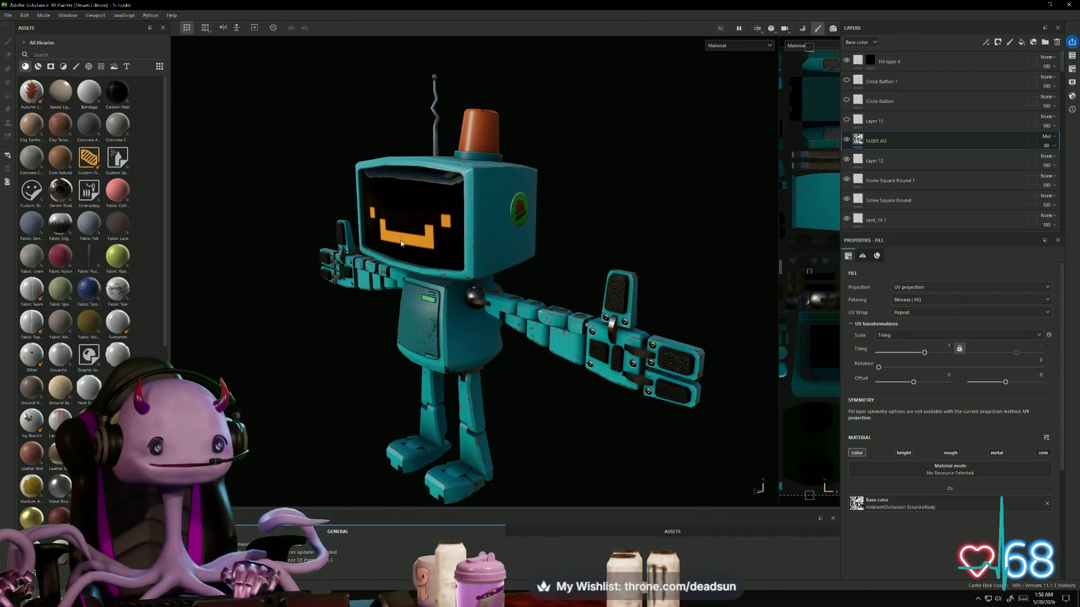
{"action": "left_click_drag", "start_coordinate": [402, 242], "coordinate": [403, 233], "text": "alt+shift"}
{"action": "right_click_drag", "start_coordinate": [389, 222], "coordinate": [316, 335], "text": "alt"}
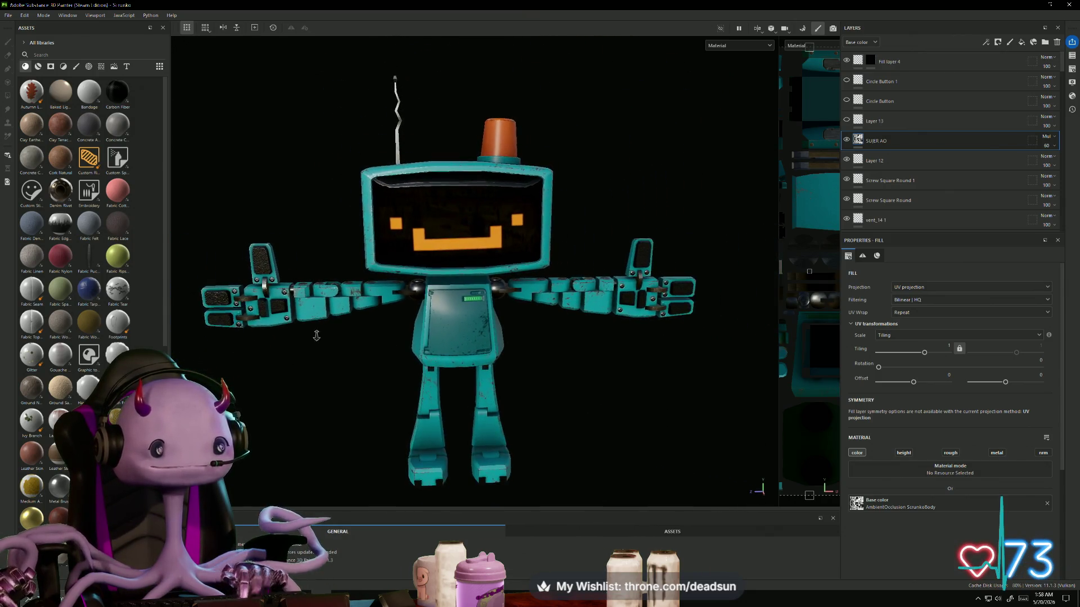
{"action": "mouse_move", "coordinate": [299, 356]}
{"action": "left_mouse_down", "text": "alt"}
{"action": "mouse_move", "coordinate": [251, 362]}
{"action": "mouse_move", "coordinate": [395, 262]}
{"action": "left_mouse_up", "text": "alt"}
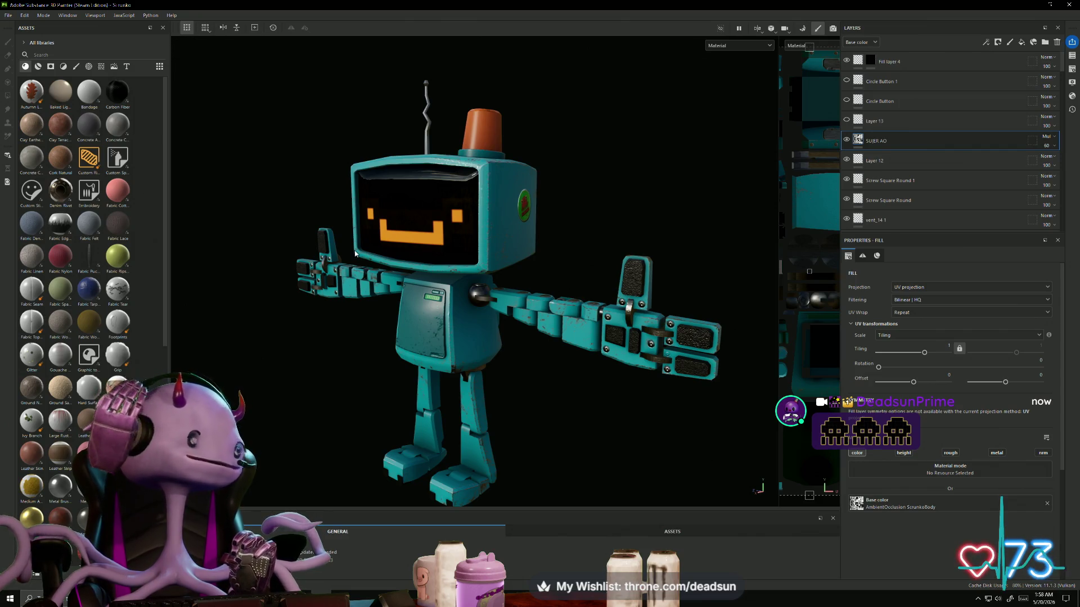
Step: Inspect the robot's head box and green badge, ending on a front-facing view
{"action": "left_click_drag", "start_coordinate": [342, 261], "coordinate": [411, 357], "text": "alt"}
{"action": "mouse_move", "coordinate": [429, 431]}
{"action": "left_mouse_down", "text": "alt"}
{"action": "mouse_move", "coordinate": [613, 378]}
{"action": "mouse_move", "coordinate": [605, 428]}
{"action": "mouse_move", "coordinate": [658, 463]}
{"action": "left_mouse_up", "text": "alt"}
{"action": "scroll", "coordinate": [606, 428], "scroll_direction": "up", "scroll_amount": 3}
{"action": "scroll", "coordinate": [658, 463], "scroll_direction": "up", "scroll_amount": 4}
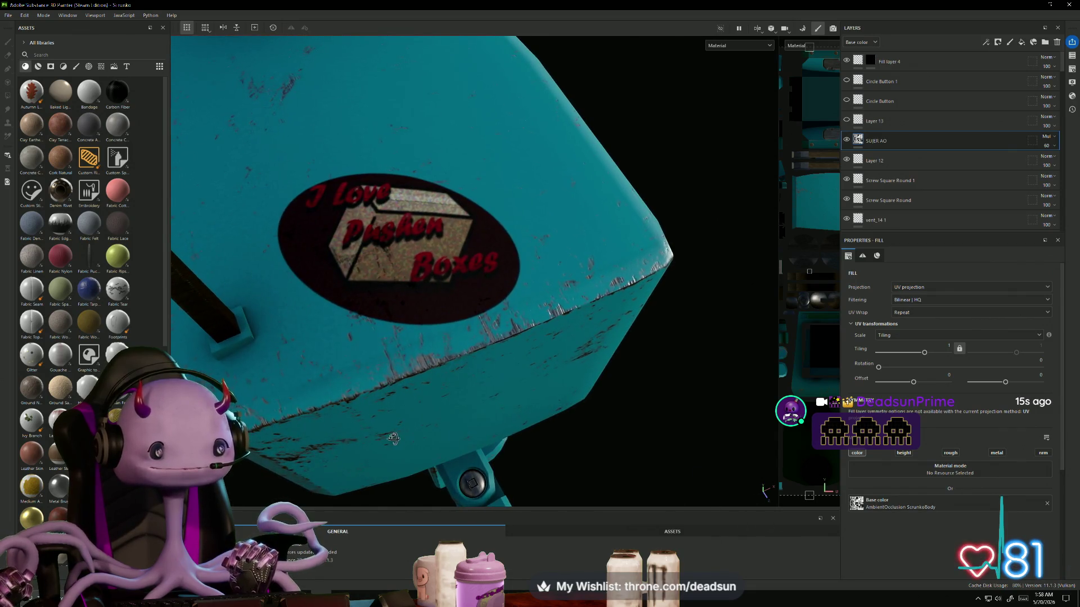
{"action": "mouse_move", "coordinate": [394, 438]}
{"action": "left_mouse_down", "text": "alt"}
{"action": "mouse_move", "coordinate": [404, 320]}
{"action": "mouse_move", "coordinate": [364, 385]}
{"action": "mouse_move", "coordinate": [549, 273]}
{"action": "mouse_move", "coordinate": [504, 326]}
{"action": "mouse_move", "coordinate": [670, 302]}
{"action": "mouse_move", "coordinate": [549, 313]}
{"action": "mouse_move", "coordinate": [588, 243]}
{"action": "mouse_move", "coordinate": [672, 267]}
{"action": "mouse_move", "coordinate": [639, 366]}
{"action": "left_mouse_up", "text": "alt"}
{"action": "right_click_drag", "start_coordinate": [639, 366], "coordinate": [646, 415], "text": "alt"}
{"action": "mouse_move", "coordinate": [646, 415]}
{"action": "middle_mouse_down", "text": "alt"}
{"action": "mouse_move", "coordinate": [646, 366]}
{"action": "mouse_move", "coordinate": [662, 333]}
{"action": "middle_mouse_up", "text": "alt"}
{"action": "mouse_move", "coordinate": [663, 333]}
{"action": "left_mouse_down", "text": "alt"}
{"action": "mouse_move", "coordinate": [644, 370]}
{"action": "mouse_move", "coordinate": [634, 485]}
{"action": "mouse_move", "coordinate": [627, 428]}
{"action": "mouse_move", "coordinate": [638, 349]}
{"action": "mouse_move", "coordinate": [697, 460]}
{"action": "mouse_move", "coordinate": [567, 373]}
{"action": "mouse_move", "coordinate": [428, 345]}
{"action": "mouse_move", "coordinate": [344, 394]}
{"action": "mouse_move", "coordinate": [453, 363]}
{"action": "mouse_move", "coordinate": [611, 379]}
{"action": "mouse_move", "coordinate": [677, 369]}
{"action": "mouse_move", "coordinate": [512, 359]}
{"action": "mouse_move", "coordinate": [357, 379]}
{"action": "left_mouse_up", "text": "alt"}
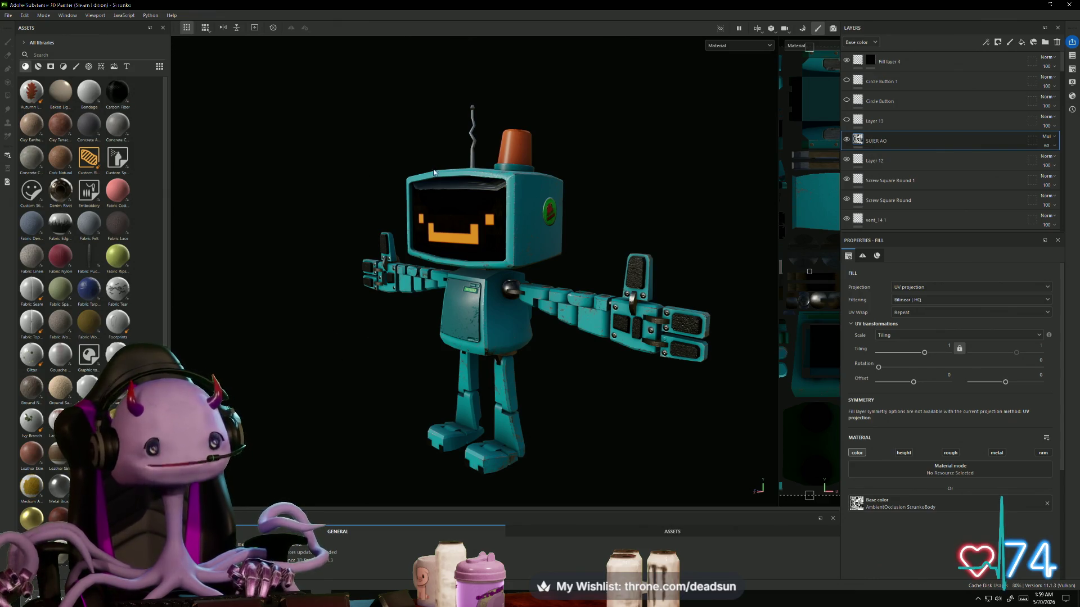
{"action": "mouse_move", "coordinate": [293, 299]}
{"action": "left_mouse_down", "text": "alt"}
{"action": "mouse_move", "coordinate": [371, 315]}
{"action": "mouse_move", "coordinate": [495, 304]}
{"action": "mouse_move", "coordinate": [405, 313]}
{"action": "mouse_move", "coordinate": [383, 270]}
{"action": "mouse_move", "coordinate": [361, 275]}
{"action": "mouse_move", "coordinate": [357, 313]}
{"action": "mouse_move", "coordinate": [376, 313]}
{"action": "mouse_move", "coordinate": [376, 289]}
{"action": "mouse_move", "coordinate": [361, 293]}
{"action": "left_mouse_up", "text": "alt"}
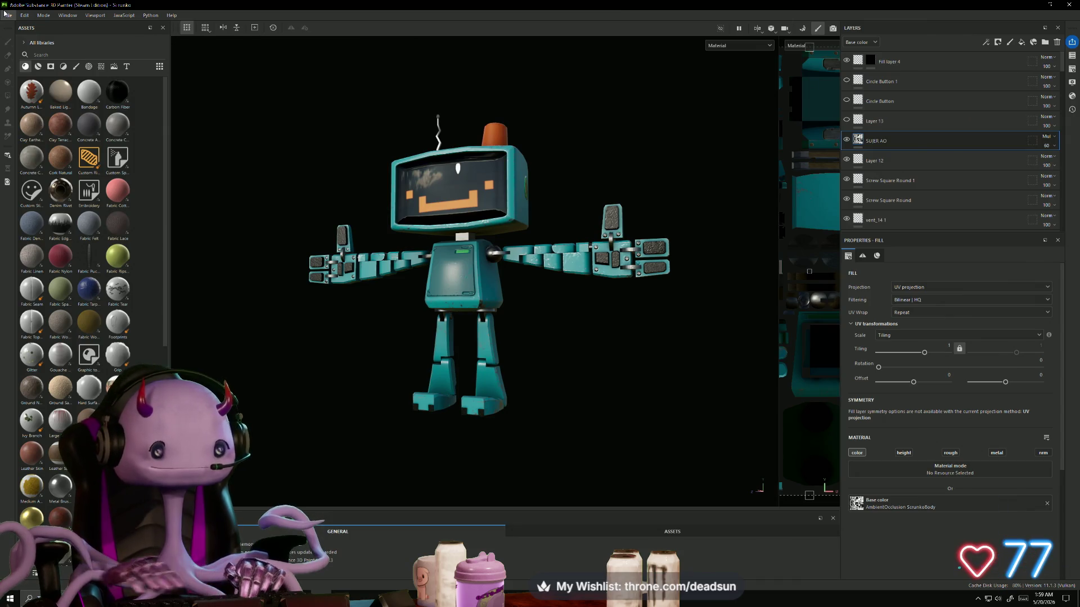
Step: Orbit around the robot and zoom in on the badge on its head
{"action": "mouse_move", "coordinate": [321, 363]}
{"action": "left_mouse_down", "text": "alt"}
{"action": "mouse_move", "coordinate": [545, 405]}
{"action": "mouse_move", "coordinate": [896, 349]}
{"action": "mouse_move", "coordinate": [895, 265]}
{"action": "mouse_move", "coordinate": [302, 381]}
{"action": "mouse_move", "coordinate": [291, 393]}
{"action": "left_mouse_up", "text": "alt"}
{"action": "mouse_move", "coordinate": [395, 348]}
{"action": "left_mouse_down", "text": "alt"}
{"action": "mouse_move", "coordinate": [409, 366]}
{"action": "mouse_move", "coordinate": [345, 394]}
{"action": "mouse_move", "coordinate": [406, 325]}
{"action": "mouse_move", "coordinate": [483, 360]}
{"action": "mouse_move", "coordinate": [587, 374]}
{"action": "mouse_move", "coordinate": [292, 393]}
{"action": "mouse_move", "coordinate": [394, 388]}
{"action": "mouse_move", "coordinate": [306, 405]}
{"action": "mouse_move", "coordinate": [495, 388]}
{"action": "left_mouse_up", "text": "alt"}
{"action": "mouse_move", "coordinate": [495, 388]}
{"action": "right_mouse_down", "text": "alt"}
{"action": "mouse_move", "coordinate": [510, 399]}
{"action": "mouse_move", "coordinate": [544, 338]}
{"action": "right_mouse_up", "text": "alt"}
{"action": "left_click_drag", "start_coordinate": [544, 337], "coordinate": [573, 427], "text": "alt"}
{"action": "mouse_move", "coordinate": [573, 427]}
{"action": "right_mouse_down", "text": "alt"}
{"action": "mouse_move", "coordinate": [775, 530]}
{"action": "mouse_move", "coordinate": [562, 393]}
{"action": "right_mouse_up", "text": "alt"}
{"action": "mouse_move", "coordinate": [562, 394]}
{"action": "left_mouse_down", "text": "alt"}
{"action": "mouse_move", "coordinate": [427, 388]}
{"action": "mouse_move", "coordinate": [461, 383]}
{"action": "left_mouse_up", "text": "alt"}
{"action": "right_click_drag", "start_coordinate": [461, 382], "coordinate": [483, 392], "text": "alt"}
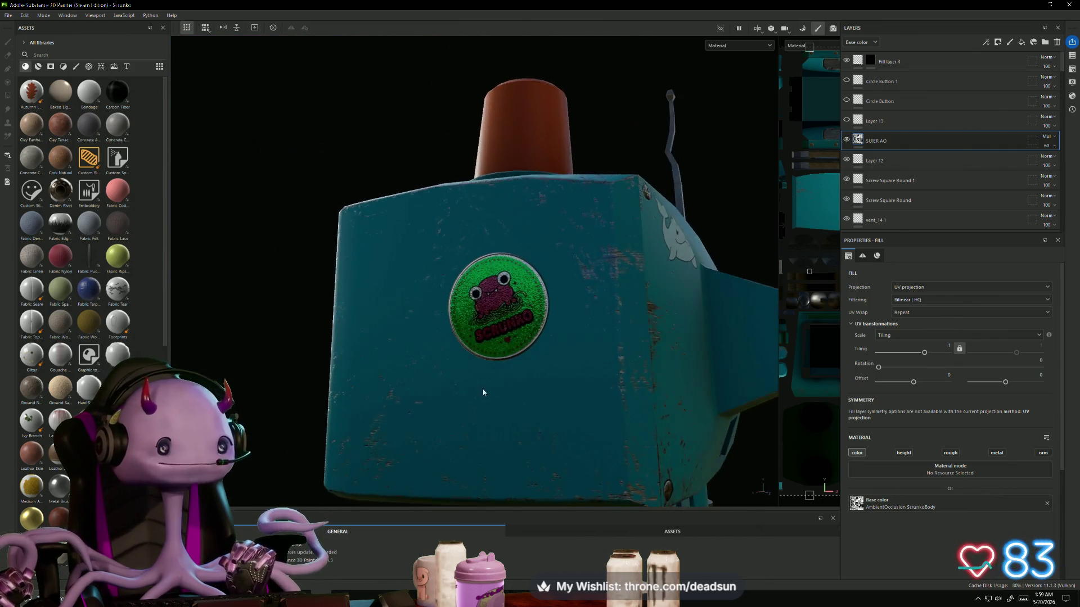
{"action": "left_click_drag", "start_coordinate": [483, 392], "coordinate": [324, 369], "text": "alt"}
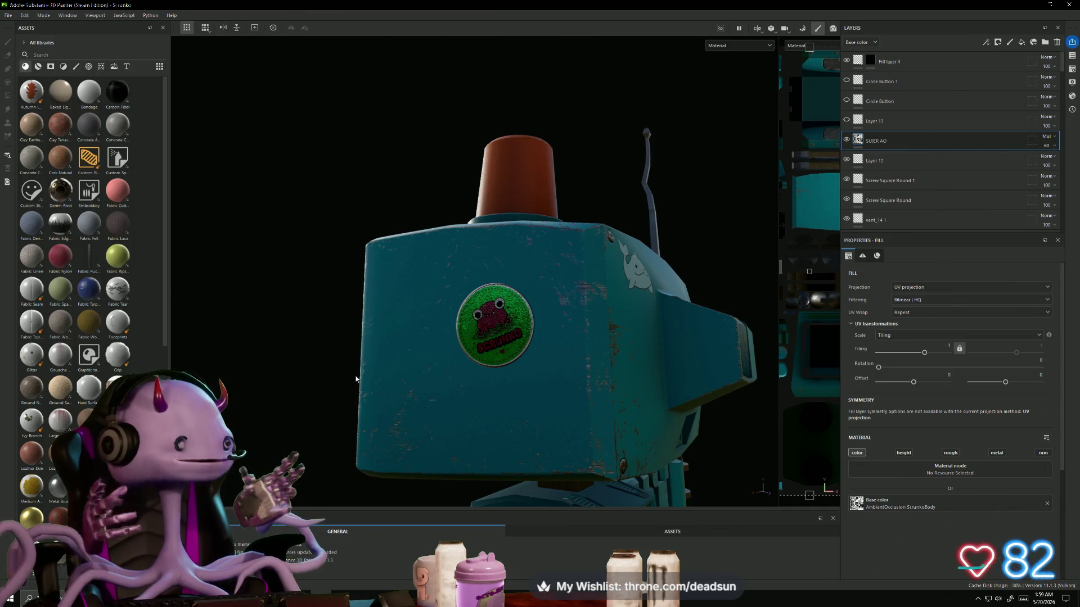
Step: Close in on the orange head light, antenna, face pattern and teal body
{"action": "right_click_drag", "start_coordinate": [497, 366], "coordinate": [217, 241], "text": "alt"}
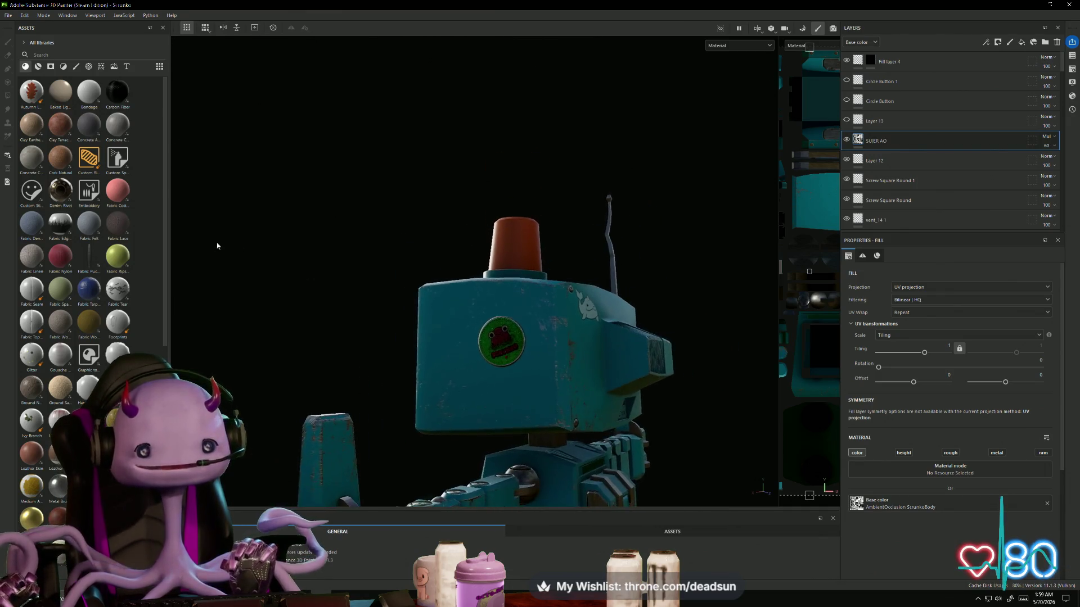
{"action": "left_click_drag", "start_coordinate": [217, 241], "coordinate": [535, 320], "text": "alt"}
{"action": "right_click_drag", "start_coordinate": [535, 321], "coordinate": [622, 359], "text": "alt"}
{"action": "left_click_drag", "start_coordinate": [622, 359], "coordinate": [400, 302], "text": "alt"}
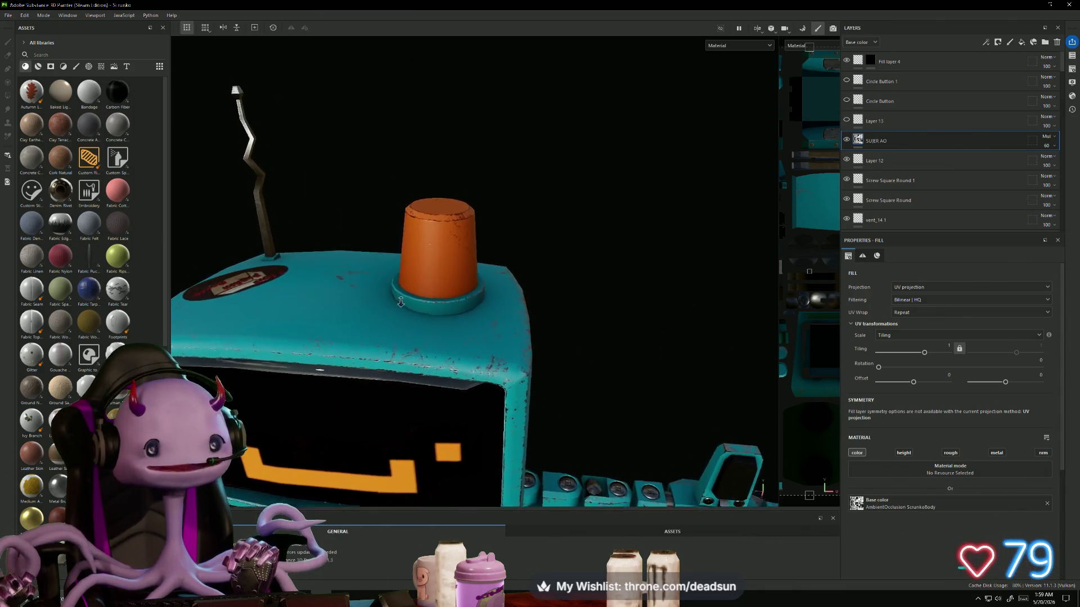
{"action": "right_click_drag", "start_coordinate": [401, 302], "coordinate": [371, 255], "text": "alt"}
{"action": "left_click_drag", "start_coordinate": [412, 325], "coordinate": [435, 305], "text": "alt"}
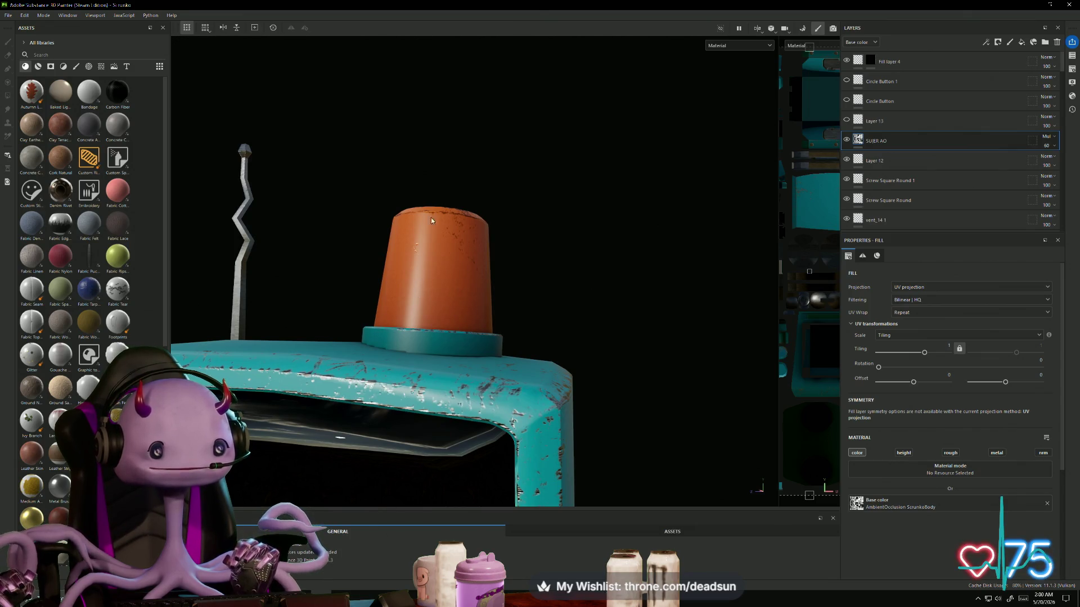
{"action": "left_click_drag", "start_coordinate": [527, 475], "coordinate": [447, 224], "text": "alt"}
{"action": "mouse_move", "coordinate": [457, 293]}
{"action": "left_mouse_down", "text": "alt"}
{"action": "mouse_move", "coordinate": [358, 378]}
{"action": "mouse_move", "coordinate": [475, 320]}
{"action": "left_mouse_up", "text": "alt"}
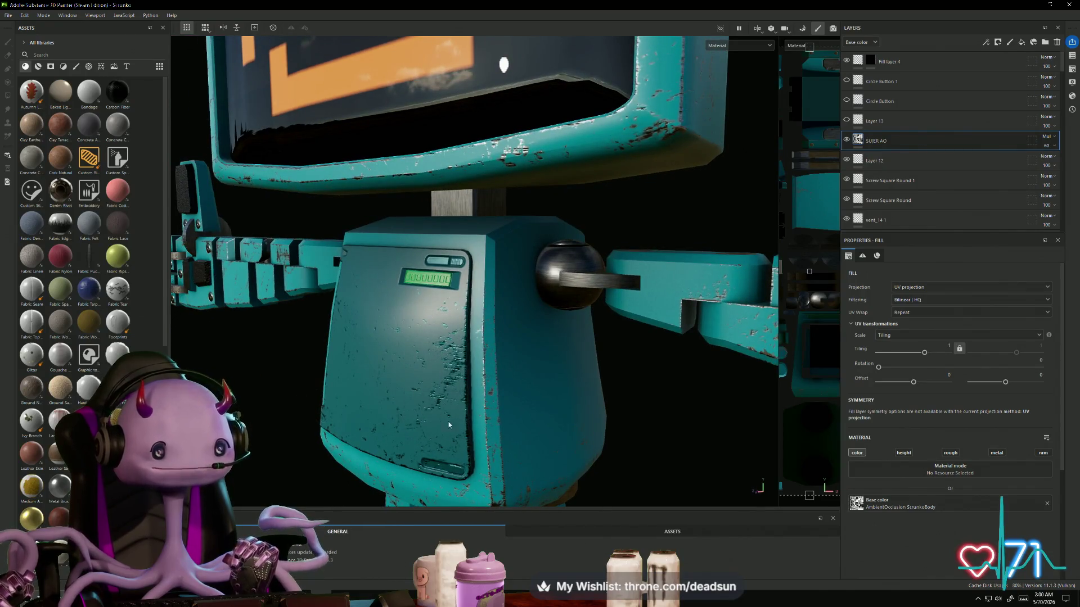
{"action": "left_click_drag", "start_coordinate": [487, 448], "coordinate": [345, 270], "text": "alt"}
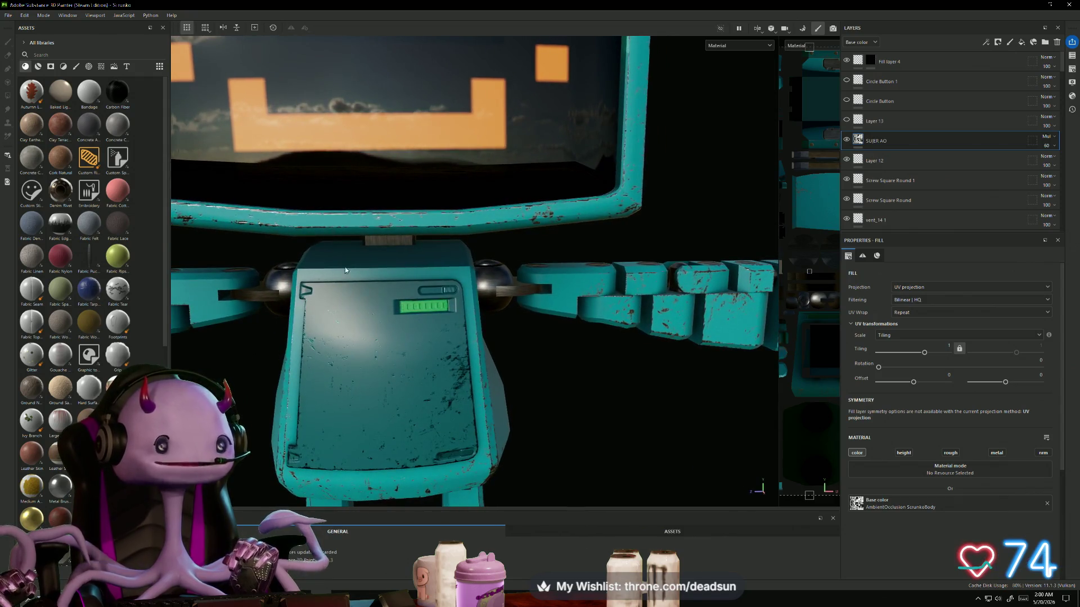
Step: Zoom out to frame the whole robot from the front, then fill the view with it
{"action": "mouse_move", "coordinate": [563, 457]}
{"action": "left_mouse_down", "text": "alt"}
{"action": "mouse_move", "coordinate": [212, 302]}
{"action": "mouse_move", "coordinate": [422, 398]}
{"action": "mouse_move", "coordinate": [395, 400]}
{"action": "mouse_move", "coordinate": [328, 366]}
{"action": "mouse_move", "coordinate": [394, 371]}
{"action": "left_mouse_up", "text": "alt"}
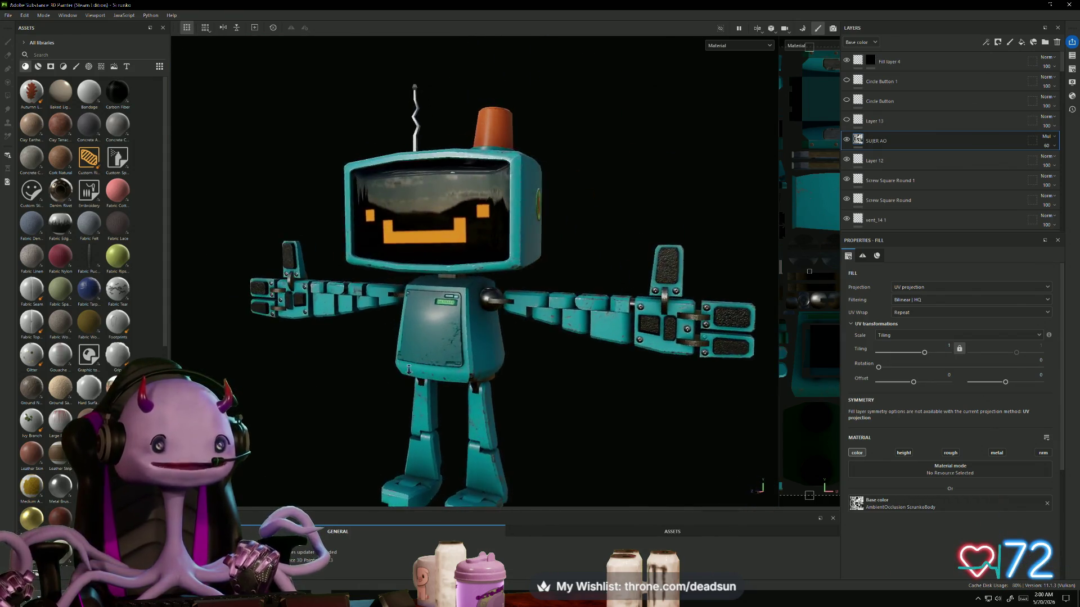
{"action": "scroll", "coordinate": [443, 370], "scroll_direction": "up", "scroll_amount": 5}
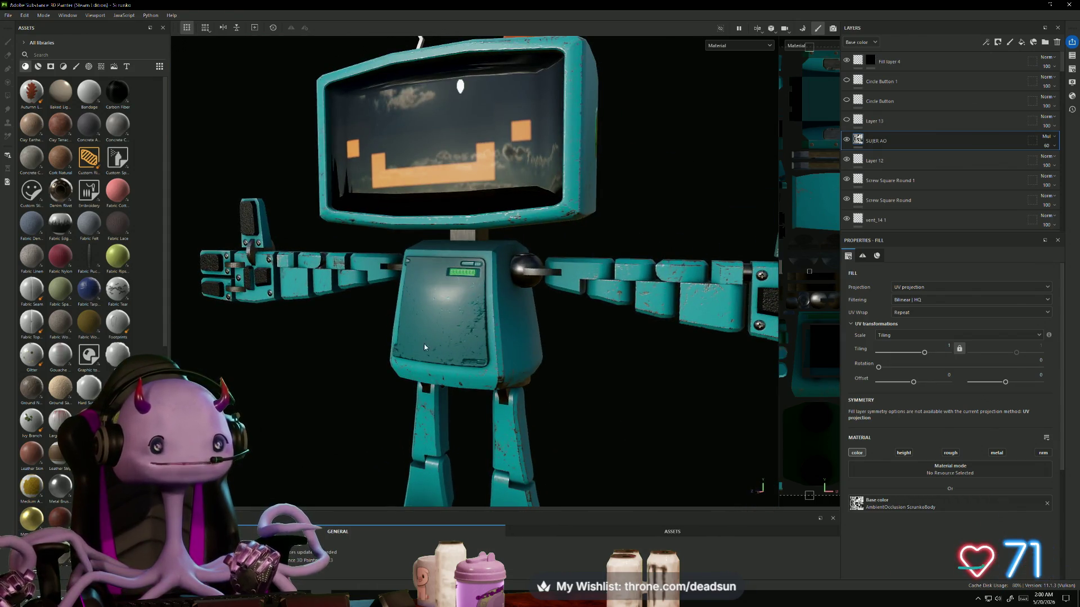
{"action": "scroll", "coordinate": [516, 321], "scroll_direction": "down", "scroll_amount": 5}
{"action": "mouse_move", "coordinate": [517, 320]}
{"action": "left_mouse_down", "text": "alt"}
{"action": "mouse_move", "coordinate": [540, 381]}
{"action": "mouse_move", "coordinate": [360, 362]}
{"action": "left_mouse_up", "text": "alt"}
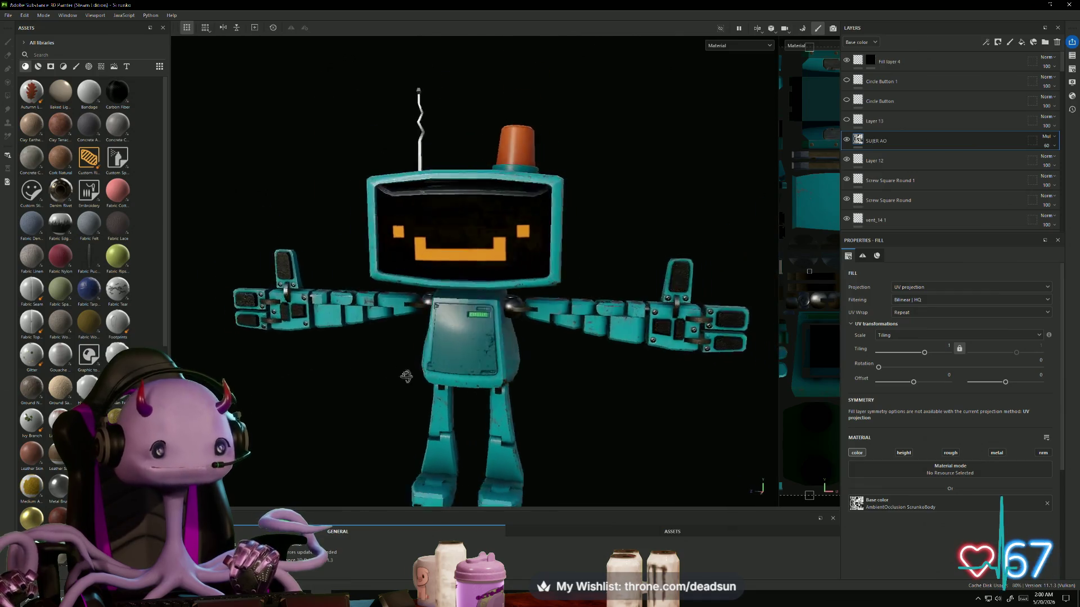
{"action": "scroll", "coordinate": [359, 363], "scroll_direction": "down", "scroll_amount": 4}
{"action": "left_click_drag", "start_coordinate": [367, 291], "coordinate": [464, 338], "text": "alt"}
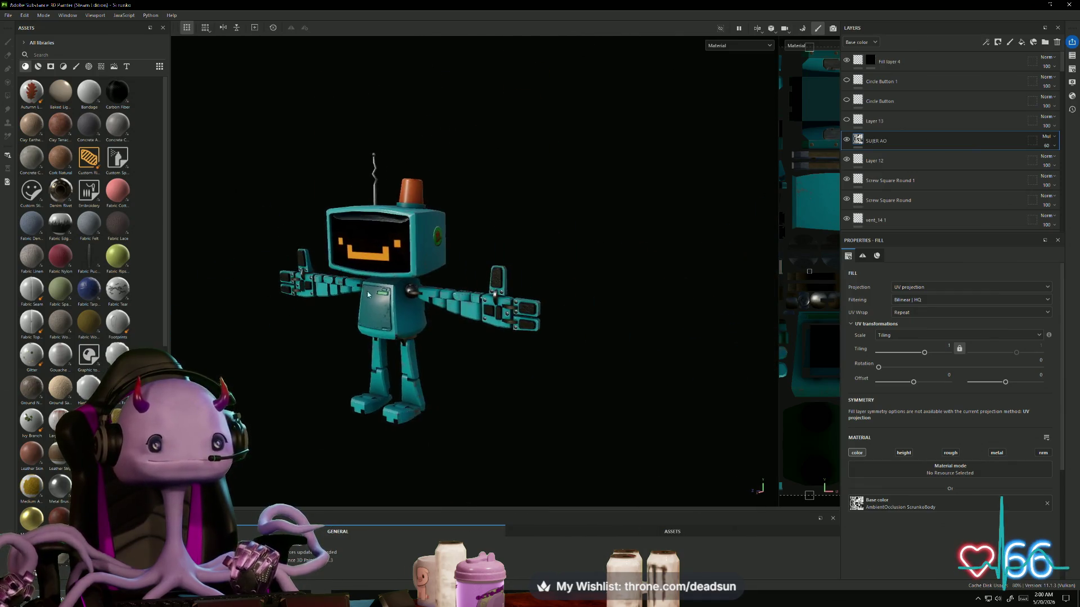
{"action": "scroll", "coordinate": [464, 338], "scroll_direction": "up", "scroll_amount": 6}
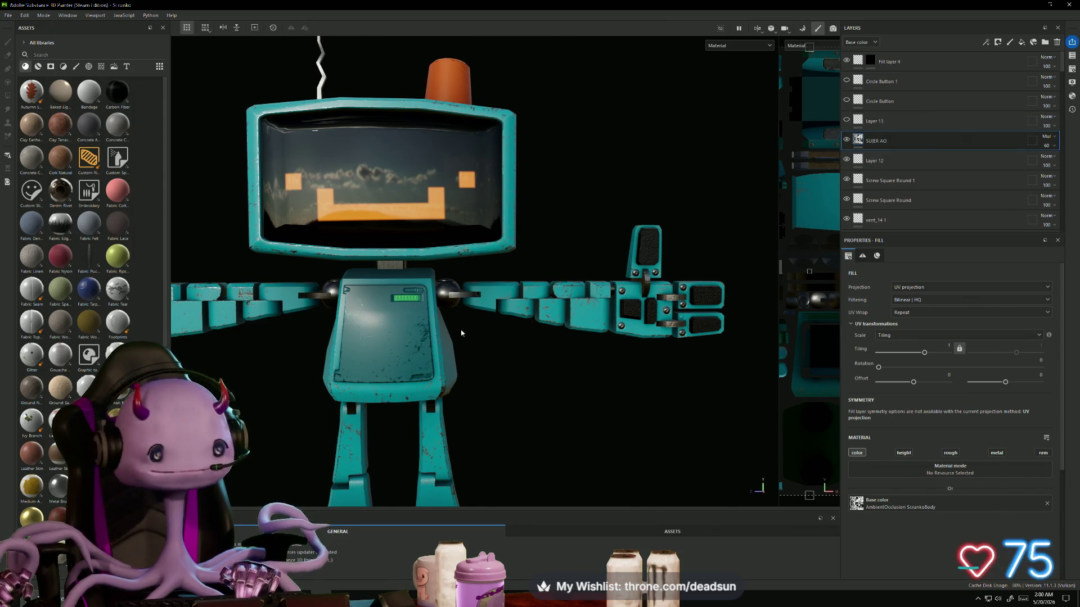
{"action": "scroll", "coordinate": [461, 333], "scroll_direction": "down", "scroll_amount": 5}
{"action": "mouse_move", "coordinate": [461, 333]}
{"action": "left_mouse_down", "text": "alt"}
{"action": "mouse_move", "coordinate": [569, 320]}
{"action": "mouse_move", "coordinate": [413, 362]}
{"action": "mouse_move", "coordinate": [506, 348]}
{"action": "mouse_move", "coordinate": [413, 359]}
{"action": "mouse_move", "coordinate": [583, 320]}
{"action": "mouse_move", "coordinate": [526, 303]}
{"action": "mouse_move", "coordinate": [550, 335]}
{"action": "mouse_move", "coordinate": [1006, 330]}
{"action": "mouse_move", "coordinate": [694, 345]}
{"action": "mouse_move", "coordinate": [571, 400]}
{"action": "mouse_move", "coordinate": [464, 325]}
{"action": "mouse_move", "coordinate": [188, 301]}
{"action": "mouse_move", "coordinate": [169, 289]}
{"action": "mouse_move", "coordinate": [384, 269]}
{"action": "left_mouse_up", "text": "alt"}
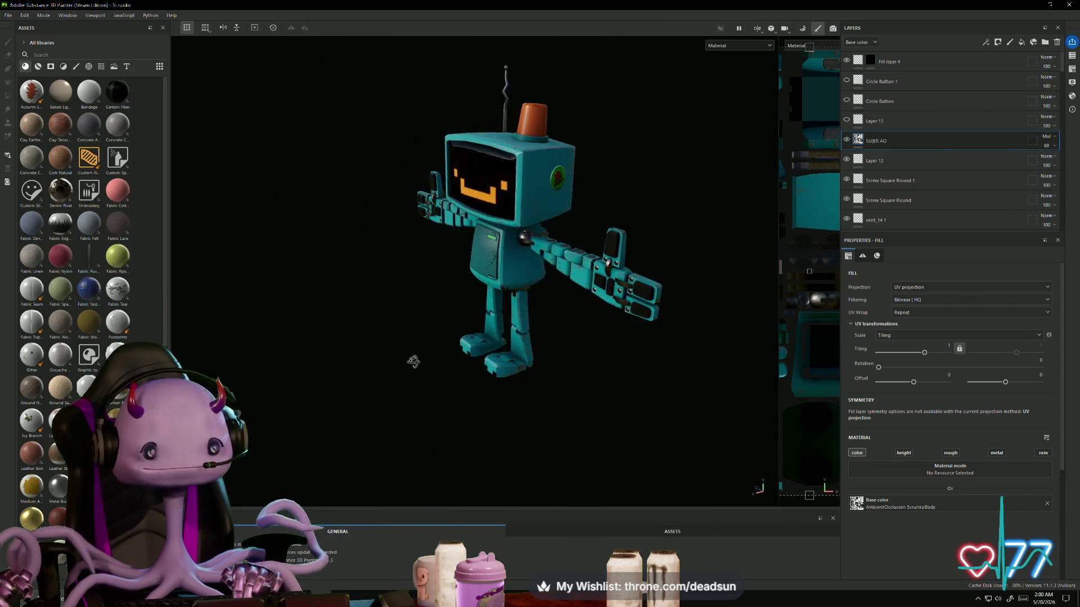
{"action": "scroll", "coordinate": [568, 377], "scroll_direction": "down", "scroll_amount": 5}
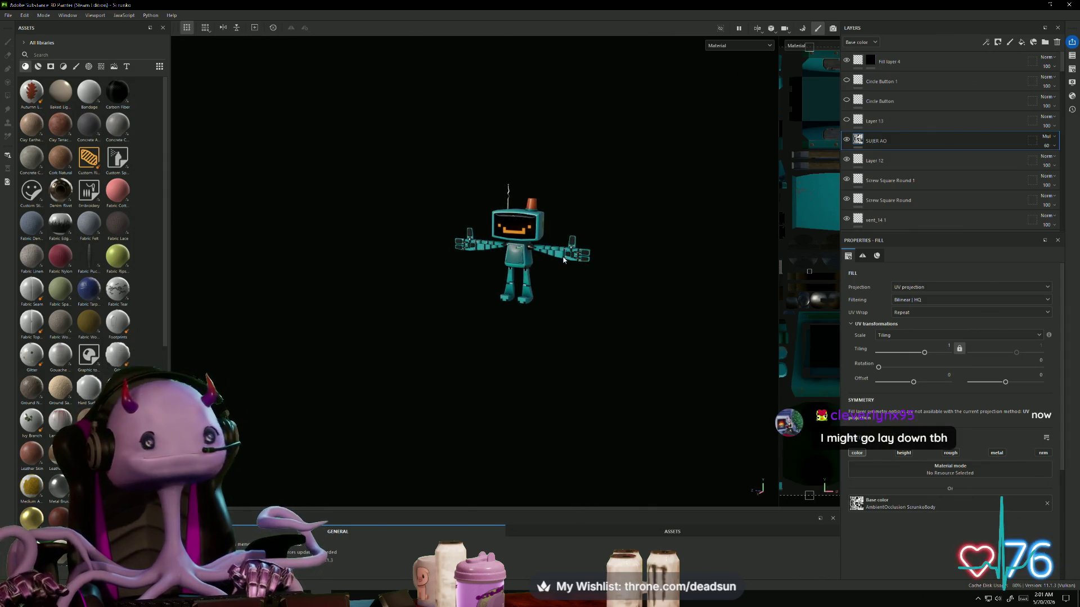
{"action": "mouse_move", "coordinate": [419, 161]}
{"action": "right_mouse_down", "text": "alt"}
{"action": "mouse_move", "coordinate": [487, 234]}
{"action": "mouse_move", "coordinate": [782, 399]}
{"action": "right_mouse_up", "text": "alt"}
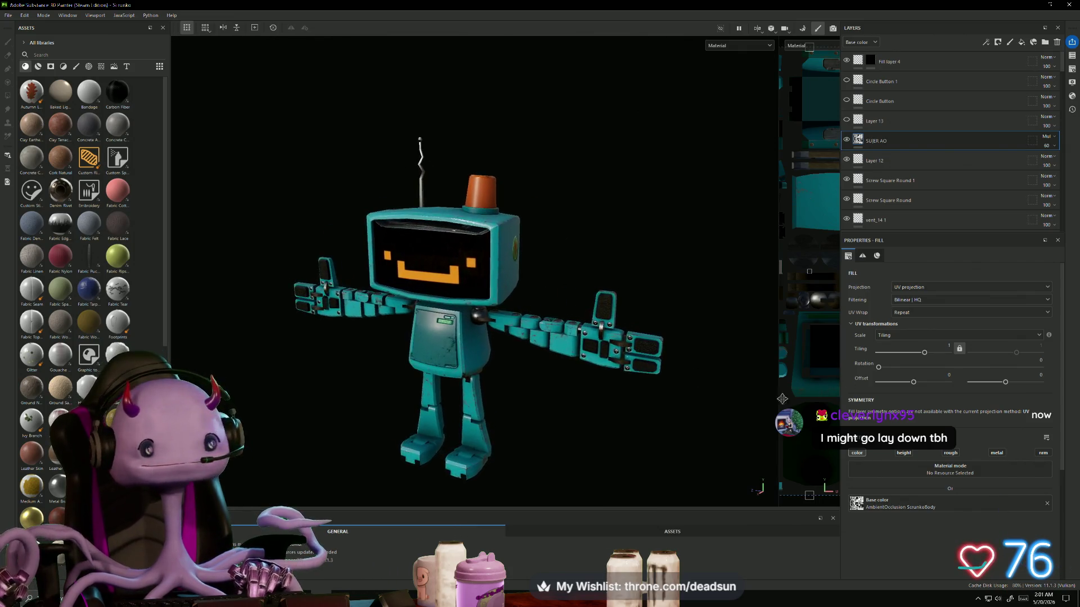
{"action": "mouse_move", "coordinate": [782, 399]}
{"action": "left_mouse_down", "text": "alt"}
{"action": "mouse_move", "coordinate": [516, 374]}
{"action": "mouse_move", "coordinate": [534, 315]}
{"action": "mouse_move", "coordinate": [536, 380]}
{"action": "mouse_move", "coordinate": [536, 352]}
{"action": "left_mouse_up", "text": "alt"}
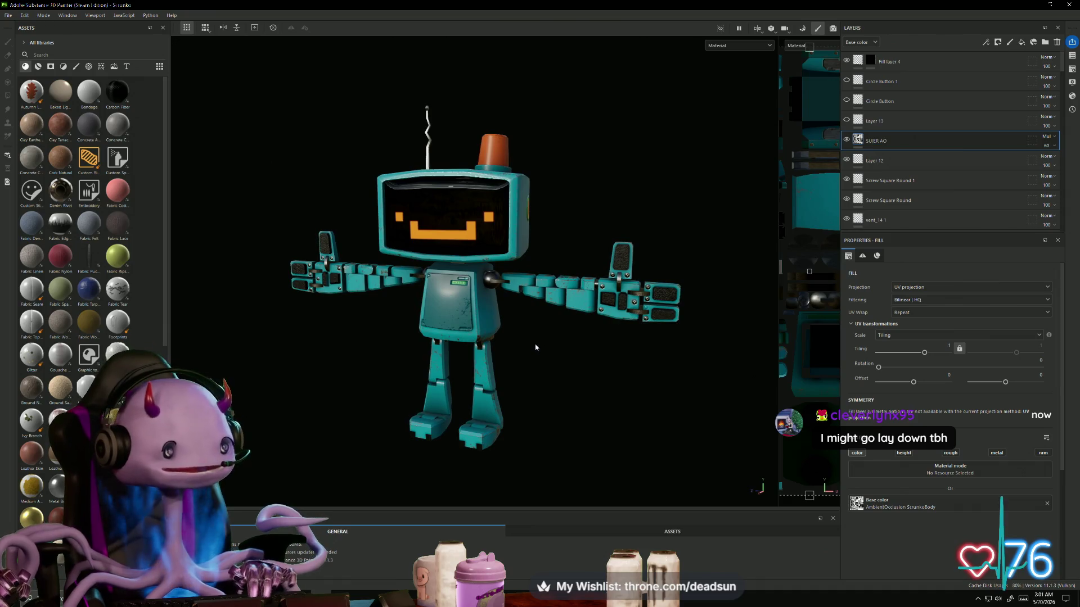
Step: Return to Maya and place a cut edge across the landing gear wheel face
{"action": "key", "text": "alt+Tab"}
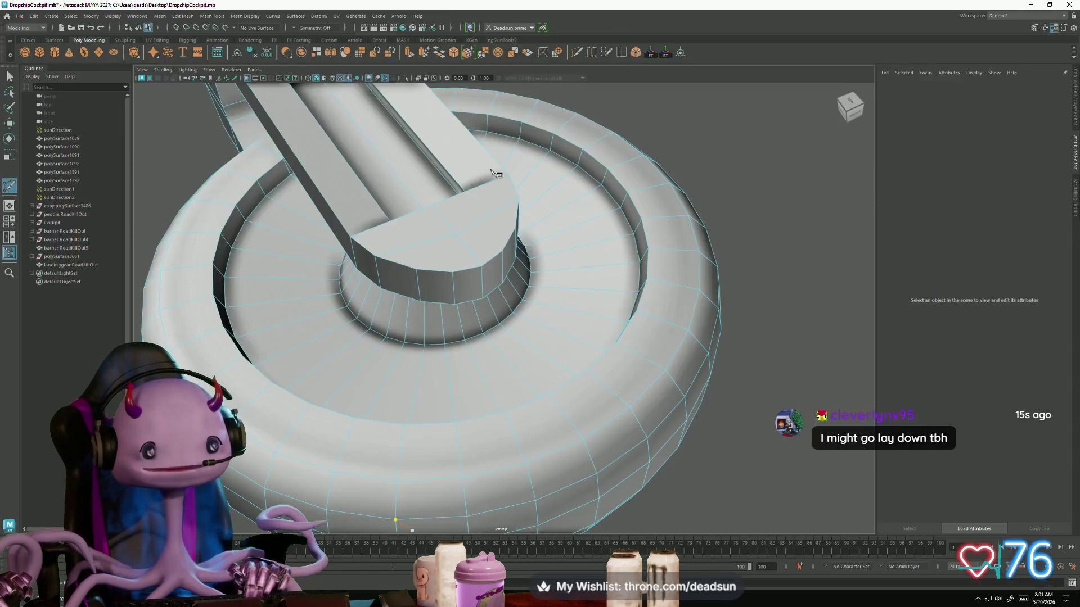
{"action": "mouse_move", "coordinate": [483, 270]}
{"action": "left_mouse_down", "text": "alt"}
{"action": "mouse_move", "coordinate": [448, 298]}
{"action": "mouse_move", "coordinate": [482, 262]}
{"action": "mouse_move", "coordinate": [480, 186]}
{"action": "left_mouse_up", "text": "alt"}
{"action": "right_click_drag", "start_coordinate": [480, 185], "coordinate": [464, 218]}
{"action": "left_click", "coordinate": [464, 218]}
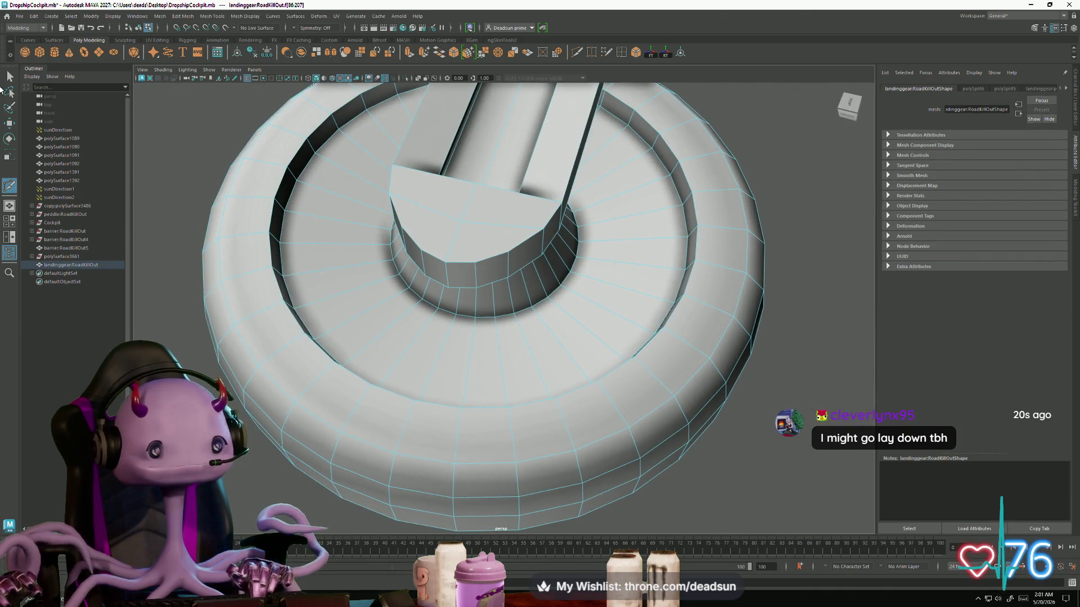
Step: Finish the pending cut edges inside the wheel mesh
{"action": "mouse_move", "coordinate": [352, 224]}
{"action": "left_mouse_down", "text": "alt"}
{"action": "mouse_move", "coordinate": [471, 222]}
{"action": "mouse_move", "coordinate": [619, 330]}
{"action": "mouse_move", "coordinate": [443, 264]}
{"action": "mouse_move", "coordinate": [482, 297]}
{"action": "mouse_move", "coordinate": [523, 403]}
{"action": "mouse_move", "coordinate": [454, 327]}
{"action": "mouse_move", "coordinate": [492, 390]}
{"action": "mouse_move", "coordinate": [470, 375]}
{"action": "mouse_move", "coordinate": [482, 332]}
{"action": "mouse_move", "coordinate": [298, 313]}
{"action": "left_mouse_up", "text": "alt"}
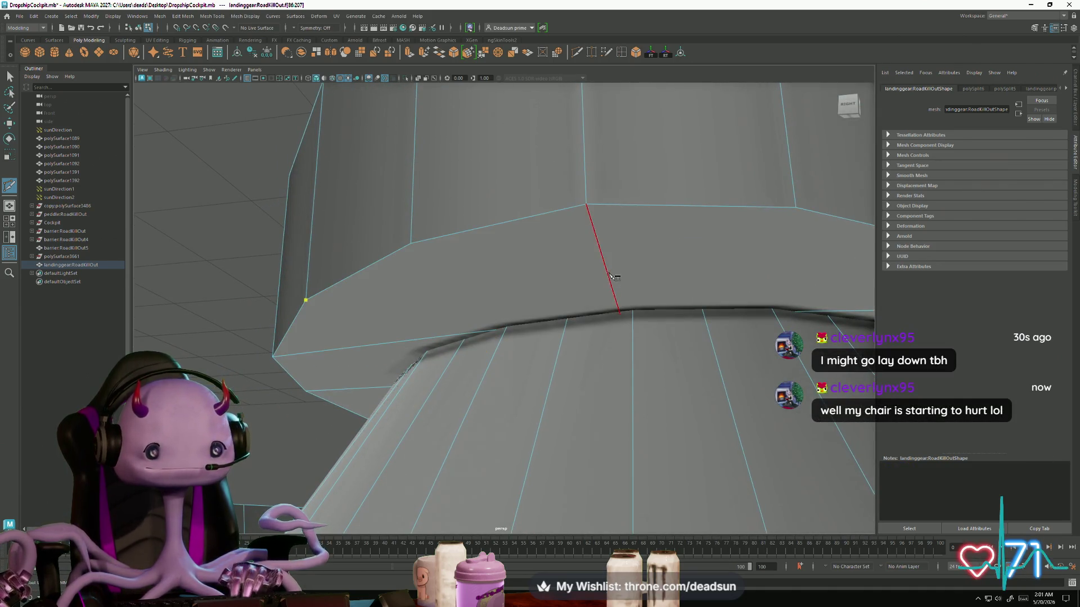
{"action": "left_click_drag", "start_coordinate": [783, 289], "coordinate": [682, 276], "text": "alt"}
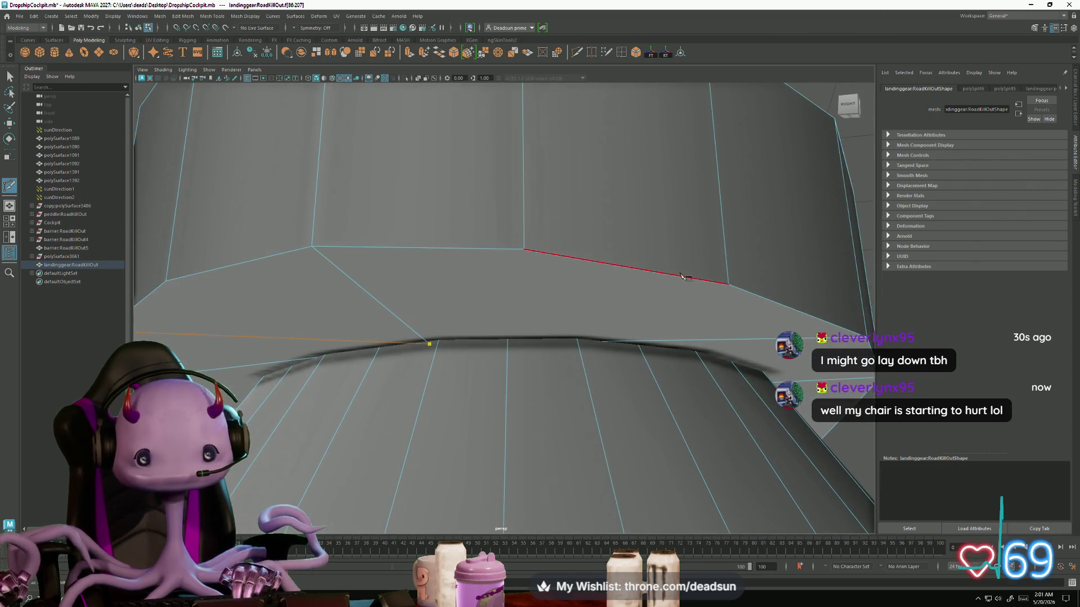
{"action": "key", "text": "Return"}
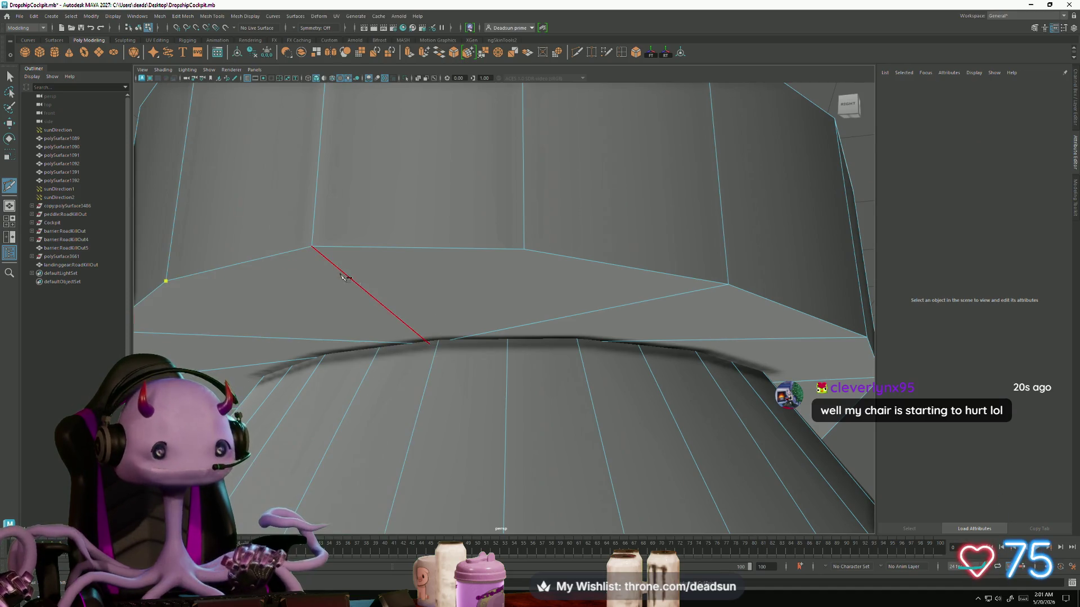
{"action": "key", "text": "Return"}
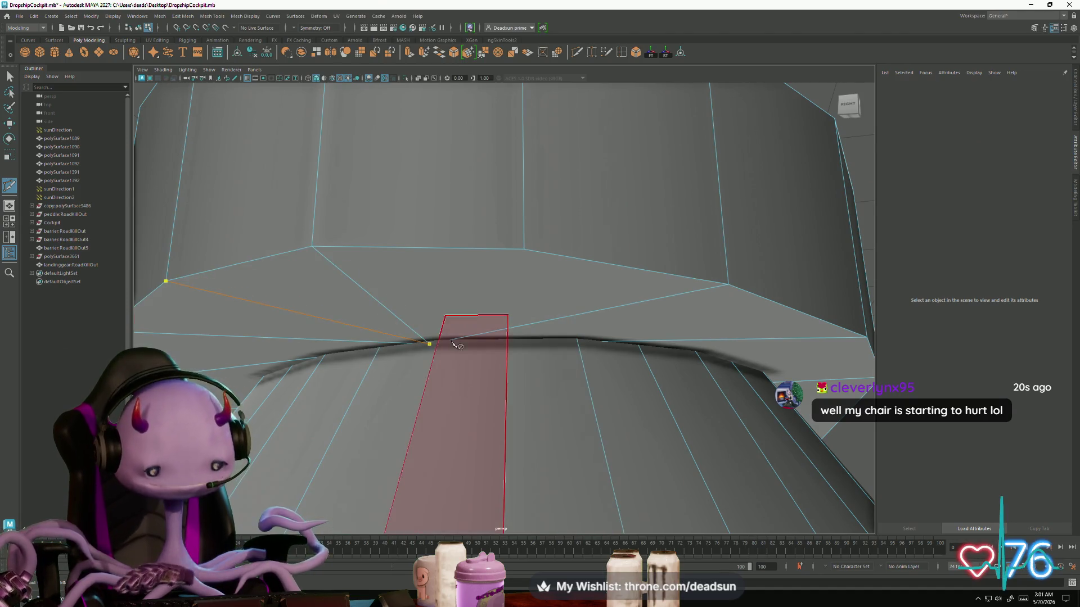
{"action": "key", "text": "Return"}
Step: Cut new edges connecting the inner ring to the rim vertices
{"action": "mouse_move", "coordinate": [332, 437]}
{"action": "right_mouse_down", "text": "alt"}
{"action": "mouse_move", "coordinate": [366, 439]}
{"action": "mouse_move", "coordinate": [426, 386]}
{"action": "mouse_move", "coordinate": [379, 382]}
{"action": "right_mouse_up", "text": "alt"}
{"action": "left_click", "coordinate": [379, 382]}
{"action": "mouse_move", "coordinate": [408, 331]}
{"action": "left_mouse_down", "text": "alt"}
{"action": "mouse_move", "coordinate": [402, 169]}
{"action": "mouse_move", "coordinate": [353, 281]}
{"action": "mouse_move", "coordinate": [373, 308]}
{"action": "mouse_move", "coordinate": [366, 292]}
{"action": "mouse_move", "coordinate": [369, 309]}
{"action": "mouse_move", "coordinate": [288, 319]}
{"action": "left_mouse_up", "text": "alt"}
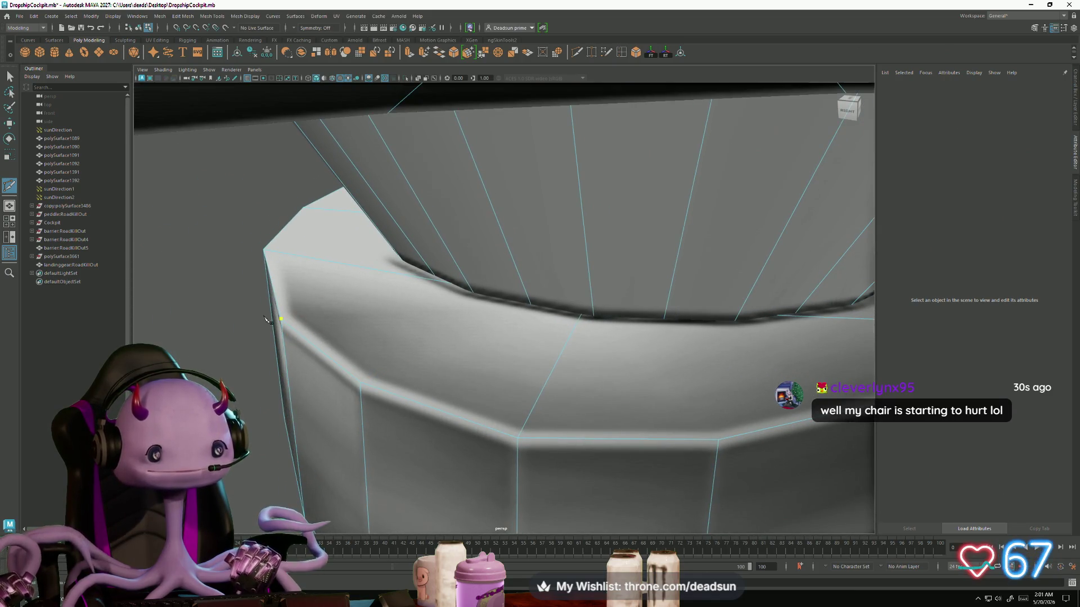
{"action": "left_click", "coordinate": [586, 308]}
{"action": "mouse_move", "coordinate": [585, 308]}
{"action": "left_mouse_down", "text": "alt"}
{"action": "mouse_move", "coordinate": [656, 326]}
{"action": "mouse_move", "coordinate": [577, 349]}
{"action": "left_mouse_up", "text": "alt"}
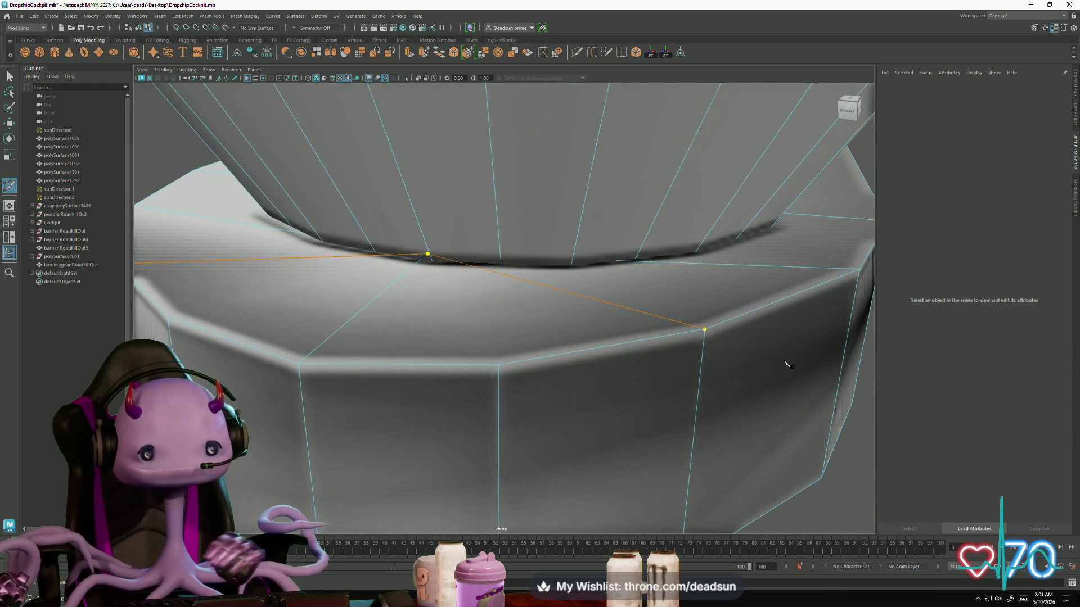
{"action": "key", "text": "Return"}
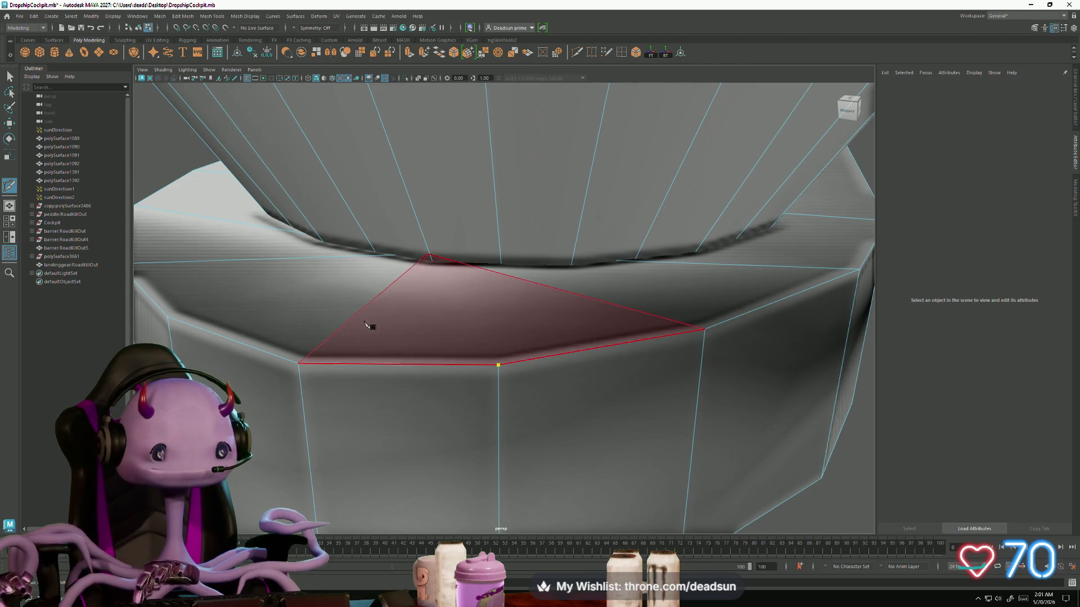
{"action": "left_click", "coordinate": [168, 317]}
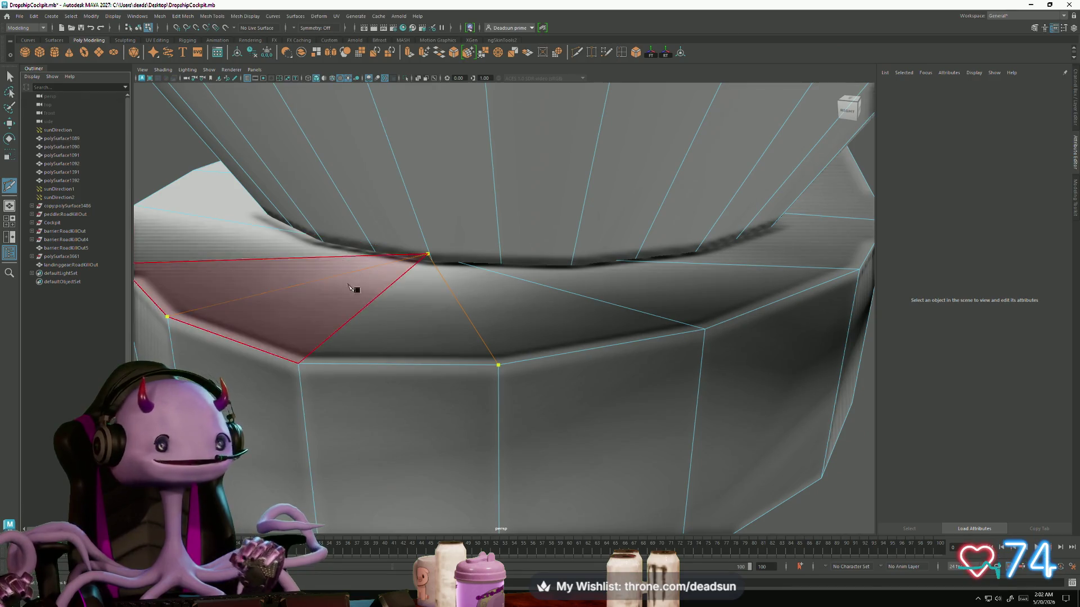
{"action": "scroll", "coordinate": [357, 289], "scroll_direction": "down", "scroll_amount": 3}
{"action": "key", "text": "Return"}
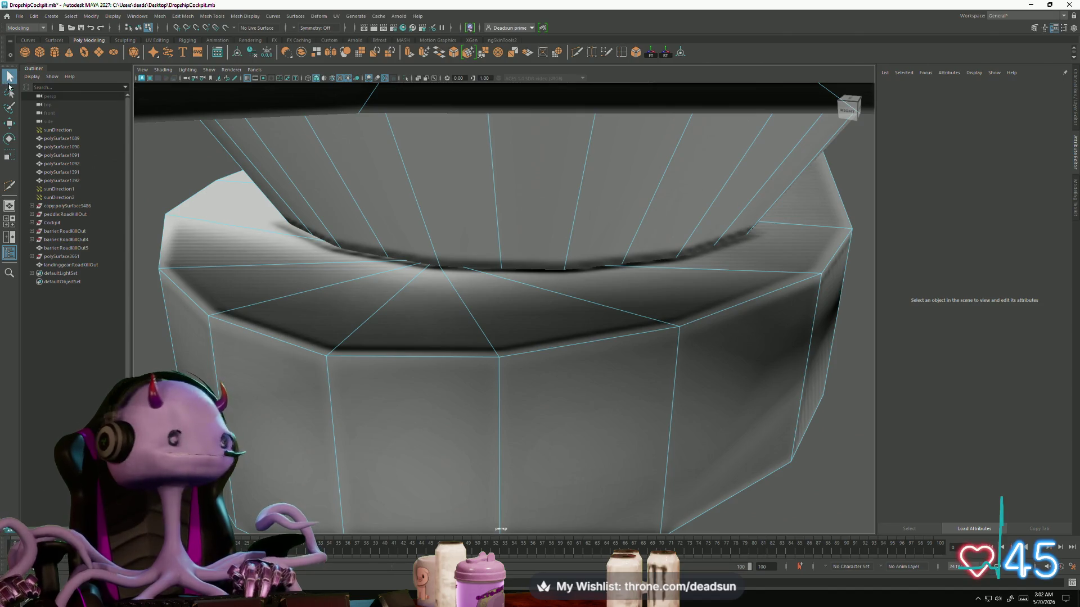
Step: Pull back to view the whole landing gear
{"action": "scroll", "coordinate": [403, 297], "scroll_direction": "down", "scroll_amount": 5}
{"action": "mouse_move", "coordinate": [402, 297]}
{"action": "left_mouse_down", "text": "alt"}
{"action": "mouse_move", "coordinate": [454, 298]}
{"action": "mouse_move", "coordinate": [165, 171]}
{"action": "left_mouse_up", "text": "alt"}
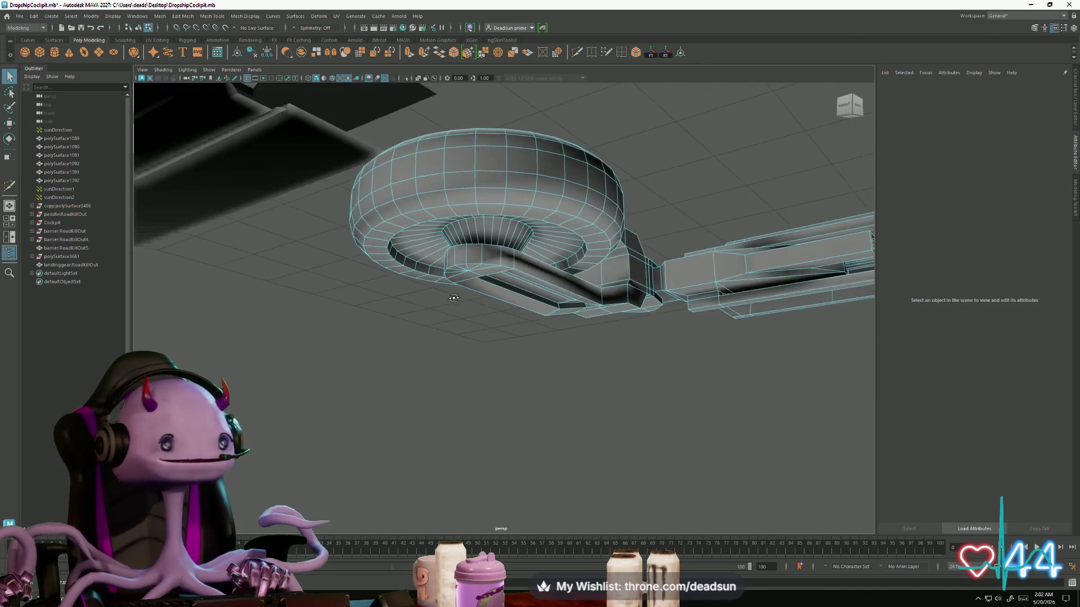
{"action": "scroll", "coordinate": [164, 171], "scroll_direction": "up", "scroll_amount": 3}
{"action": "right_click_drag", "start_coordinate": [582, 185], "coordinate": [582, 152]}
{"action": "scroll", "coordinate": [492, 291], "scroll_direction": "down", "scroll_amount": 5}
{"action": "mouse_move", "coordinate": [492, 291]}
{"action": "left_mouse_down", "text": "alt"}
{"action": "mouse_move", "coordinate": [498, 336]}
{"action": "mouse_move", "coordinate": [547, 367]}
{"action": "mouse_move", "coordinate": [480, 241]}
{"action": "mouse_move", "coordinate": [334, 260]}
{"action": "mouse_move", "coordinate": [304, 289]}
{"action": "left_mouse_up", "text": "alt"}
Step: Tumble and dolly the camera underneath the landing gear arm
{"action": "left_click", "coordinate": [298, 295]}
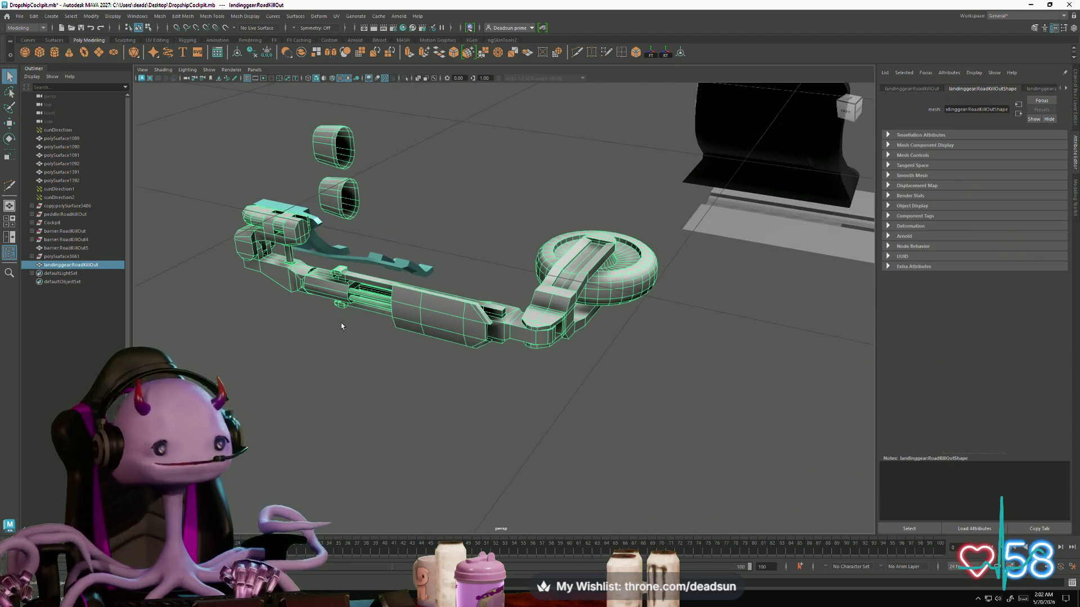
{"action": "left_click", "coordinate": [341, 326]}
{"action": "mouse_move", "coordinate": [287, 354]}
{"action": "left_mouse_down", "text": "alt"}
{"action": "mouse_move", "coordinate": [381, 321]}
{"action": "mouse_move", "coordinate": [391, 339]}
{"action": "mouse_move", "coordinate": [297, 345]}
{"action": "mouse_move", "coordinate": [295, 363]}
{"action": "mouse_move", "coordinate": [260, 392]}
{"action": "mouse_move", "coordinate": [435, 334]}
{"action": "left_mouse_up", "text": "alt"}
{"action": "right_click_drag", "start_coordinate": [436, 335], "coordinate": [533, 376], "text": "alt"}
{"action": "mouse_move", "coordinate": [533, 377]}
{"action": "middle_mouse_down", "text": "alt"}
{"action": "mouse_move", "coordinate": [443, 392]}
{"action": "mouse_move", "coordinate": [436, 408]}
{"action": "middle_mouse_up", "text": "alt"}
{"action": "mouse_move", "coordinate": [436, 408]}
{"action": "left_mouse_down", "text": "alt"}
{"action": "mouse_move", "coordinate": [438, 360]}
{"action": "mouse_move", "coordinate": [295, 305]}
{"action": "mouse_move", "coordinate": [353, 262]}
{"action": "left_mouse_up", "text": "alt"}
{"action": "scroll", "coordinate": [438, 360], "scroll_direction": "up", "scroll_amount": 5}
Step: Select the landing gear mesh and switch to edge selection with F10
{"action": "left_click", "coordinate": [437, 352]}
{"action": "key", "text": "F10"}
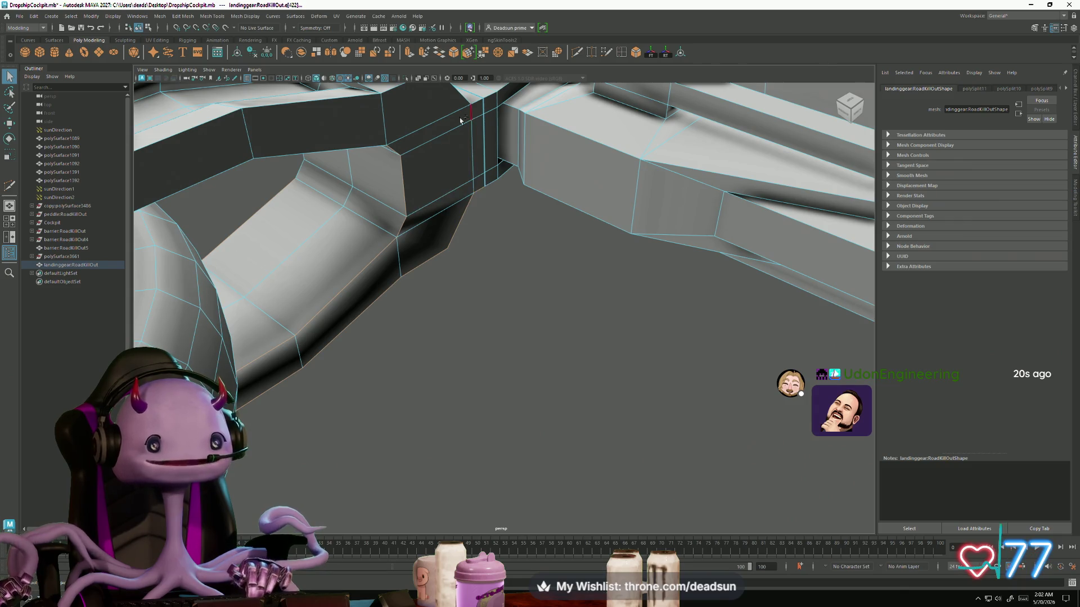
{"action": "left_click_drag", "start_coordinate": [358, 234], "coordinate": [411, 349], "text": "alt"}
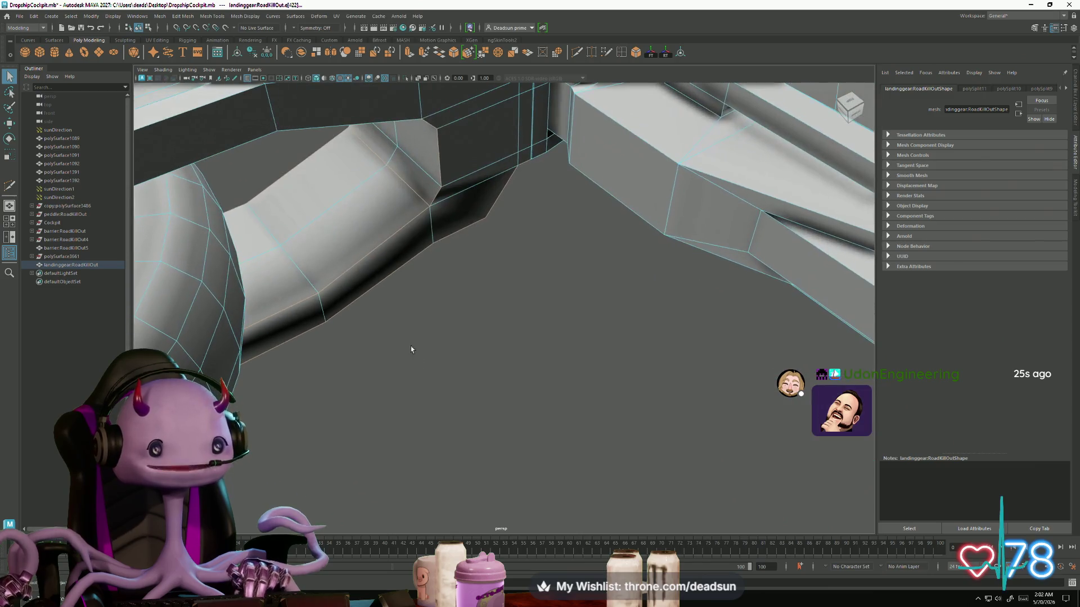
Step: Harden the selected edge, then select the upper and lower edges along the dark strip
{"action": "left_click", "coordinate": [219, 15]}
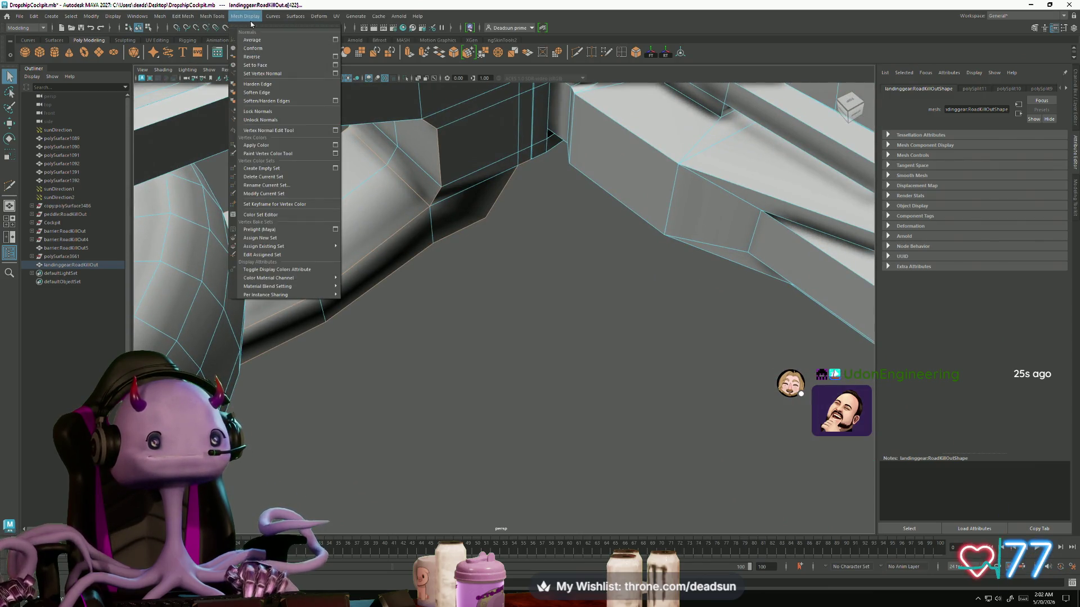
{"action": "left_click", "coordinate": [261, 83]}
{"action": "mouse_move", "coordinate": [304, 120]}
{"action": "left_mouse_down", "text": "alt"}
{"action": "mouse_move", "coordinate": [400, 291]}
{"action": "mouse_move", "coordinate": [340, 246]}
{"action": "mouse_move", "coordinate": [427, 437]}
{"action": "mouse_move", "coordinate": [555, 482]}
{"action": "mouse_move", "coordinate": [356, 387]}
{"action": "mouse_move", "coordinate": [390, 406]}
{"action": "left_mouse_up", "text": "alt"}
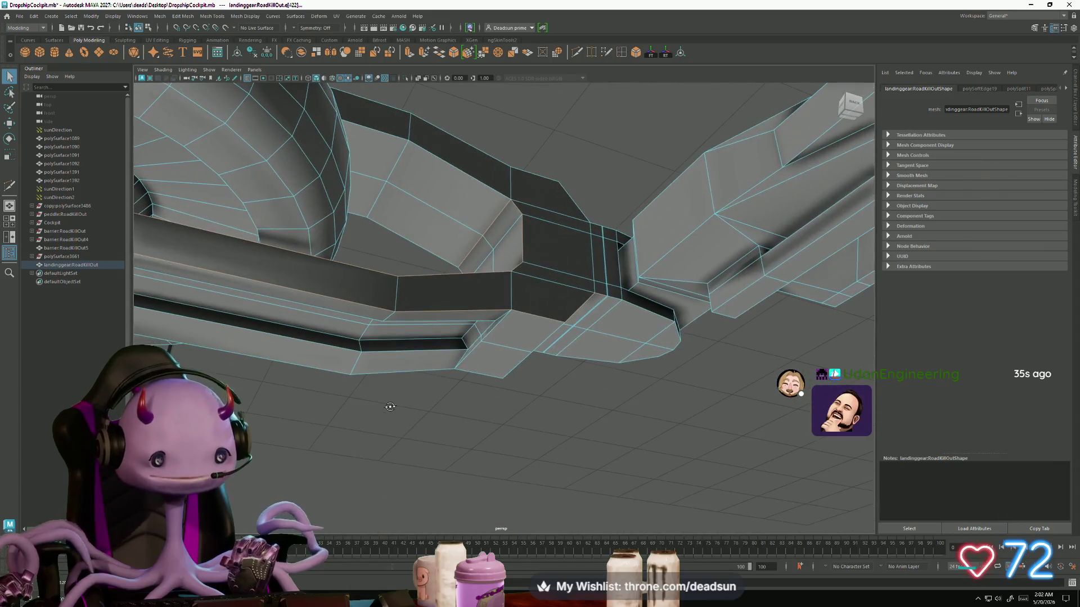
{"action": "left_click", "coordinate": [414, 339]}
{"action": "left_click", "coordinate": [414, 349], "text": "shift"}
{"action": "mouse_move", "coordinate": [413, 349]}
{"action": "left_mouse_down", "text": "alt"}
{"action": "mouse_move", "coordinate": [432, 233]}
{"action": "mouse_move", "coordinate": [406, 296]}
{"action": "left_mouse_up", "text": "alt"}
{"action": "left_click", "coordinate": [430, 220]}
{"action": "left_click", "coordinate": [387, 221], "text": "shift"}
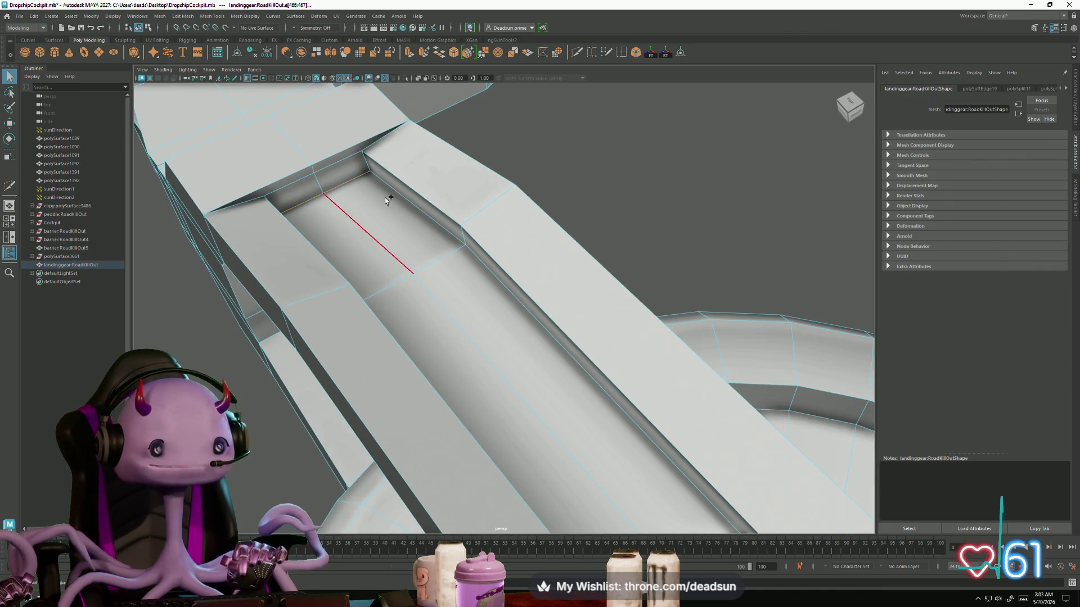
Step: Add the long upper-left edge and harden all the selected strip edges
{"action": "left_click_drag", "start_coordinate": [407, 194], "coordinate": [321, 172], "text": "alt"}
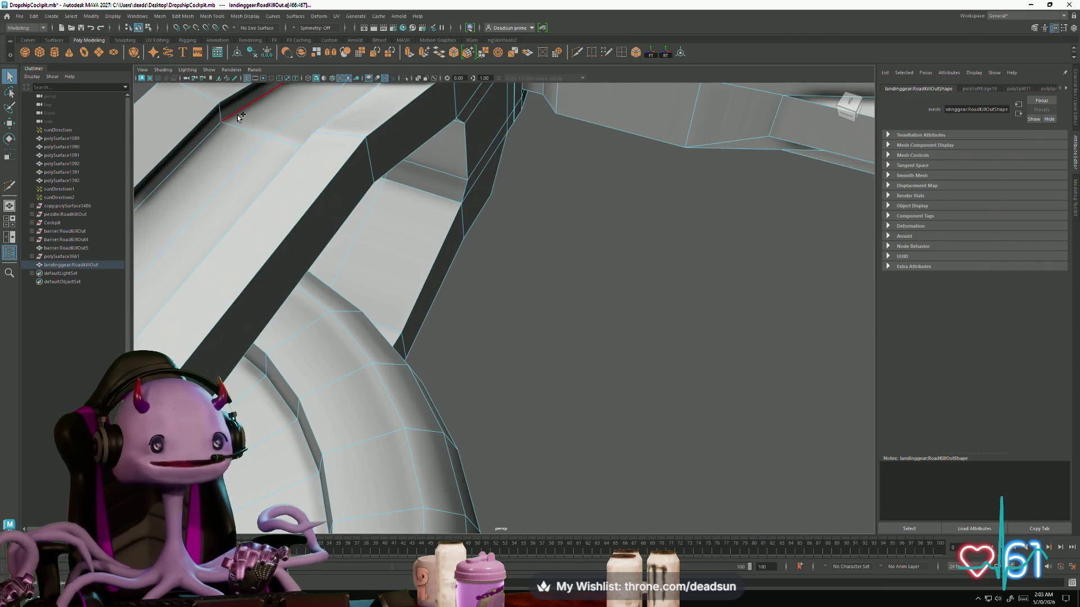
{"action": "left_click", "coordinate": [297, 225]}
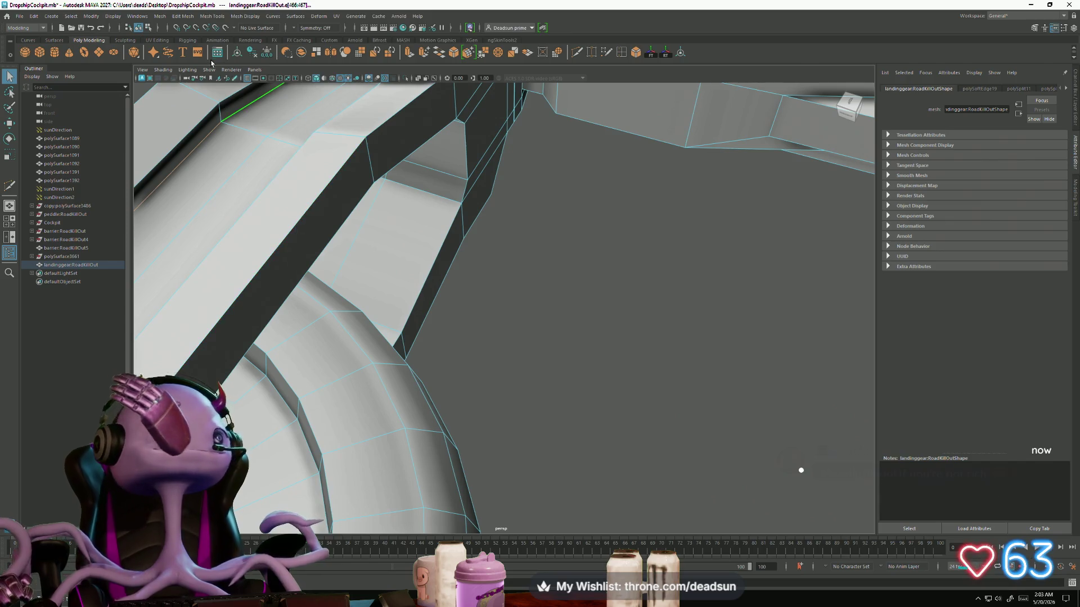
{"action": "left_click", "coordinate": [182, 16]}
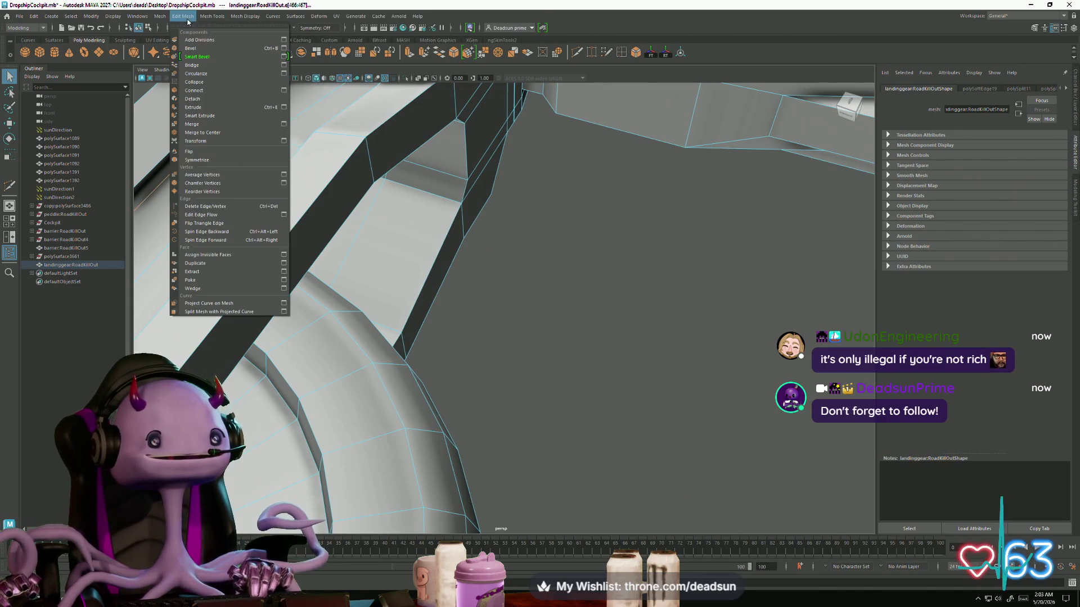
{"action": "mouse_move", "coordinate": [240, 18]}
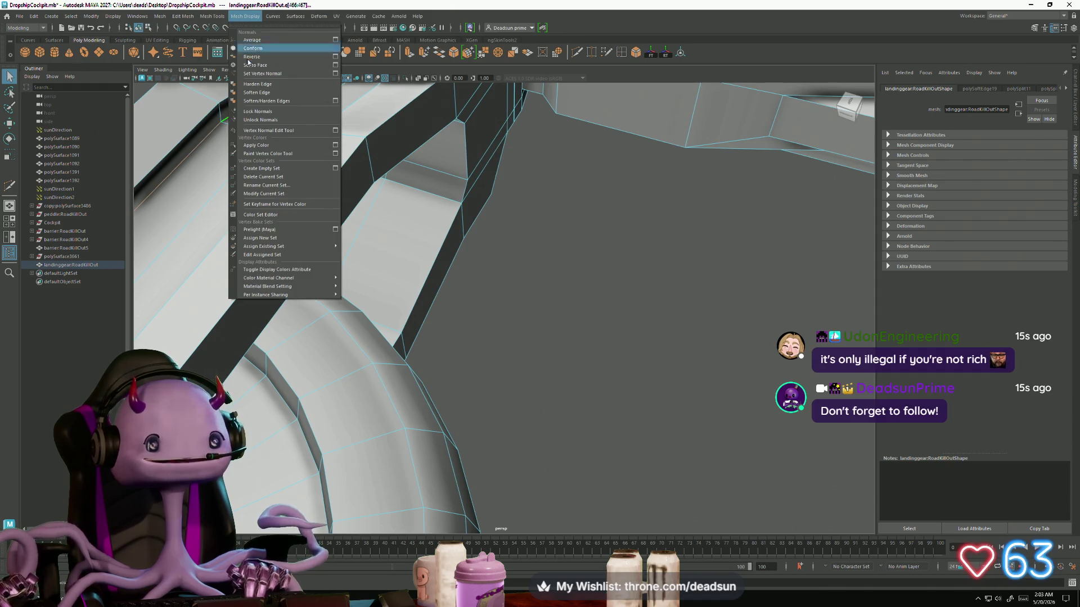
{"action": "left_click", "coordinate": [278, 85]}
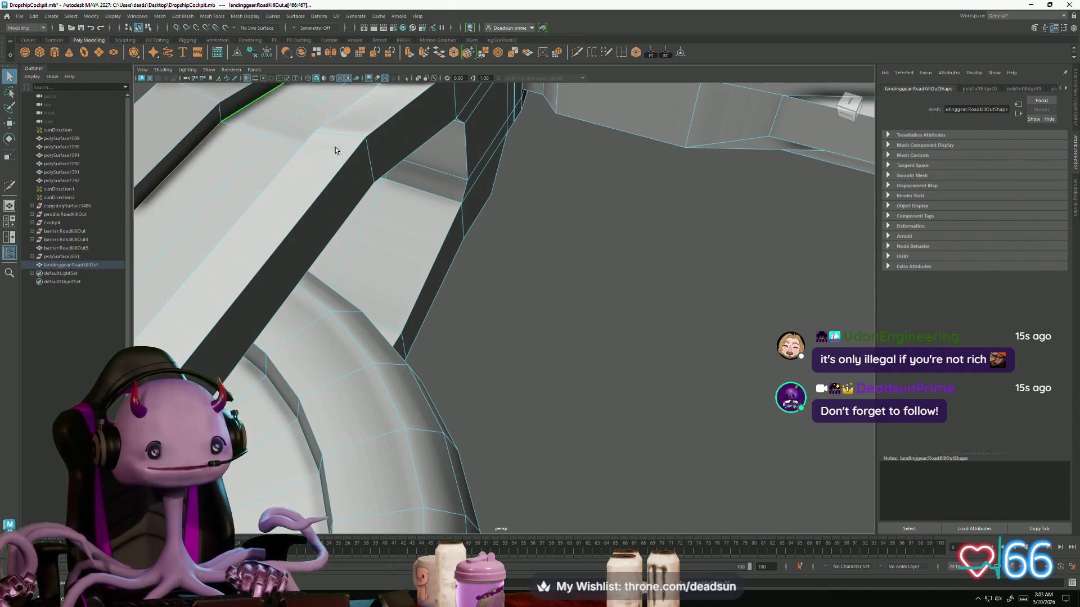
{"action": "scroll", "coordinate": [568, 261], "scroll_direction": "down", "scroll_amount": 5}
Step: Return to object mode, reselect the landing gear in face mode, and open the UV Editor
{"action": "mouse_move", "coordinate": [540, 264]}
{"action": "left_mouse_down", "text": "alt"}
{"action": "mouse_move", "coordinate": [568, 261]}
{"action": "mouse_move", "coordinate": [470, 244]}
{"action": "mouse_move", "coordinate": [489, 289]}
{"action": "mouse_move", "coordinate": [478, 270]}
{"action": "mouse_move", "coordinate": [482, 282]}
{"action": "mouse_move", "coordinate": [508, 259]}
{"action": "mouse_move", "coordinate": [453, 250]}
{"action": "left_mouse_up", "text": "alt"}
{"action": "right_click", "coordinate": [454, 250]}
{"action": "left_click", "coordinate": [419, 184]}
{"action": "mouse_move", "coordinate": [420, 183]}
{"action": "left_mouse_down", "text": "alt"}
{"action": "mouse_move", "coordinate": [346, 272]}
{"action": "mouse_move", "coordinate": [558, 252]}
{"action": "mouse_move", "coordinate": [543, 285]}
{"action": "mouse_move", "coordinate": [580, 300]}
{"action": "mouse_move", "coordinate": [632, 294]}
{"action": "mouse_move", "coordinate": [543, 232]}
{"action": "mouse_move", "coordinate": [482, 169]}
{"action": "mouse_move", "coordinate": [415, 224]}
{"action": "mouse_move", "coordinate": [403, 270]}
{"action": "mouse_move", "coordinate": [398, 256]}
{"action": "mouse_move", "coordinate": [386, 270]}
{"action": "left_mouse_up", "text": "alt"}
{"action": "left_click", "coordinate": [728, 323]}
{"action": "right_click_drag", "start_coordinate": [728, 323], "coordinate": [728, 340]}
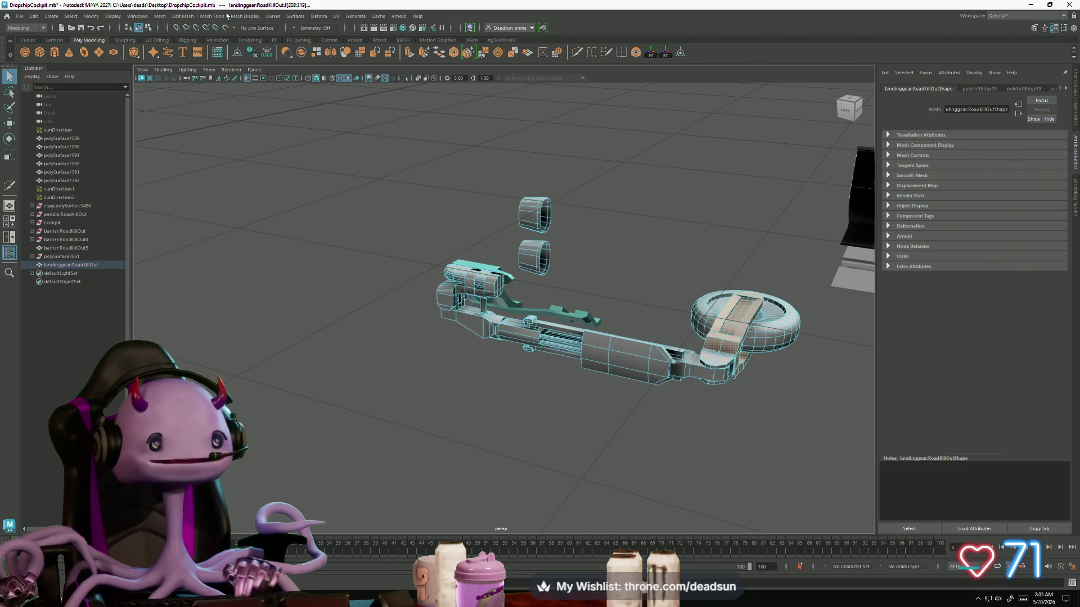
{"action": "left_click", "coordinate": [336, 16]}
Step: Open the landing gear's UV layout, unfold the selected shell, and select the ring UV shell
{"action": "left_click", "coordinate": [354, 31]}
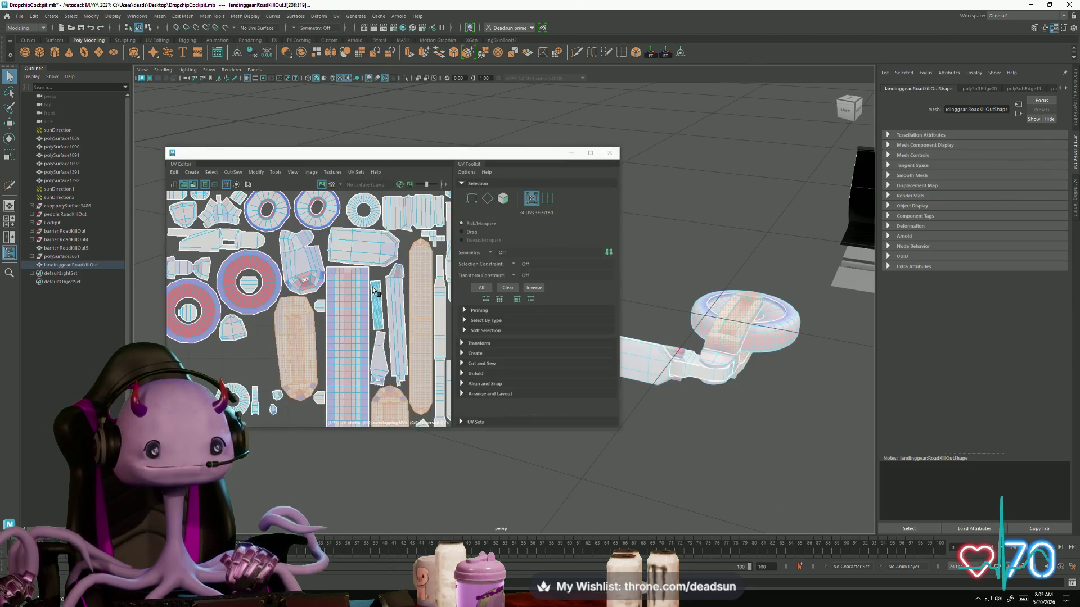
{"action": "middle_click_drag", "start_coordinate": [323, 295], "coordinate": [276, 302], "text": "alt"}
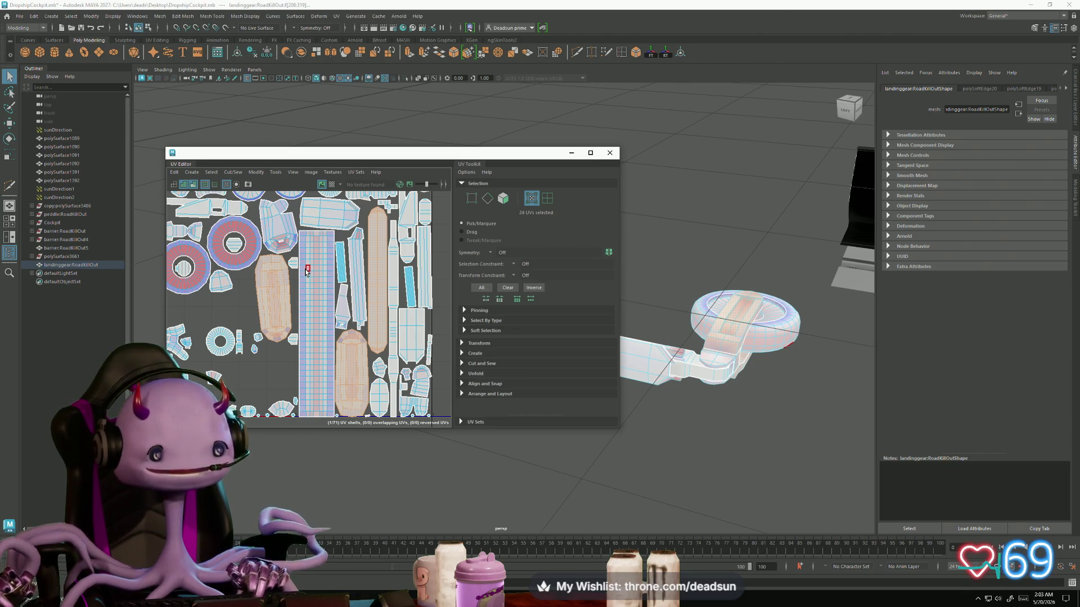
{"action": "left_click", "coordinate": [256, 172]}
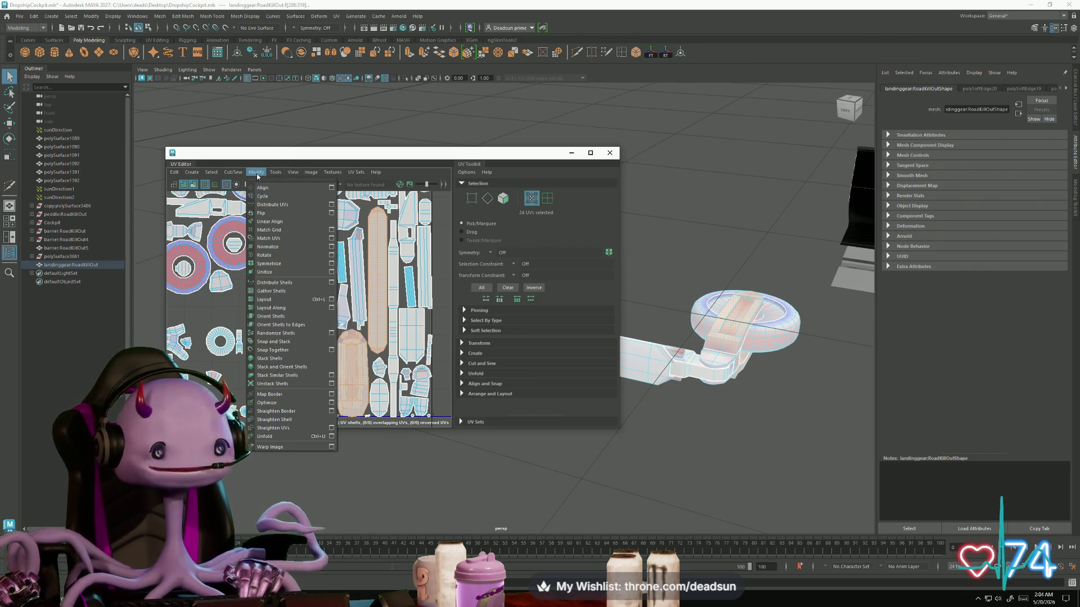
{"action": "left_click", "coordinate": [270, 437]}
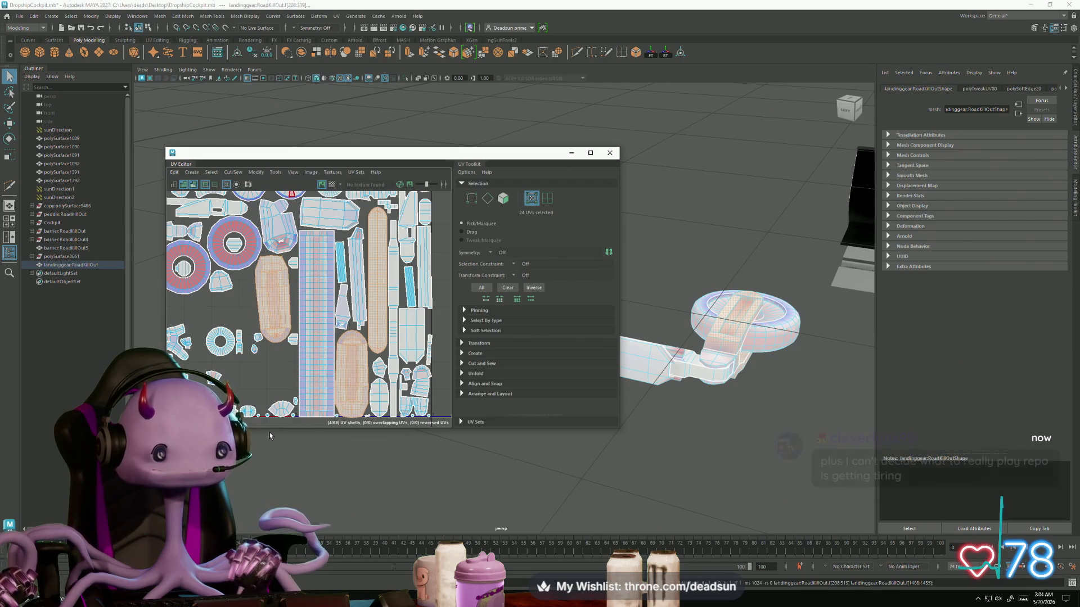
{"action": "scroll", "coordinate": [278, 335], "scroll_direction": "down", "scroll_amount": 4}
{"action": "key", "text": "F11"}
{"action": "double_click", "coordinate": [279, 334]}
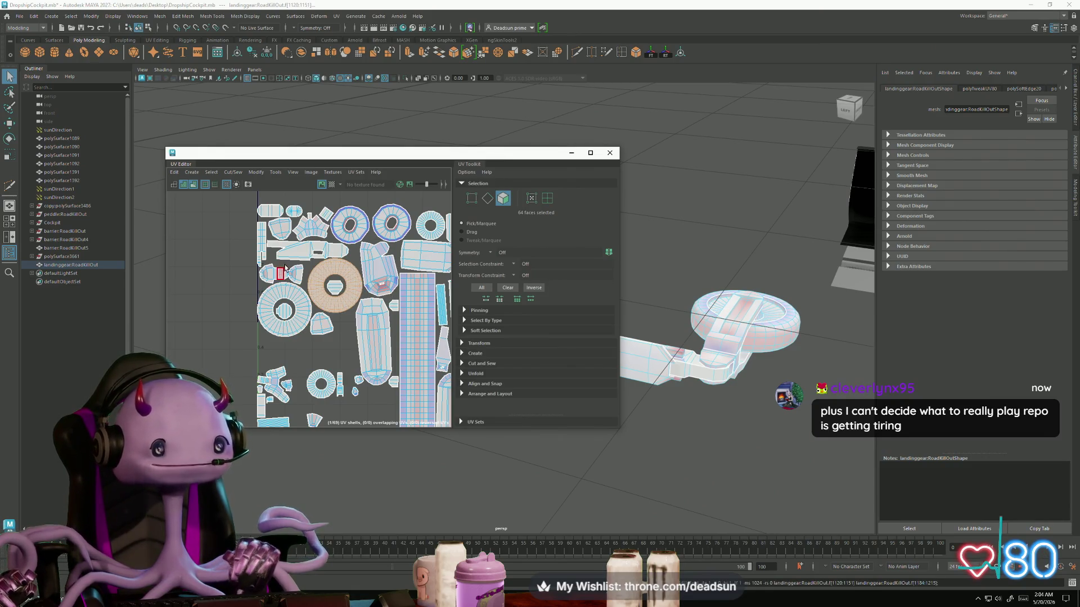
Step: Frame and inspect the long rectangle and grid UV shells
{"action": "scroll", "coordinate": [285, 268], "scroll_direction": "up", "scroll_amount": 5}
{"action": "mouse_move", "coordinate": [303, 331]}
{"action": "middle_mouse_down", "text": "alt"}
{"action": "mouse_move", "coordinate": [211, 343]}
{"action": "mouse_move", "coordinate": [116, 399]}
{"action": "middle_mouse_up", "text": "alt"}
{"action": "middle_click_drag", "start_coordinate": [245, 336], "coordinate": [227, 275], "text": "alt"}
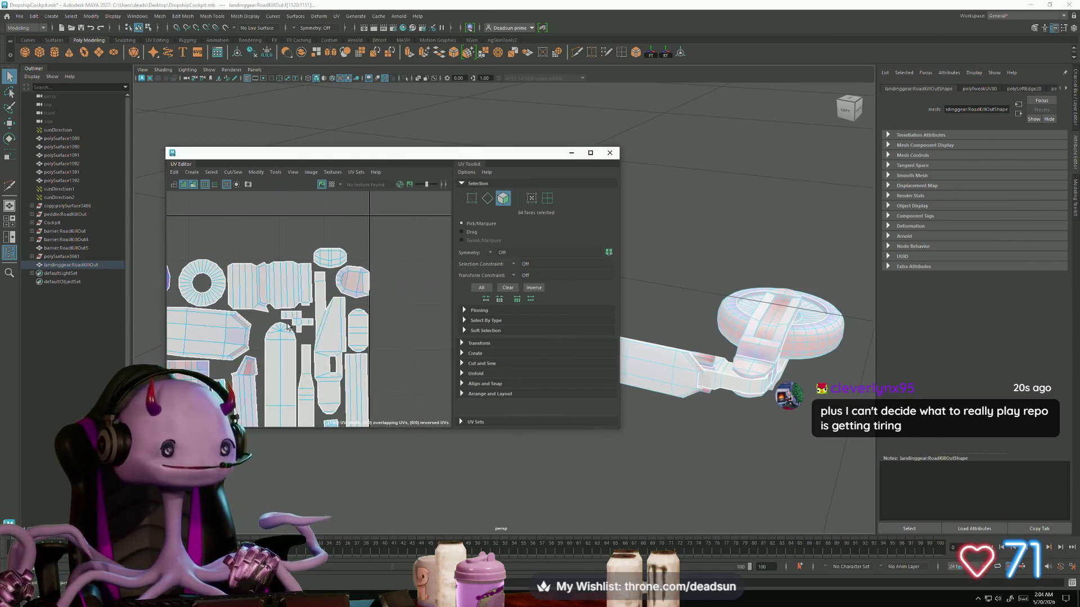
{"action": "key", "text": "f"}
{"action": "scroll", "coordinate": [250, 314], "scroll_direction": "down", "scroll_amount": 5}
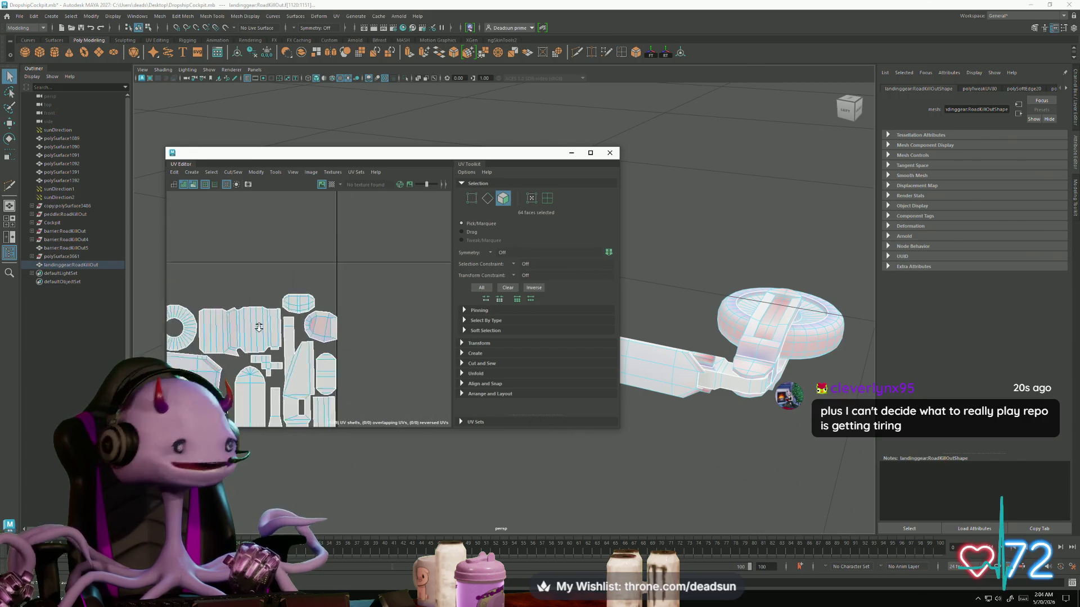
{"action": "scroll", "coordinate": [250, 314], "scroll_direction": "up", "scroll_amount": 5}
{"action": "middle_click_drag", "start_coordinate": [250, 313], "coordinate": [276, 321], "text": "alt"}
{"action": "scroll", "coordinate": [275, 321], "scroll_direction": "up", "scroll_amount": 3}
{"action": "scroll", "coordinate": [293, 324], "scroll_direction": "down", "scroll_amount": 3}
{"action": "scroll", "coordinate": [298, 326], "scroll_direction": "down", "scroll_amount": 1}
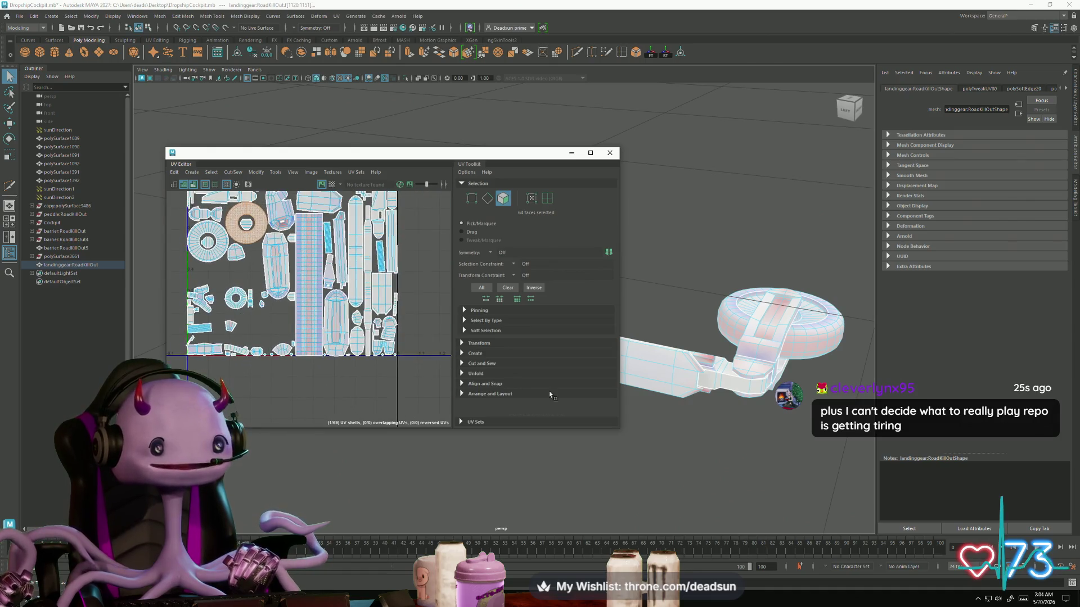
{"action": "scroll", "coordinate": [776, 476], "scroll_direction": "up", "scroll_amount": 4}
{"action": "scroll", "coordinate": [776, 476], "scroll_direction": "up", "scroll_amount": 1}
{"action": "left_click_drag", "start_coordinate": [644, 286], "coordinate": [684, 357], "text": "alt"}
Step: Select both landing gear objects and pick a single face in face mode
{"action": "left_click_drag", "start_coordinate": [543, 156], "coordinate": [348, 97]}
{"action": "mouse_move", "coordinate": [523, 214]}
{"action": "left_mouse_down"}
{"action": "mouse_move", "coordinate": [842, 491]}
{"action": "mouse_move", "coordinate": [821, 497]}
{"action": "left_mouse_up"}
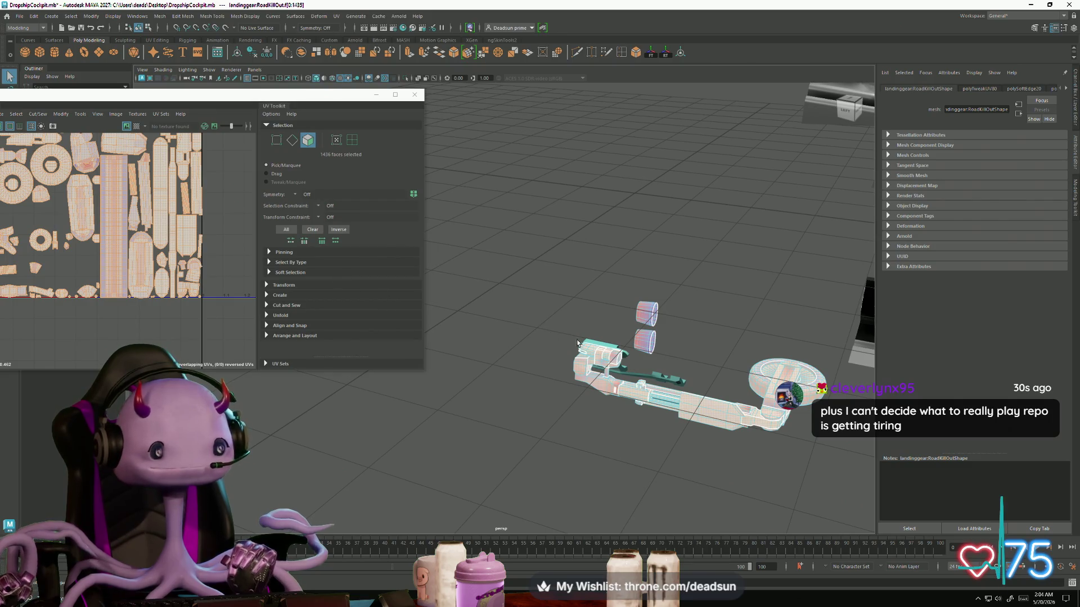
{"action": "right_click_drag", "start_coordinate": [604, 356], "coordinate": [609, 287]}
{"action": "left_click", "coordinate": [555, 290]}
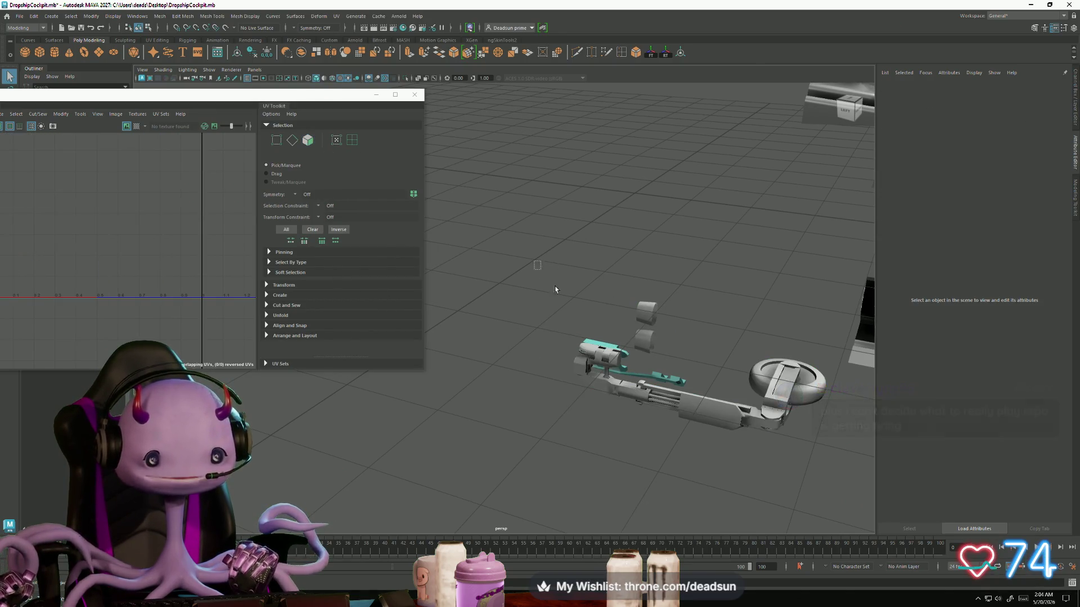
{"action": "left_click_drag", "start_coordinate": [835, 478], "coordinate": [835, 476]}
{"action": "left_click_drag", "start_coordinate": [223, 101], "coordinate": [329, 167]}
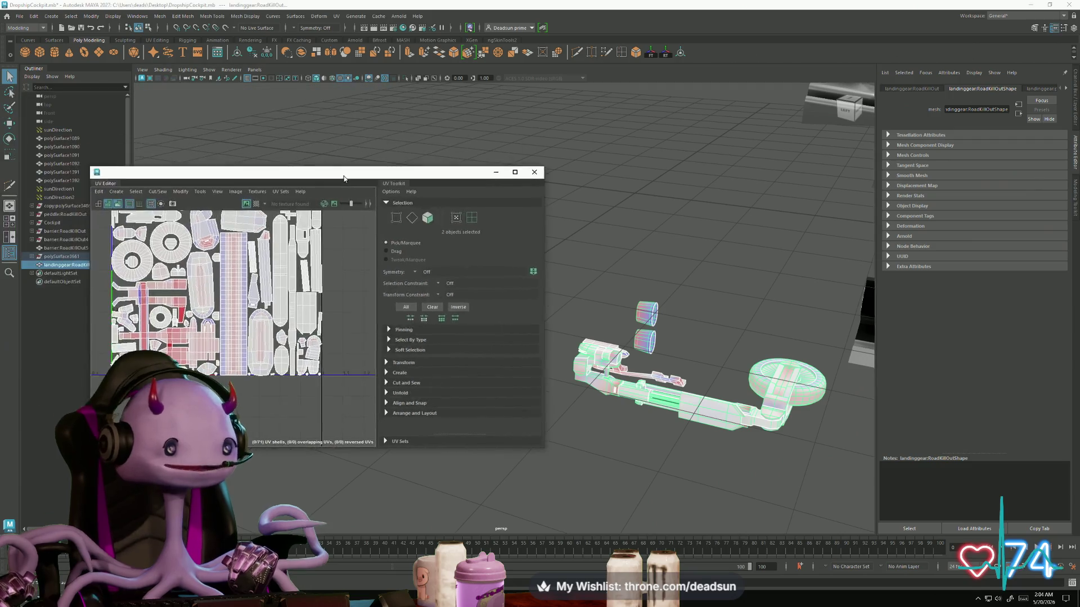
{"action": "scroll", "coordinate": [175, 284], "scroll_direction": "up", "scroll_amount": 5}
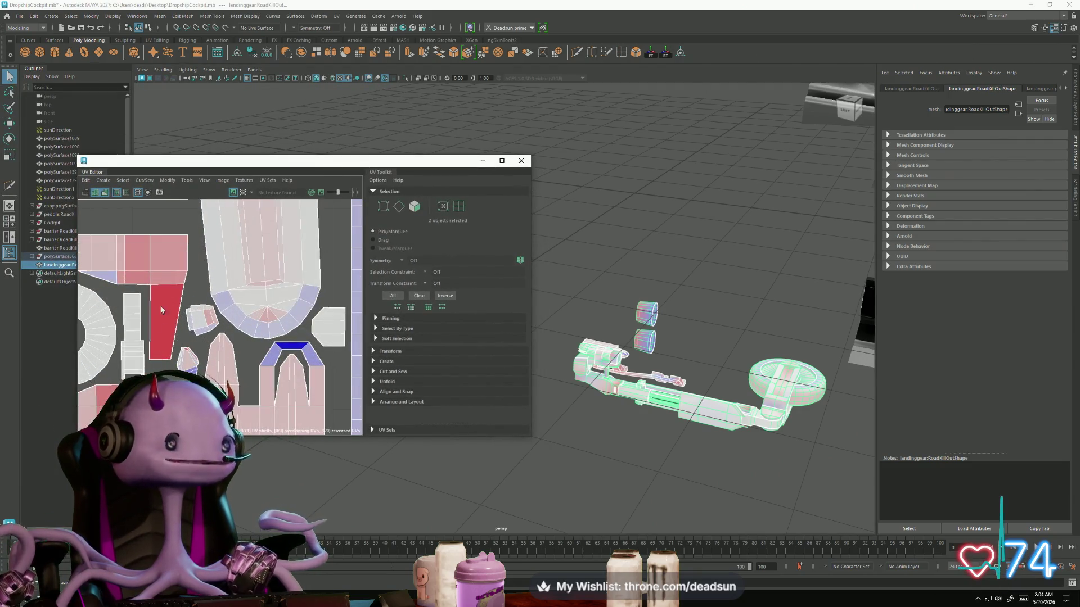
{"action": "right_click_drag", "start_coordinate": [153, 309], "coordinate": [154, 315]}
{"action": "scroll", "coordinate": [208, 296], "scroll_direction": "down", "scroll_amount": 2}
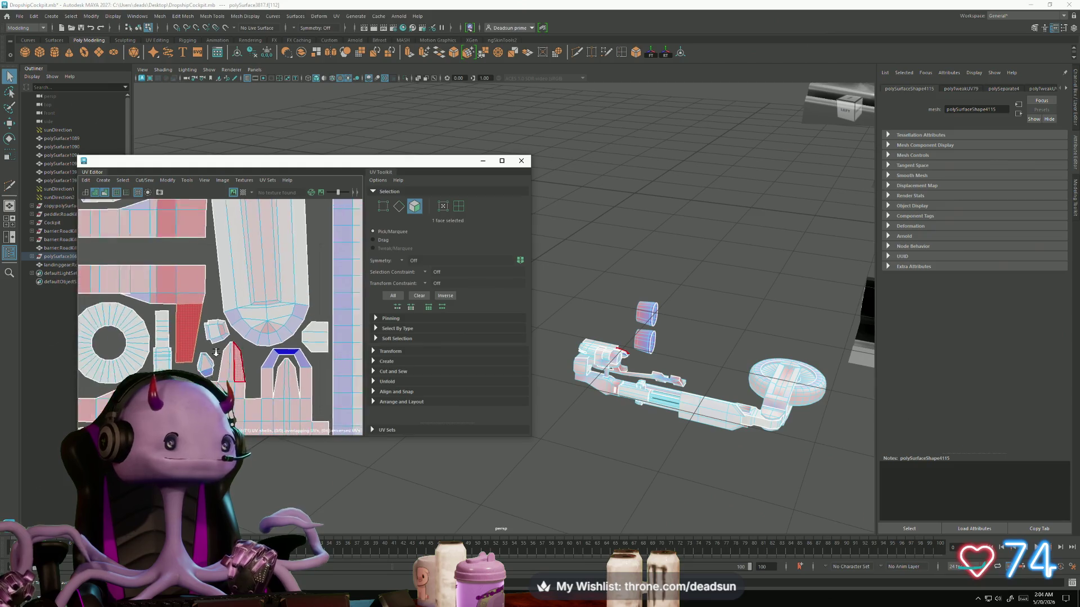
Step: Reshape the red UV shell with a Modify command and select the small face f[272]
{"action": "left_click", "coordinate": [166, 180]}
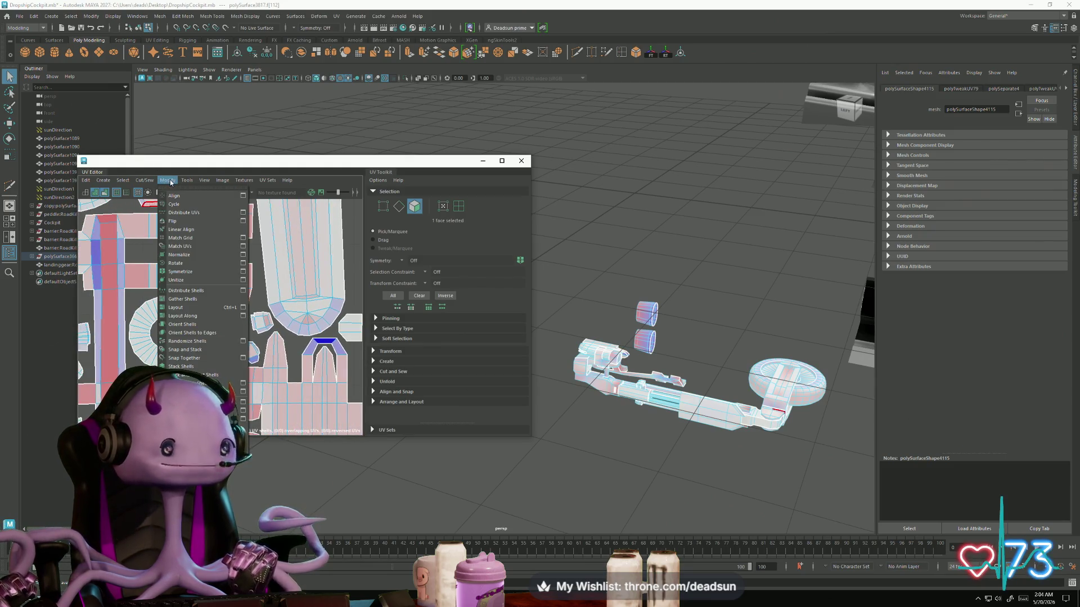
{"action": "left_click", "coordinate": [183, 409]}
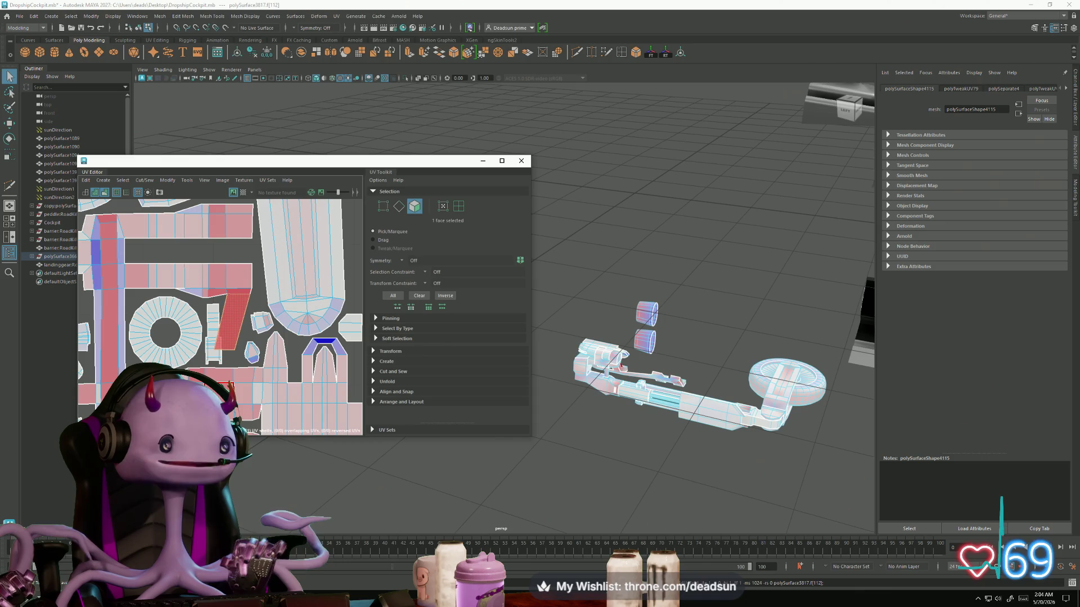
{"action": "left_click", "coordinate": [249, 360]}
{"action": "key", "text": "ctrl+z"}
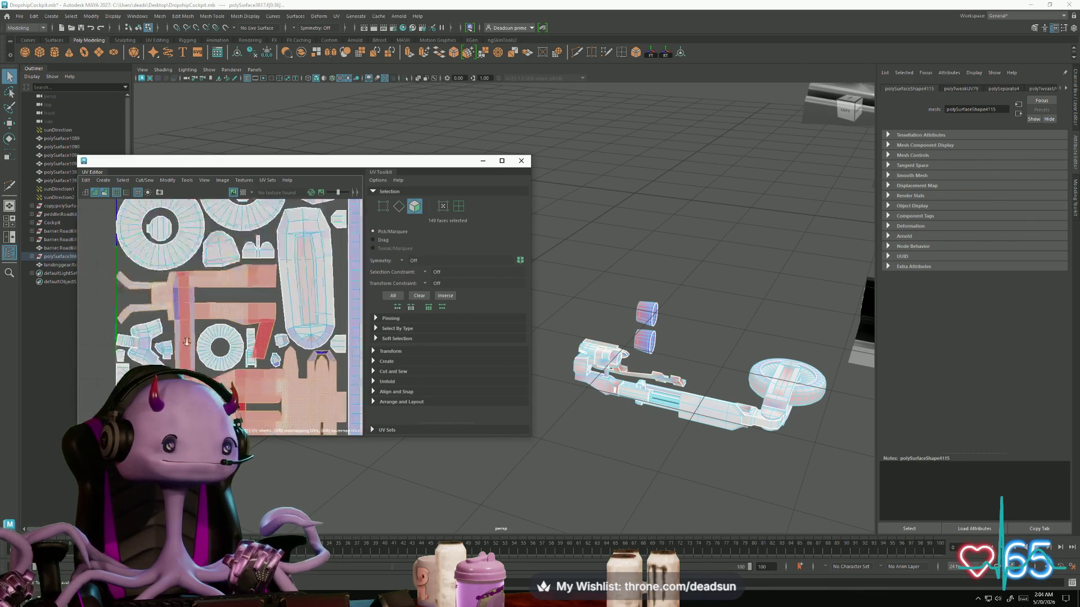
{"action": "middle_click_drag", "start_coordinate": [279, 388], "coordinate": [258, 370], "text": "alt"}
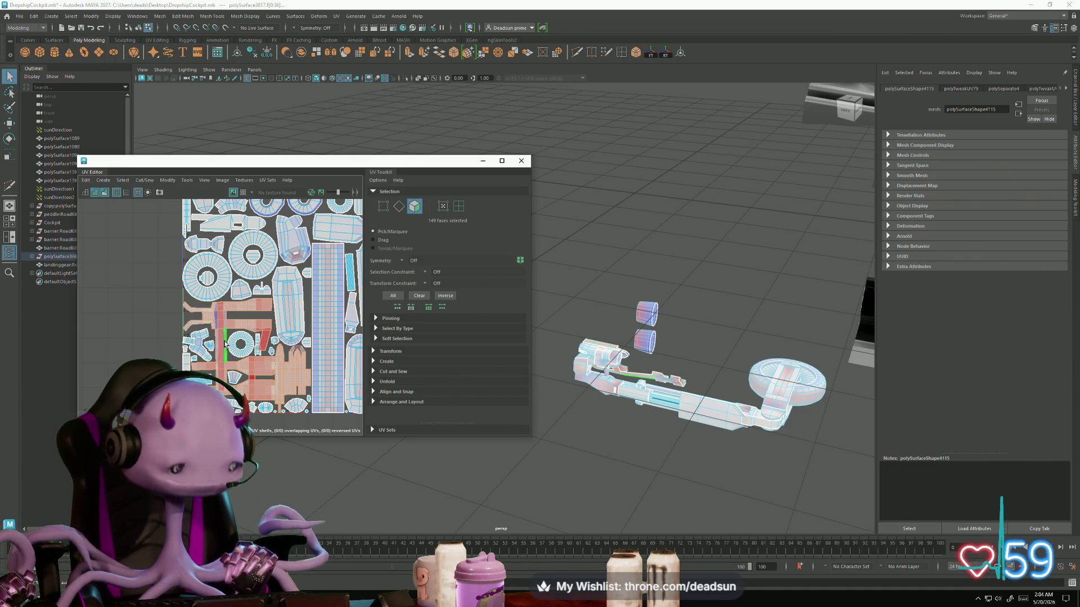
Step: Distribute the orange UV shells and move them left, out of the packed layout
{"action": "left_click", "coordinate": [169, 180]}
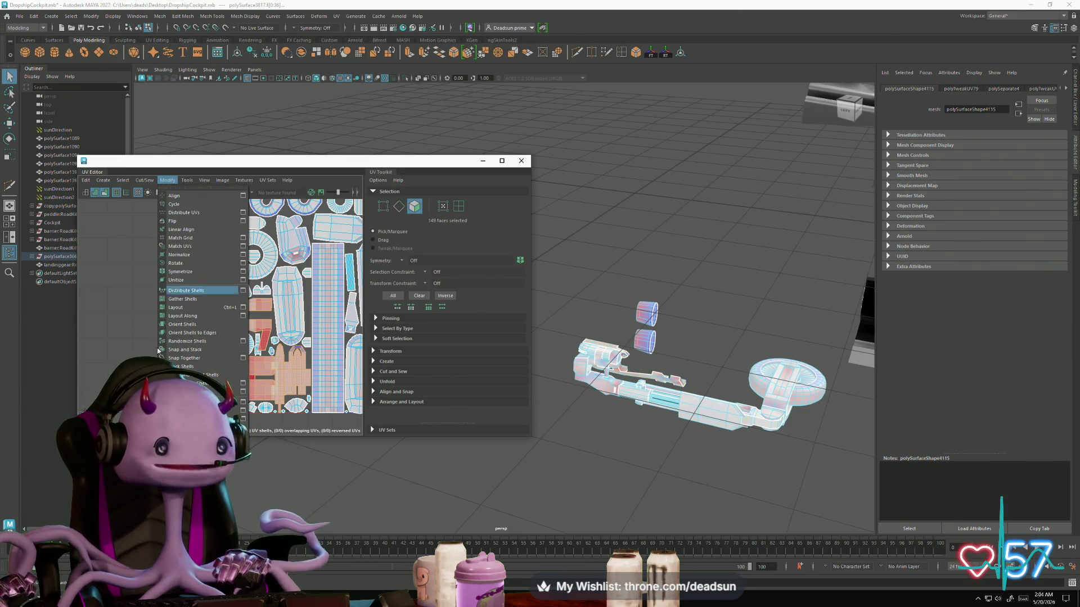
{"action": "mouse_move", "coordinate": [185, 181]}
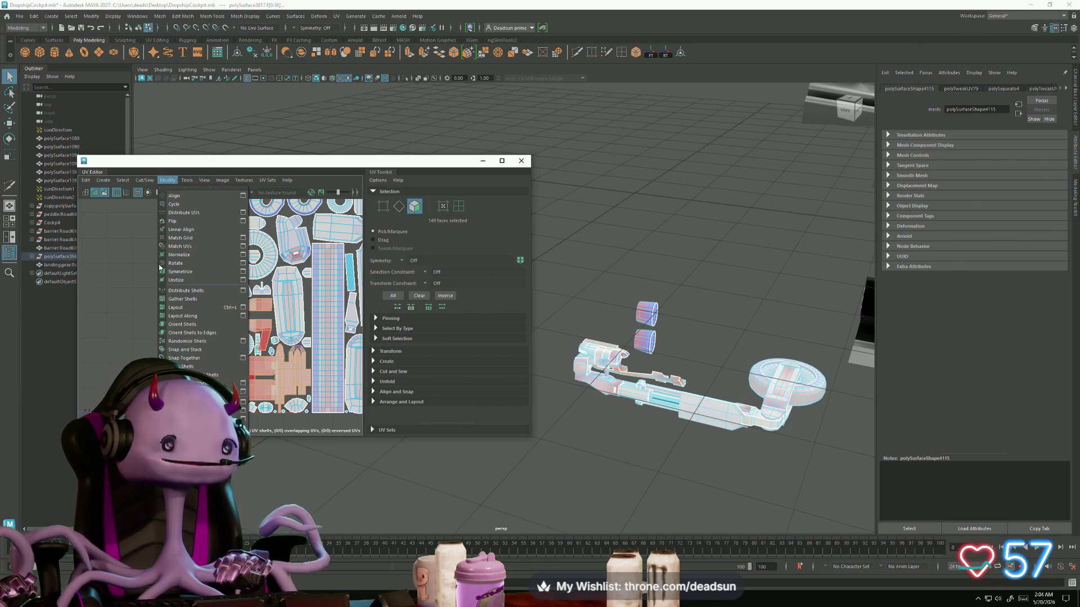
{"action": "left_click", "coordinate": [183, 298]}
{"action": "scroll", "coordinate": [207, 321], "scroll_direction": "up", "scroll_amount": 5}
{"action": "scroll", "coordinate": [207, 321], "scroll_direction": "down", "scroll_amount": 5}
{"action": "key", "text": "w"}
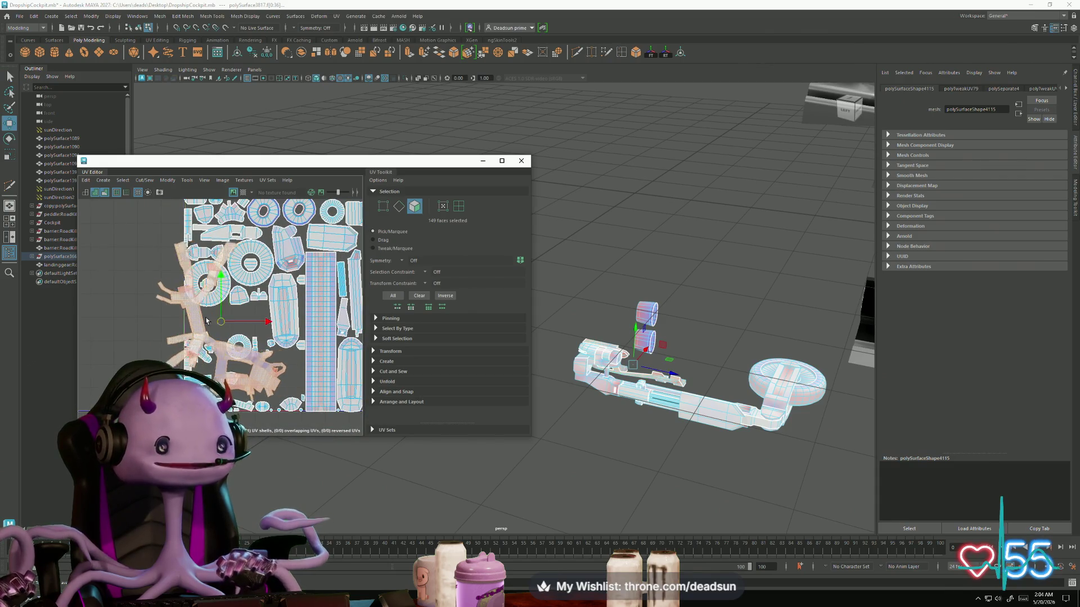
{"action": "middle_click_drag", "start_coordinate": [207, 321], "coordinate": [103, 283]}
{"action": "key", "text": "f"}
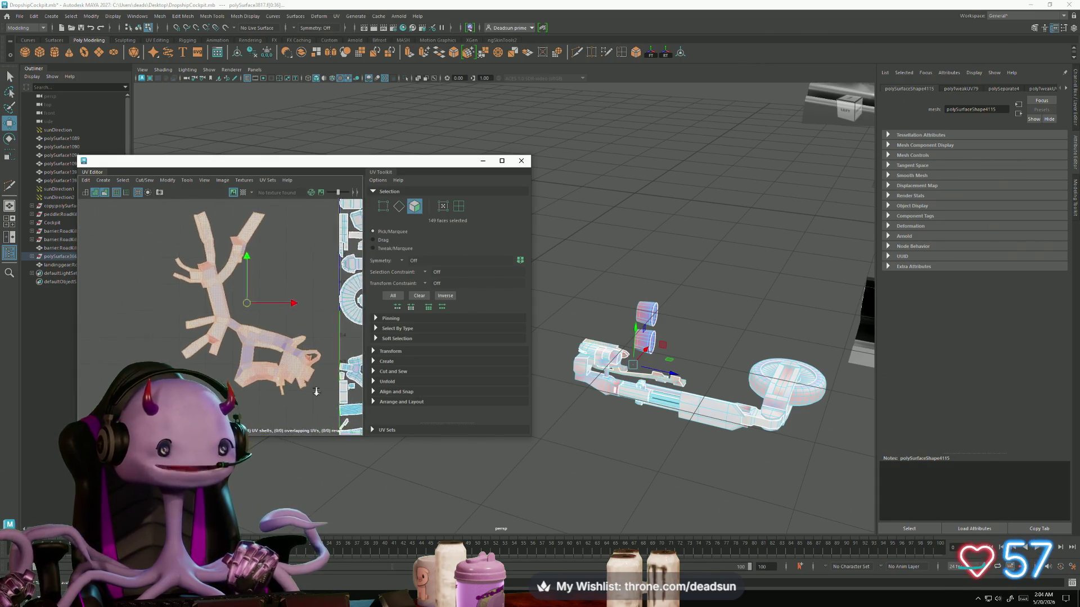
Step: Reframe the UV layout and select a strip shell and a few of its UVs
{"action": "scroll", "coordinate": [317, 392], "scroll_direction": "up", "scroll_amount": 2}
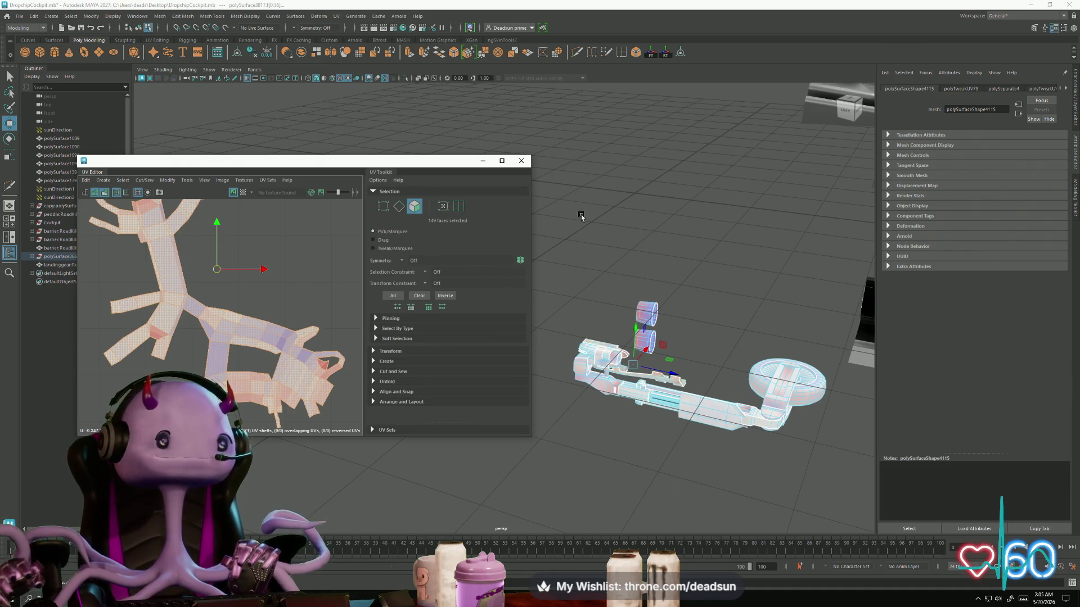
{"action": "scroll", "coordinate": [218, 358], "scroll_direction": "up", "scroll_amount": 3}
{"action": "mouse_move", "coordinate": [256, 362]}
{"action": "right_mouse_down", "text": "alt"}
{"action": "mouse_move", "coordinate": [245, 337]}
{"action": "mouse_move", "coordinate": [232, 340]}
{"action": "right_mouse_up", "text": "alt"}
{"action": "middle_click_drag", "start_coordinate": [285, 338], "coordinate": [161, 237], "text": "alt"}
{"action": "key", "text": "f"}
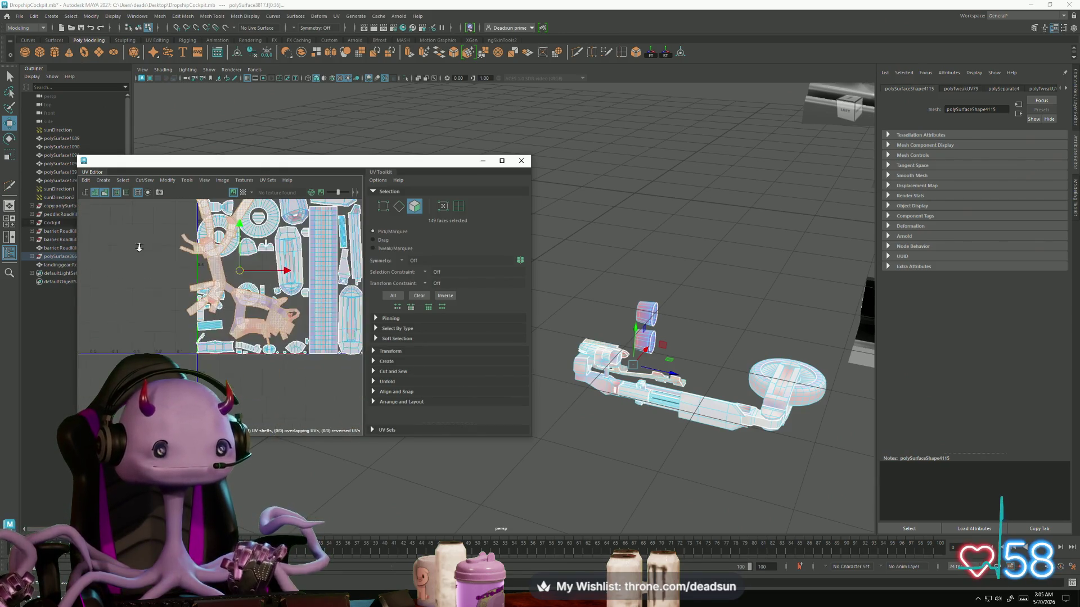
{"action": "scroll", "coordinate": [258, 315], "scroll_direction": "up", "scroll_amount": 3}
{"action": "scroll", "coordinate": [225, 314], "scroll_direction": "up", "scroll_amount": 3}
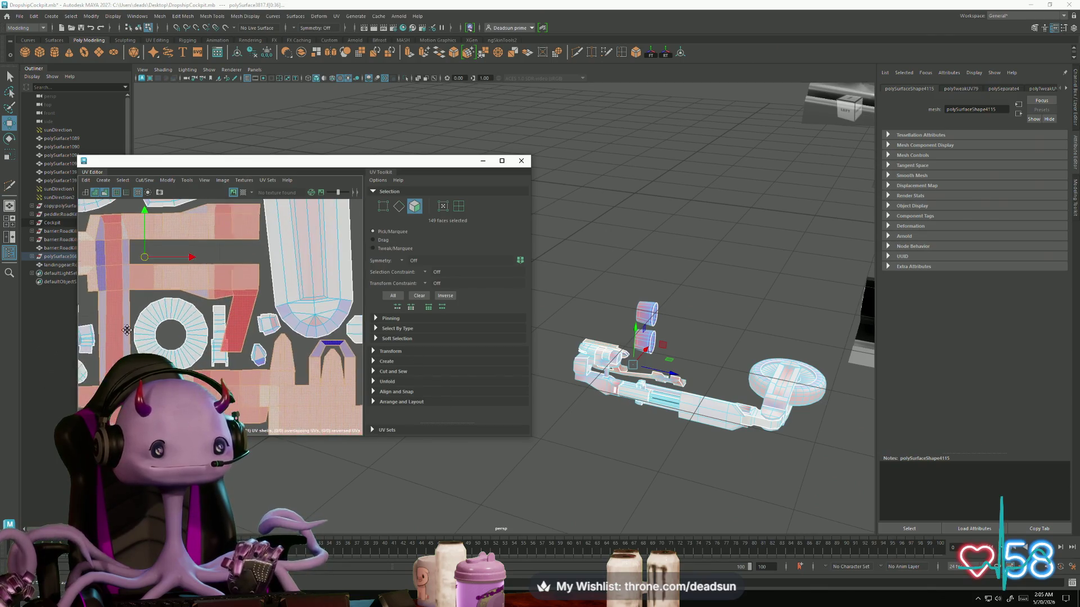
{"action": "left_click", "coordinate": [189, 354]}
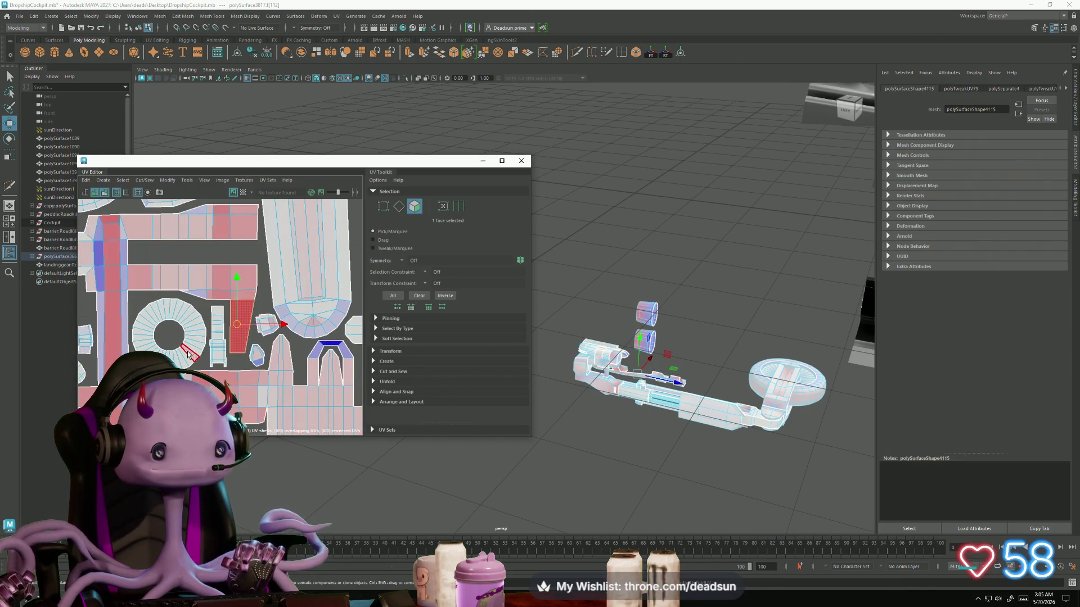
{"action": "middle_click_drag", "start_coordinate": [188, 354], "coordinate": [202, 308], "text": "alt"}
{"action": "scroll", "coordinate": [201, 308], "scroll_direction": "down", "scroll_amount": 2}
{"action": "right_click_drag", "start_coordinate": [204, 342], "coordinate": [215, 362], "text": "ctrl"}
{"action": "left_click", "coordinate": [213, 359]}
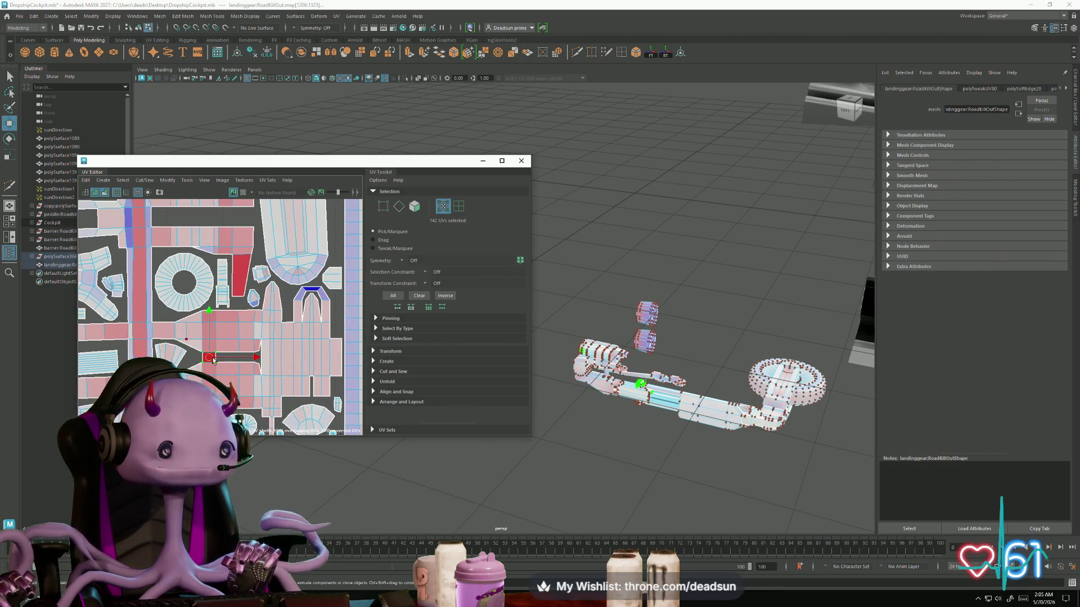
Step: Apply a Modify command, then select the long panel shell and shift it slightly left
{"action": "left_click", "coordinate": [167, 180]}
{"action": "left_click", "coordinate": [204, 384]}
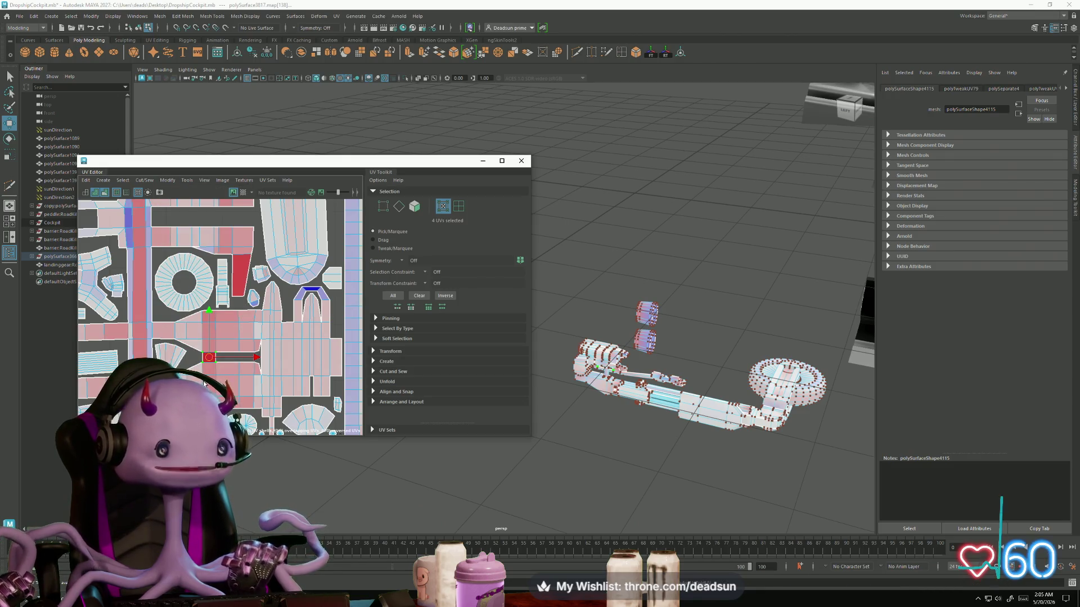
{"action": "scroll", "coordinate": [203, 384], "scroll_direction": "down", "scroll_amount": 3}
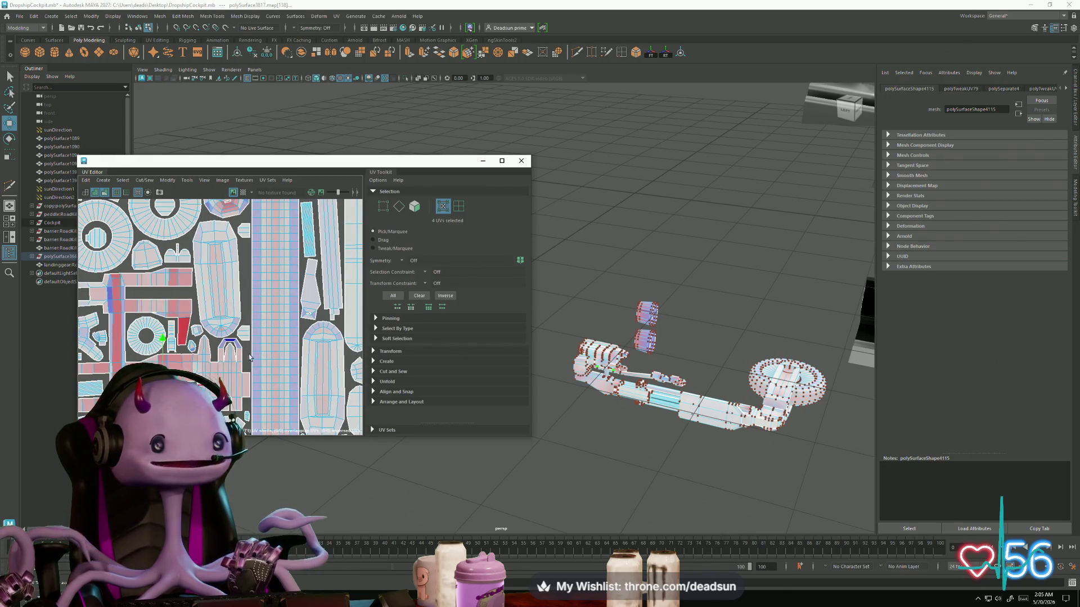
{"action": "scroll", "coordinate": [292, 309], "scroll_direction": "down", "scroll_amount": 5}
{"action": "scroll", "coordinate": [292, 309], "scroll_direction": "up", "scroll_amount": 6}
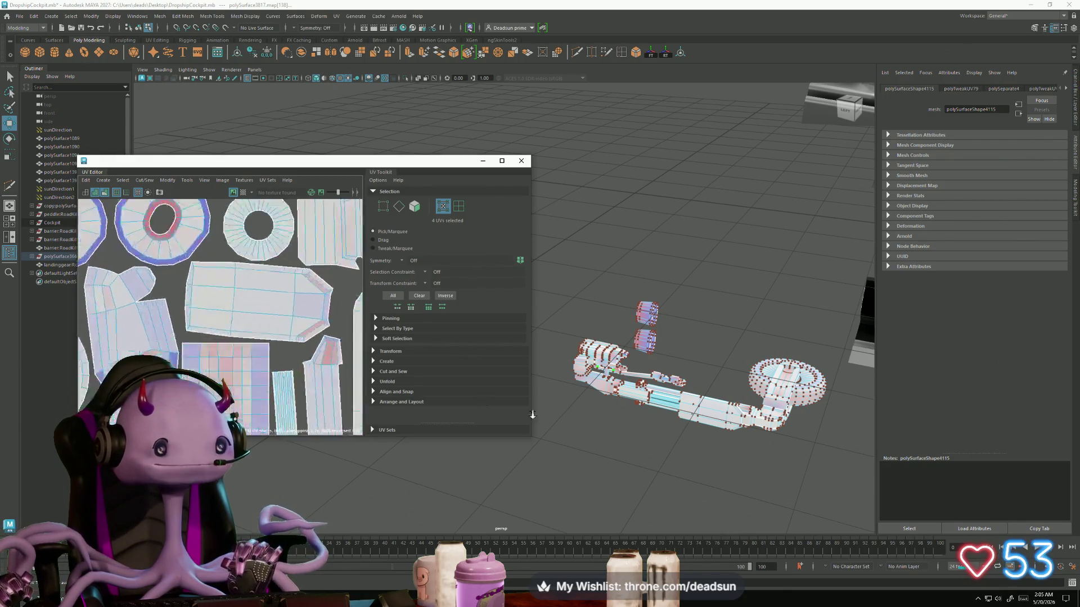
{"action": "scroll", "coordinate": [258, 306], "scroll_direction": "down", "scroll_amount": 2}
{"action": "double_click", "coordinate": [208, 318]}
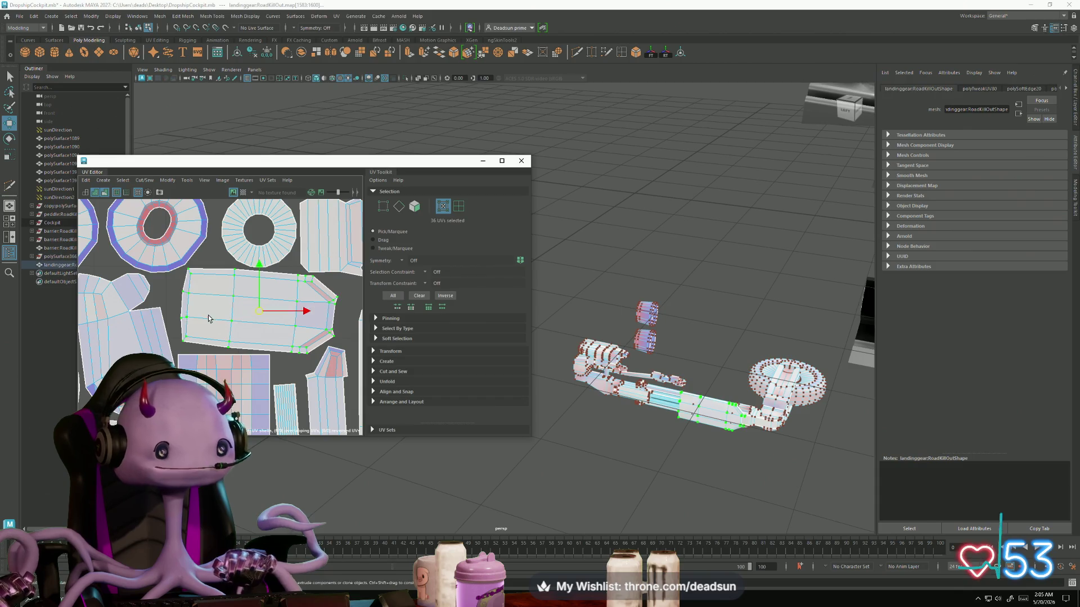
{"action": "key", "text": "w"}
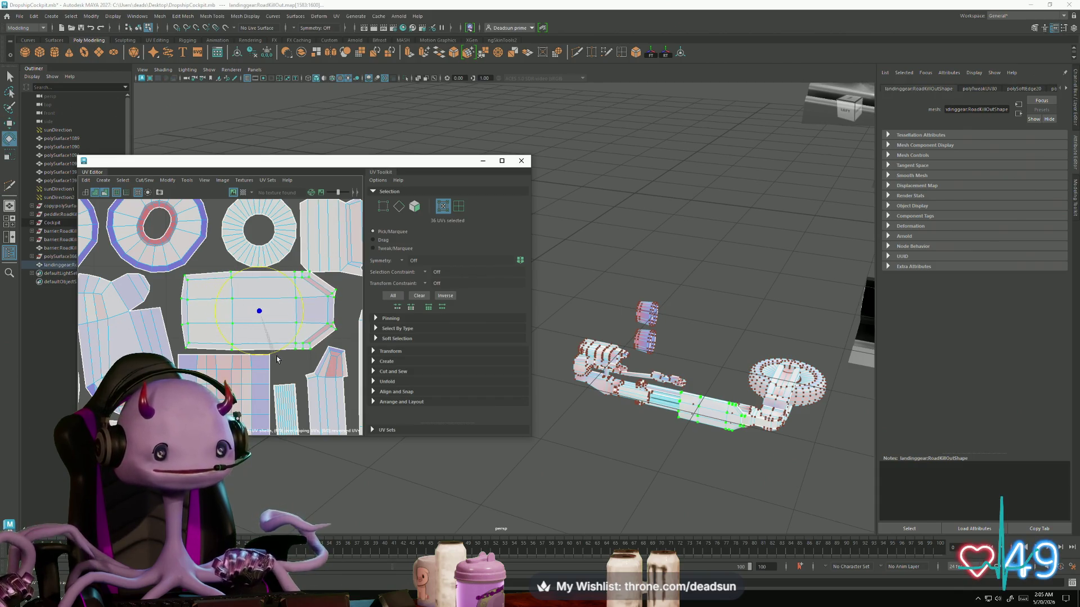
{"action": "key", "text": "w"}
{"action": "left_click_drag", "start_coordinate": [258, 315], "coordinate": [247, 315]}
Step: Apply a Modify command to the ring-shaped shell and select the neighbouring ring shell
{"action": "middle_click_drag", "start_coordinate": [163, 261], "coordinate": [213, 296], "text": "alt"}
{"action": "double_click", "coordinate": [212, 297]}
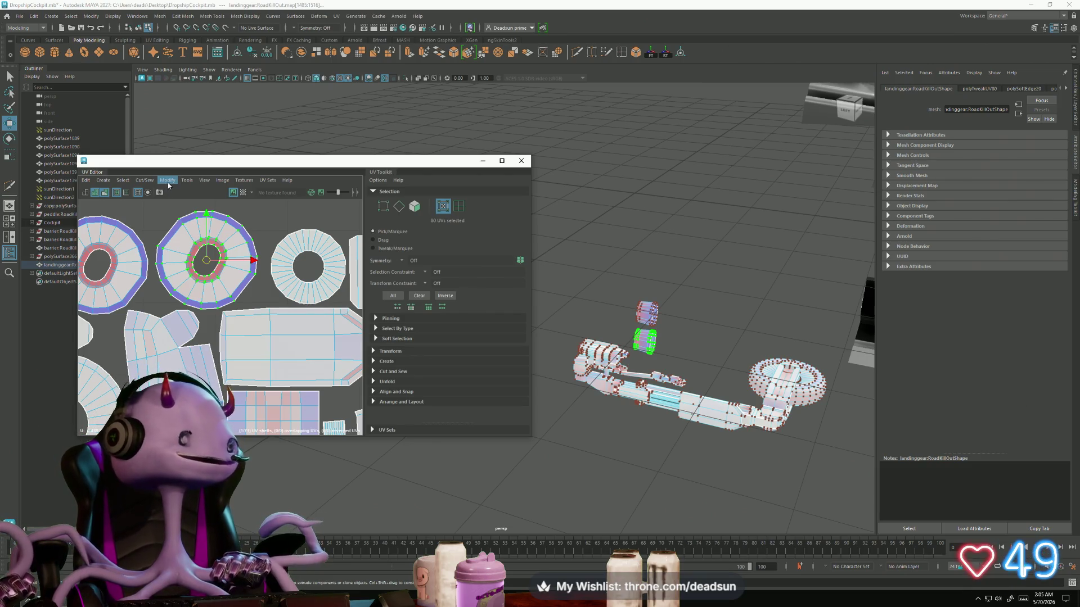
{"action": "left_click", "coordinate": [168, 183]}
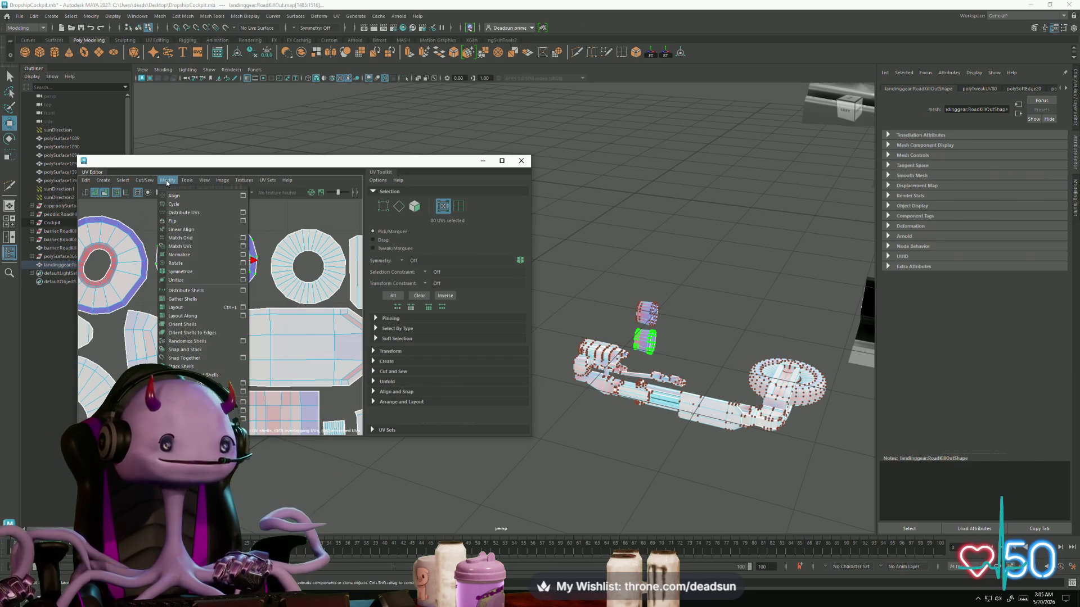
{"action": "left_click", "coordinate": [181, 366]}
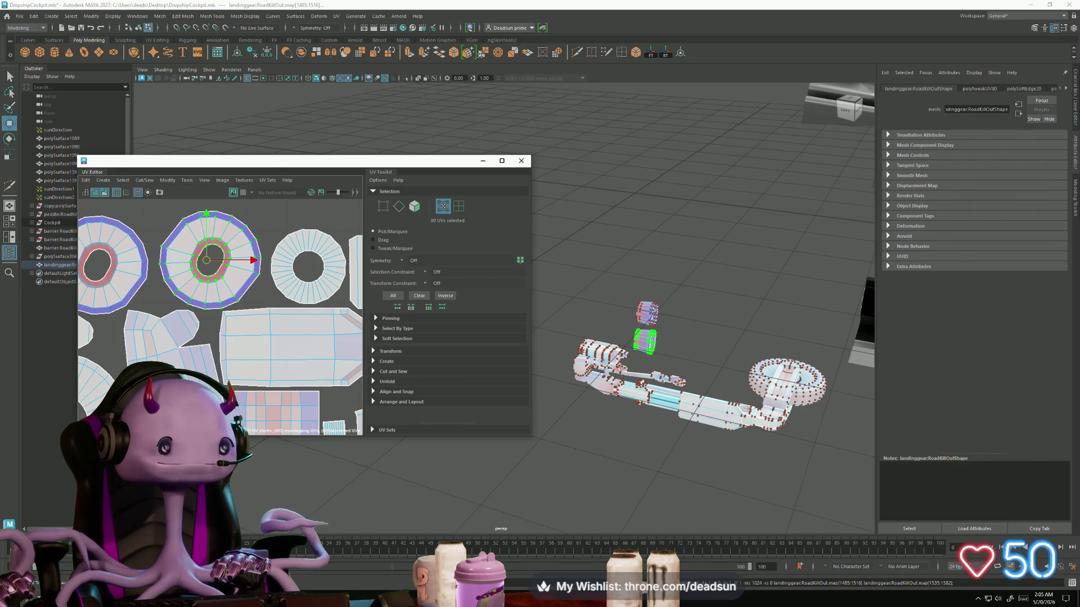
{"action": "left_click", "coordinate": [111, 269]}
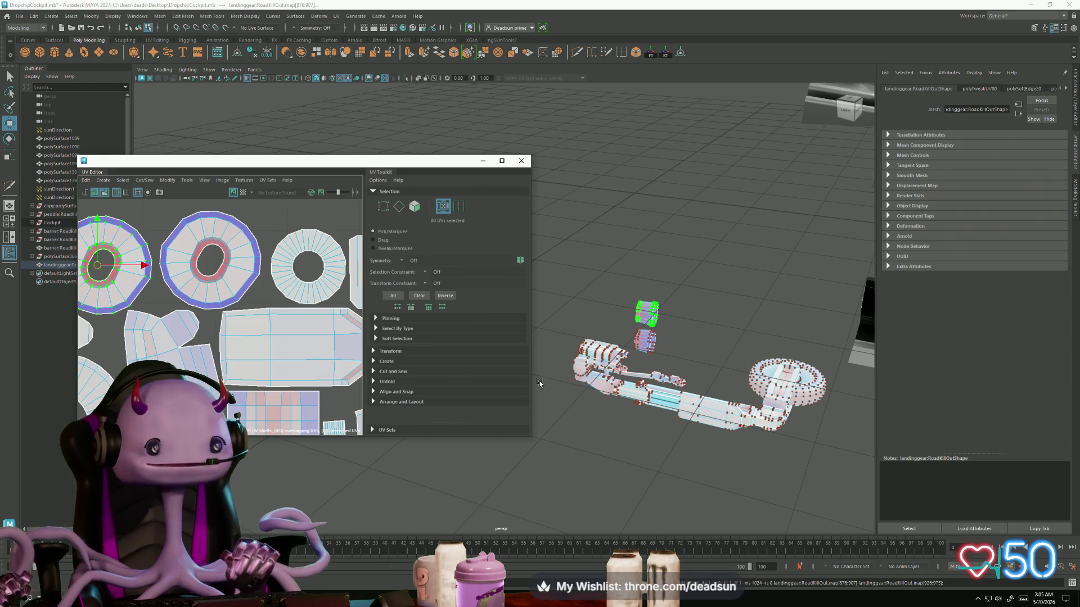
{"action": "scroll", "coordinate": [165, 294], "scroll_direction": "down", "scroll_amount": 5}
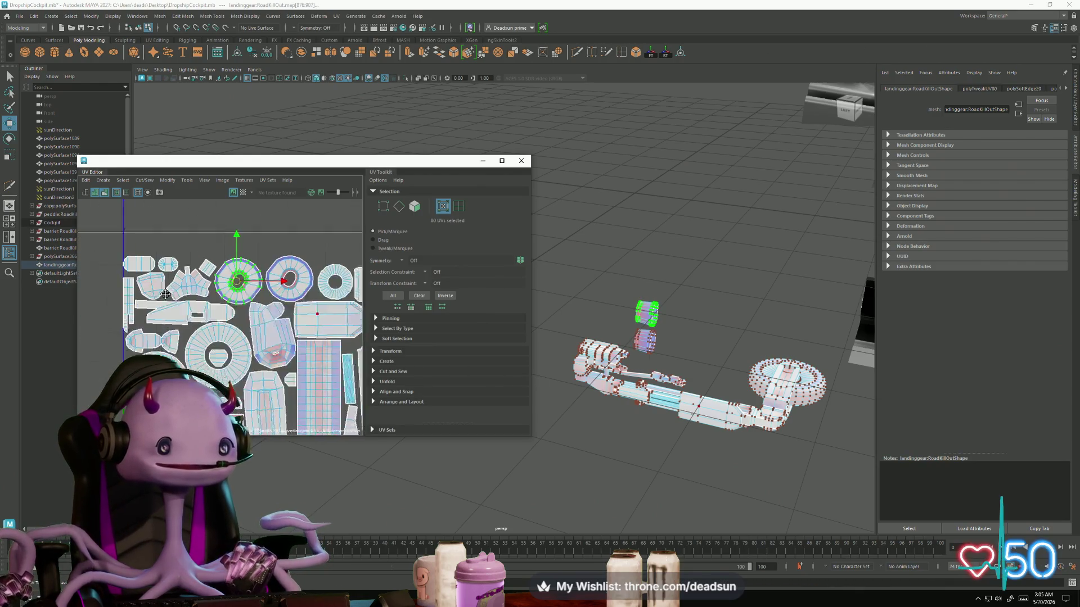
{"action": "scroll", "coordinate": [165, 294], "scroll_direction": "up", "scroll_amount": 6}
{"action": "scroll", "coordinate": [171, 375], "scroll_direction": "down", "scroll_amount": 3}
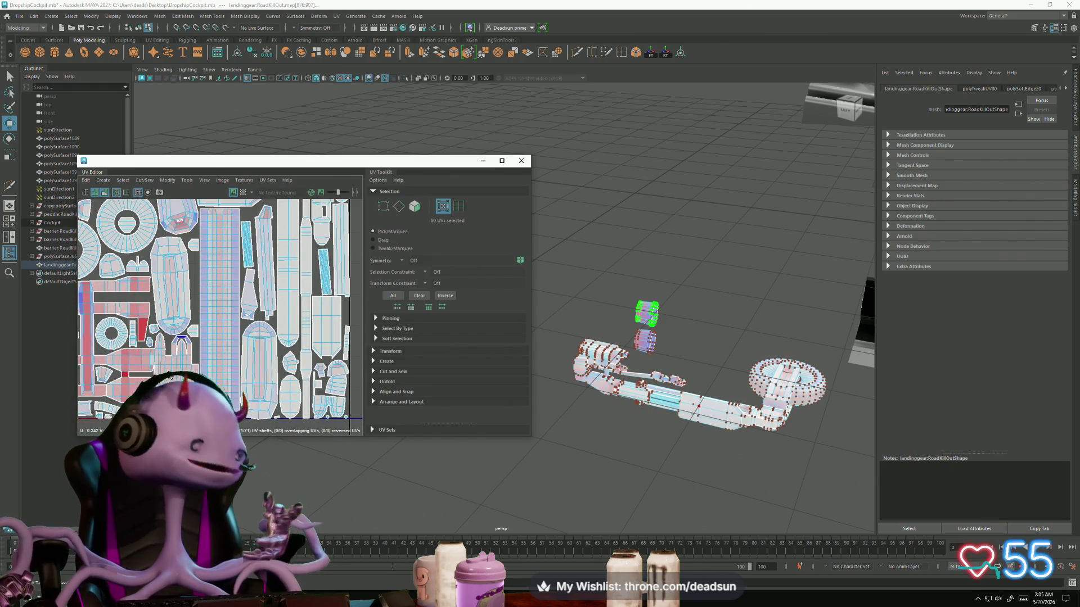
Step: Close the UV Editor, switch to object mode, and select the landing gear plus polySurface3661
{"action": "left_click", "coordinate": [526, 163]}
{"action": "scroll", "coordinate": [506, 315], "scroll_direction": "up", "scroll_amount": 5}
{"action": "right_click", "coordinate": [527, 331]}
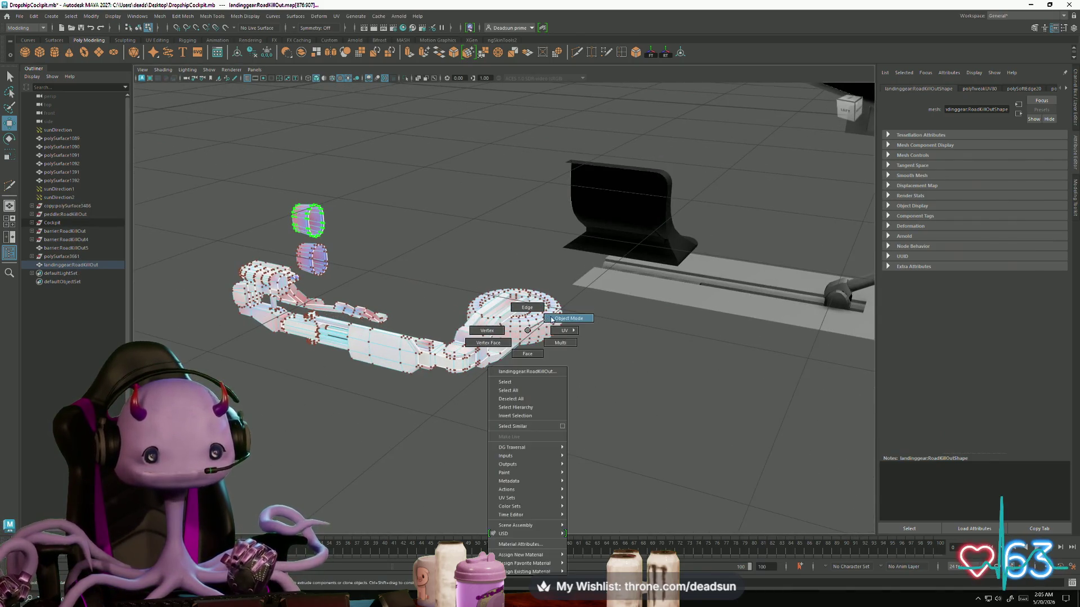
{"action": "left_click", "coordinate": [551, 320]}
{"action": "left_click", "coordinate": [531, 338]}
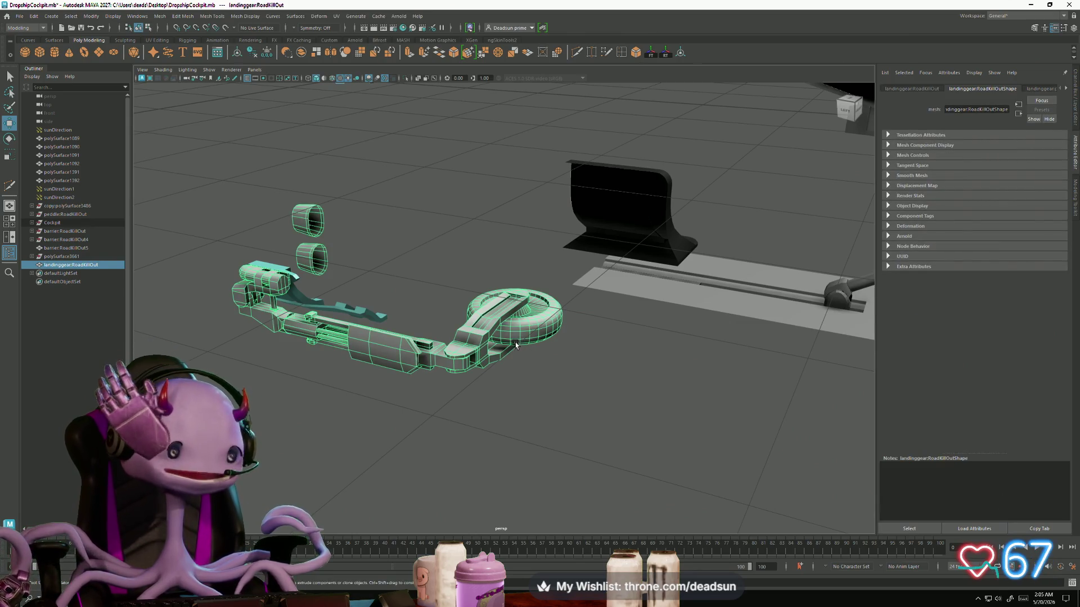
{"action": "mouse_move", "coordinate": [204, 192]}
{"action": "left_mouse_down"}
{"action": "mouse_move", "coordinate": [463, 414]}
{"action": "mouse_move", "coordinate": [512, 438]}
{"action": "left_mouse_up"}
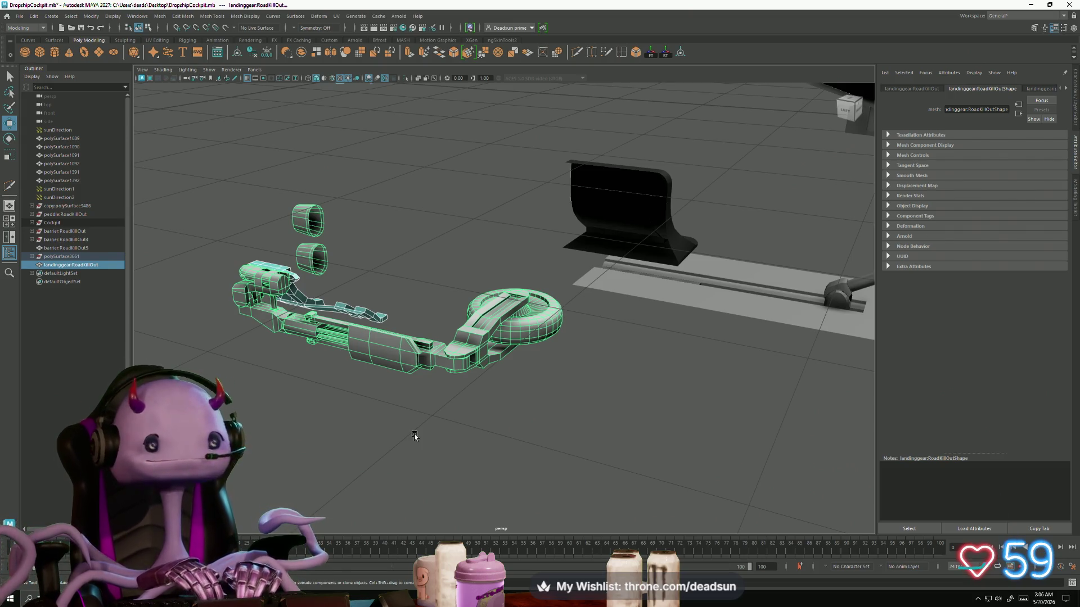
{"action": "left_click", "coordinate": [160, 16]}
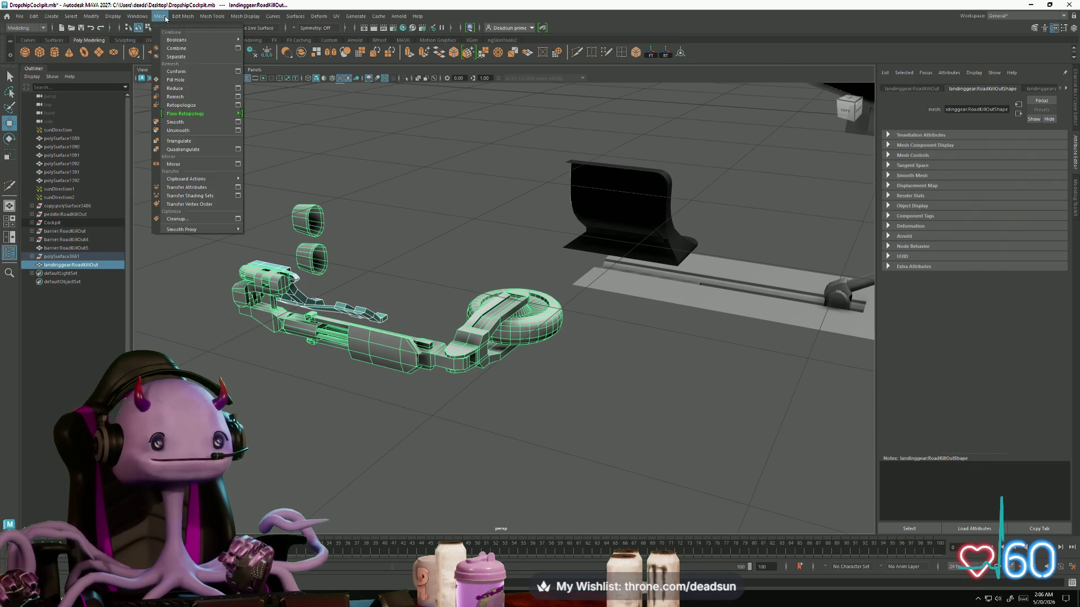
Step: Combine the selected landing gear pieces and select the resulting polySurface3817 mesh
{"action": "left_click", "coordinate": [173, 49]}
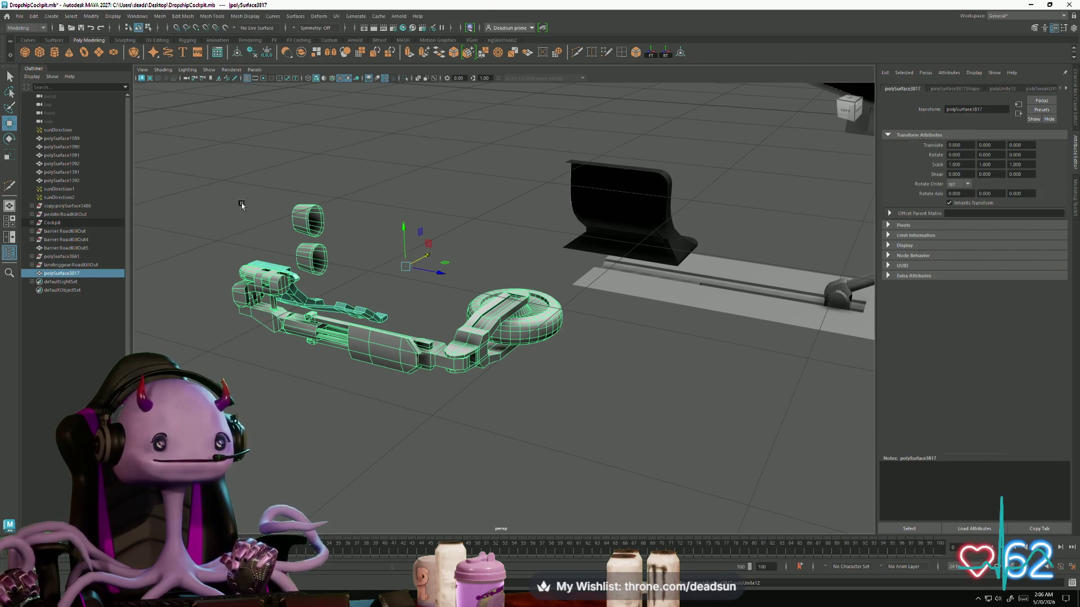
{"action": "left_click", "coordinate": [257, 362]}
{"action": "left_click", "coordinate": [264, 289]}
{"action": "mouse_move", "coordinate": [265, 289]}
{"action": "left_mouse_down", "text": "alt"}
{"action": "mouse_move", "coordinate": [374, 345]}
{"action": "mouse_move", "coordinate": [371, 373]}
{"action": "mouse_move", "coordinate": [391, 358]}
{"action": "mouse_move", "coordinate": [383, 369]}
{"action": "mouse_move", "coordinate": [410, 366]}
{"action": "mouse_move", "coordinate": [356, 366]}
{"action": "mouse_move", "coordinate": [473, 362]}
{"action": "mouse_move", "coordinate": [489, 374]}
{"action": "mouse_move", "coordinate": [358, 372]}
{"action": "left_mouse_up", "text": "alt"}
{"action": "left_click", "coordinate": [371, 373]}
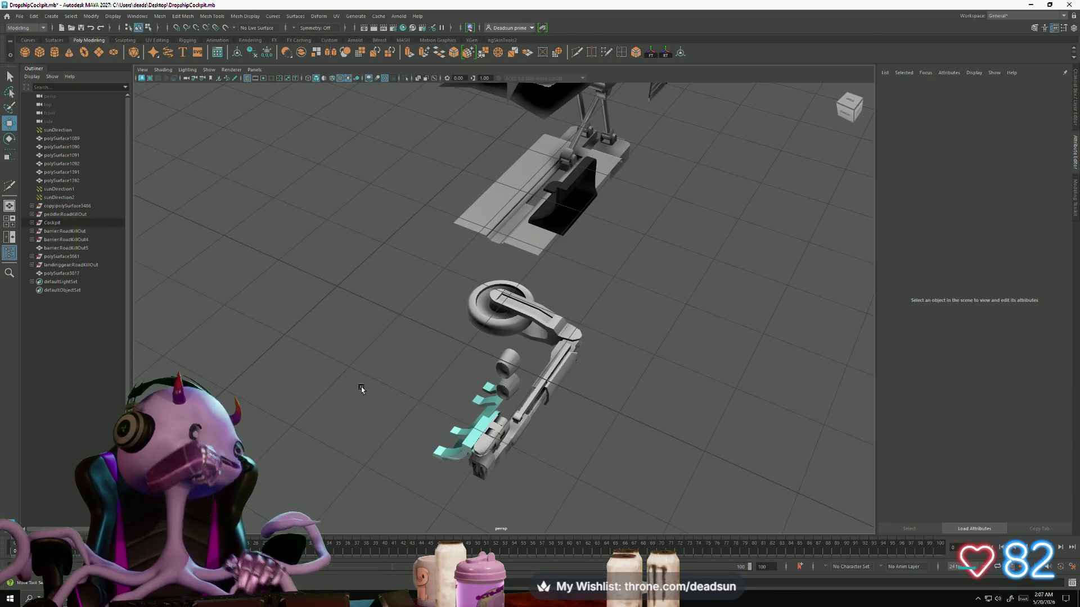
{"action": "left_click_drag", "start_coordinate": [460, 405], "coordinate": [498, 337]}
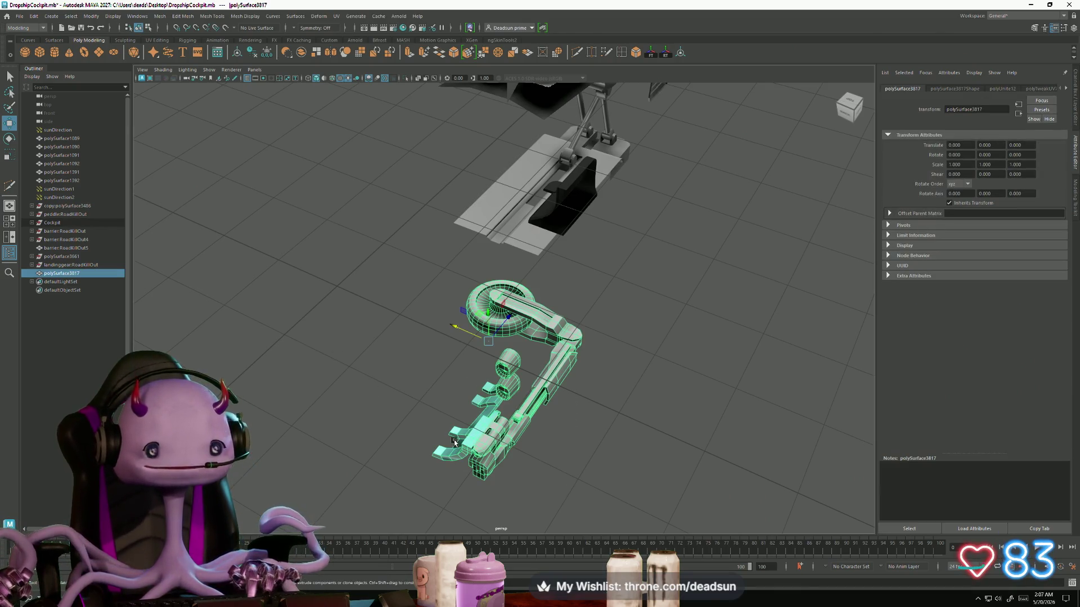
Step: Export the selected mesh as 'landinggear' in FBX format to the Cockpit folder
{"action": "left_click", "coordinate": [19, 16]}
{"action": "left_click", "coordinate": [79, 128]}
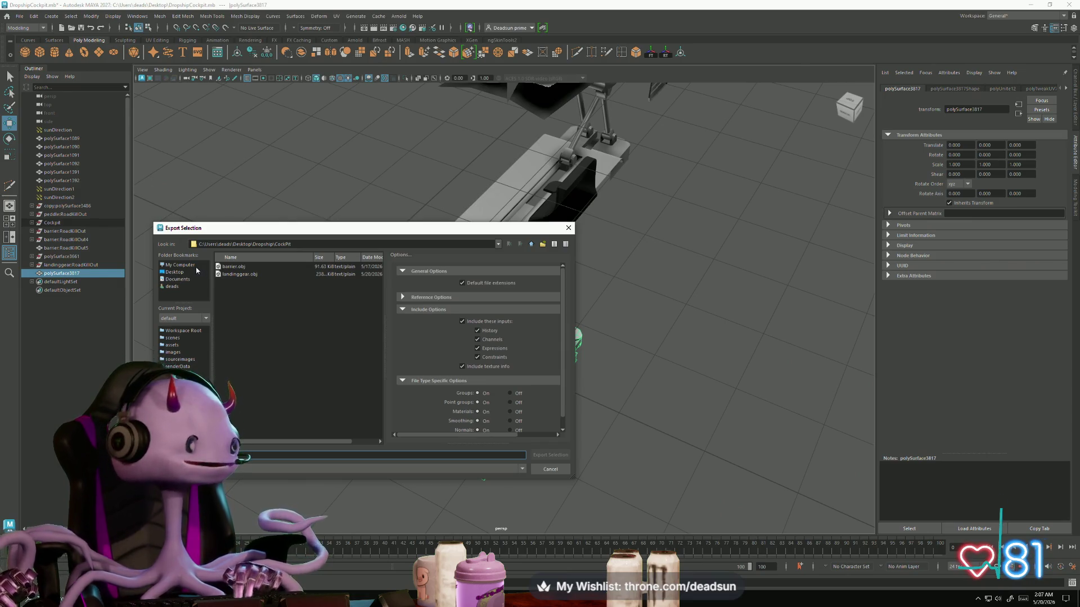
{"action": "left_click", "coordinate": [236, 275]}
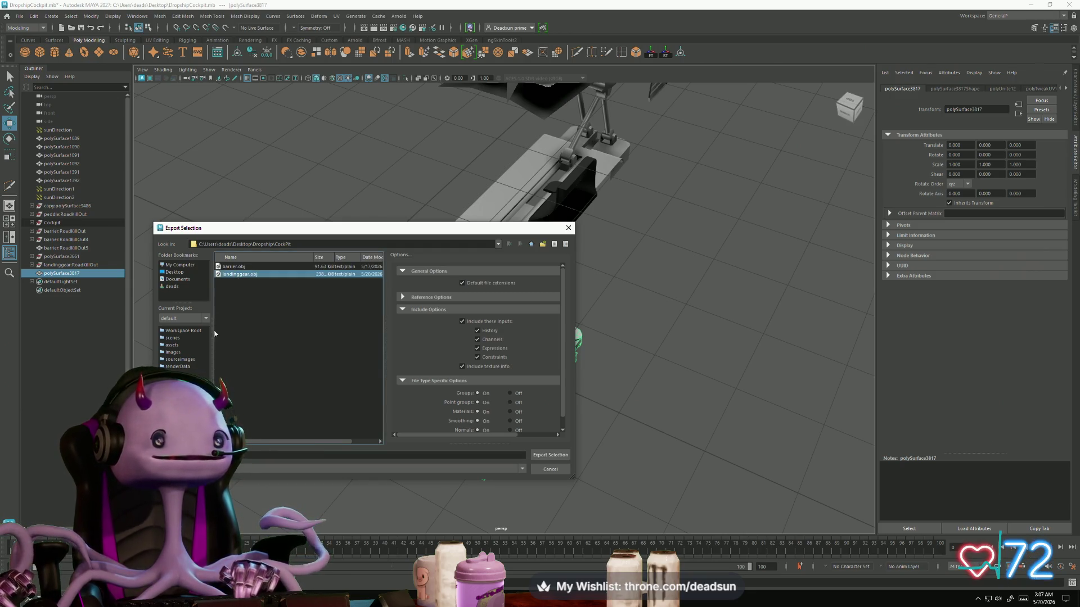
{"action": "double_click", "coordinate": [236, 276]}
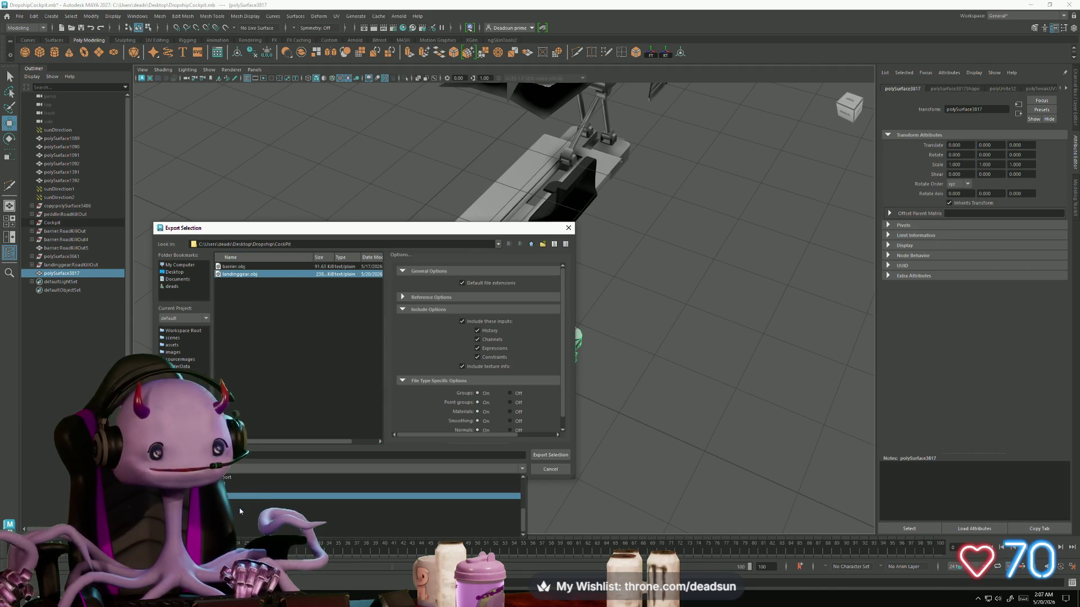
{"action": "left_click", "coordinate": [234, 502]}
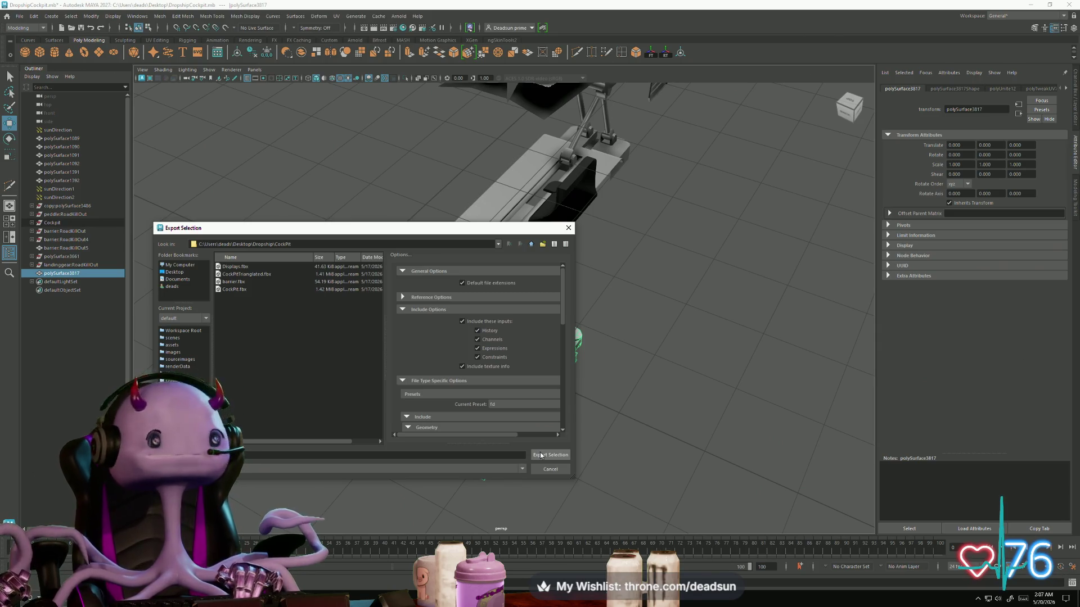
{"action": "left_click", "coordinate": [540, 455]}
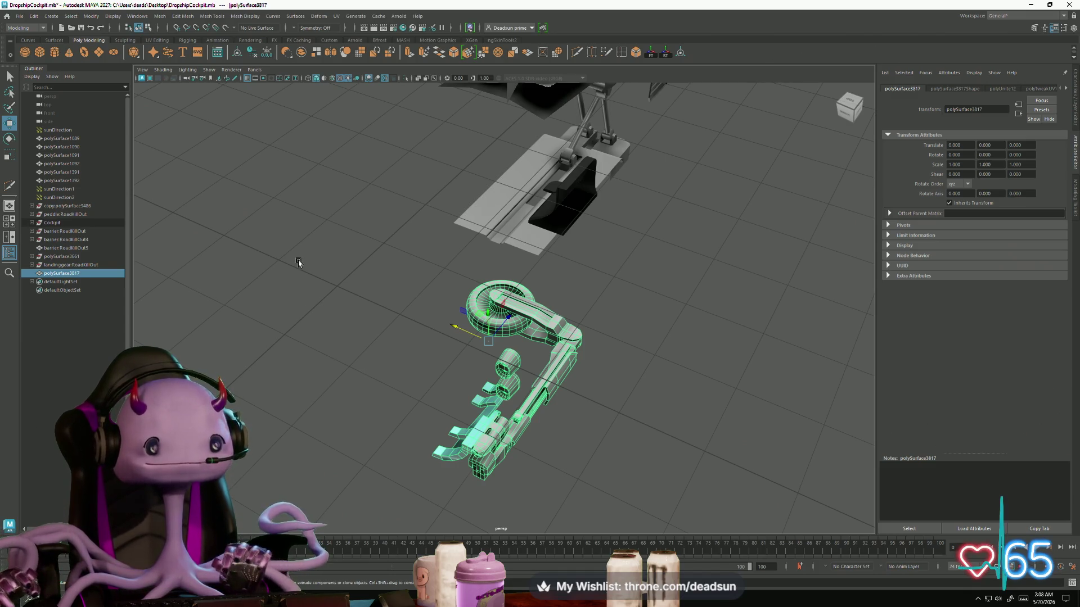
Step: Deselect the mesh, orbit around the cockpit and arm, then switch to the YouTube browser
{"action": "left_click", "coordinate": [298, 395]}
{"action": "mouse_move", "coordinate": [298, 395]}
{"action": "left_mouse_down", "text": "alt"}
{"action": "mouse_move", "coordinate": [429, 394]}
{"action": "mouse_move", "coordinate": [434, 369]}
{"action": "mouse_move", "coordinate": [461, 388]}
{"action": "left_mouse_up", "text": "alt"}
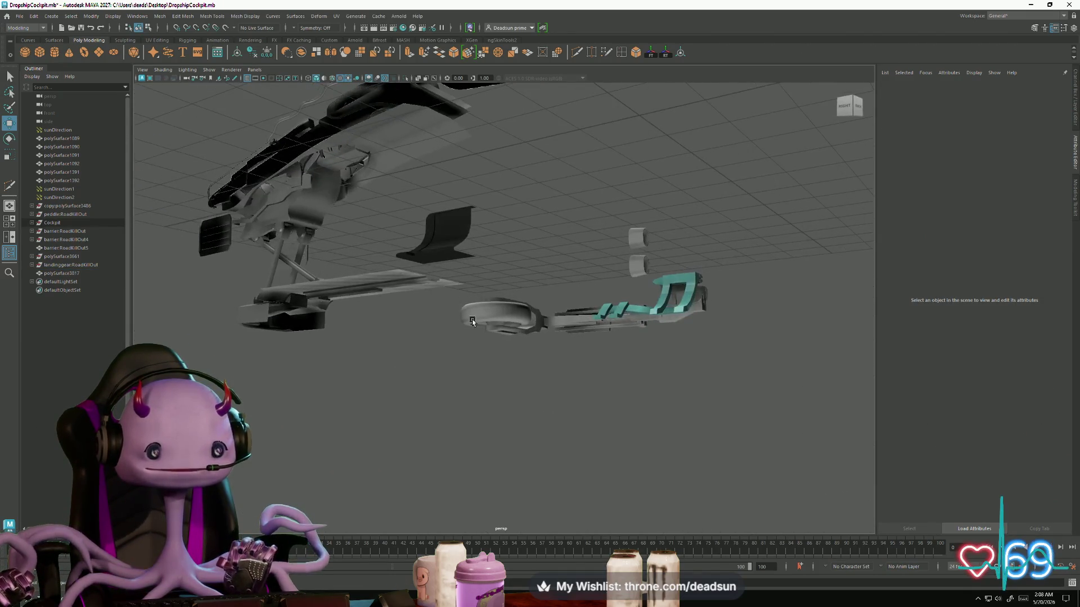
{"action": "key", "text": "ctrl+z"}
{"action": "left_click_drag", "start_coordinate": [374, 454], "coordinate": [399, 462], "text": "alt"}
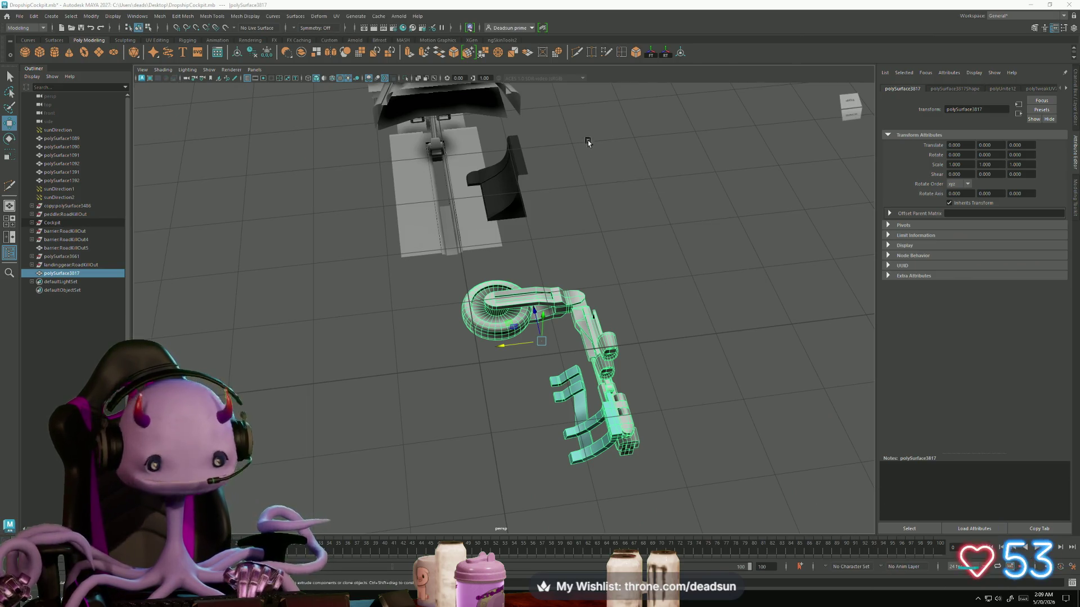
{"action": "key", "text": "alt+Tab"}
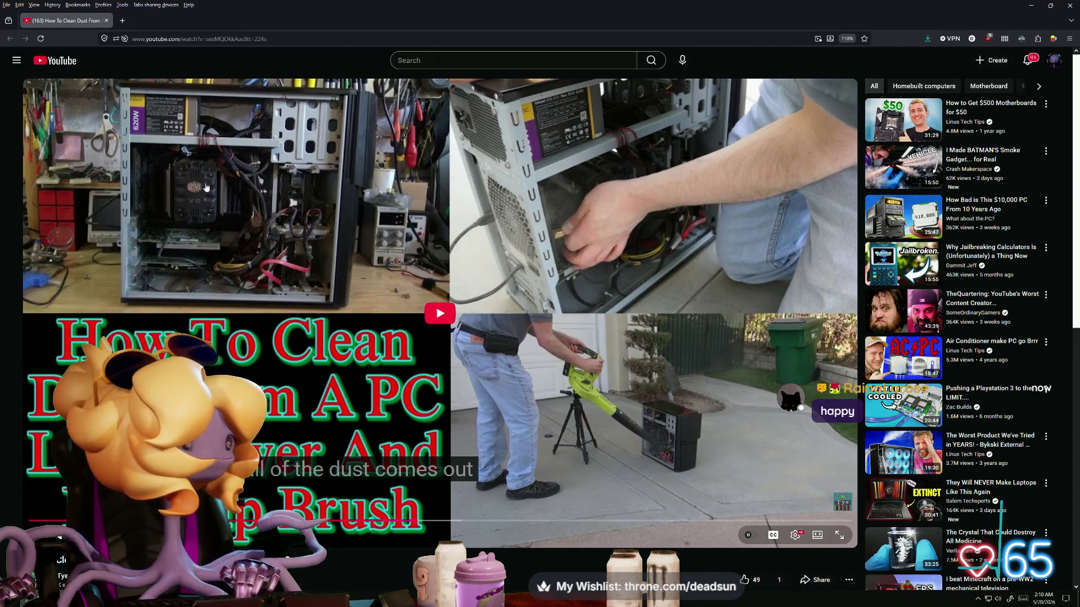
Step: Play the 'How To Clean Dust From A PC' video, then close the tab to return to Maya
{"action": "left_click", "coordinate": [427, 311]}
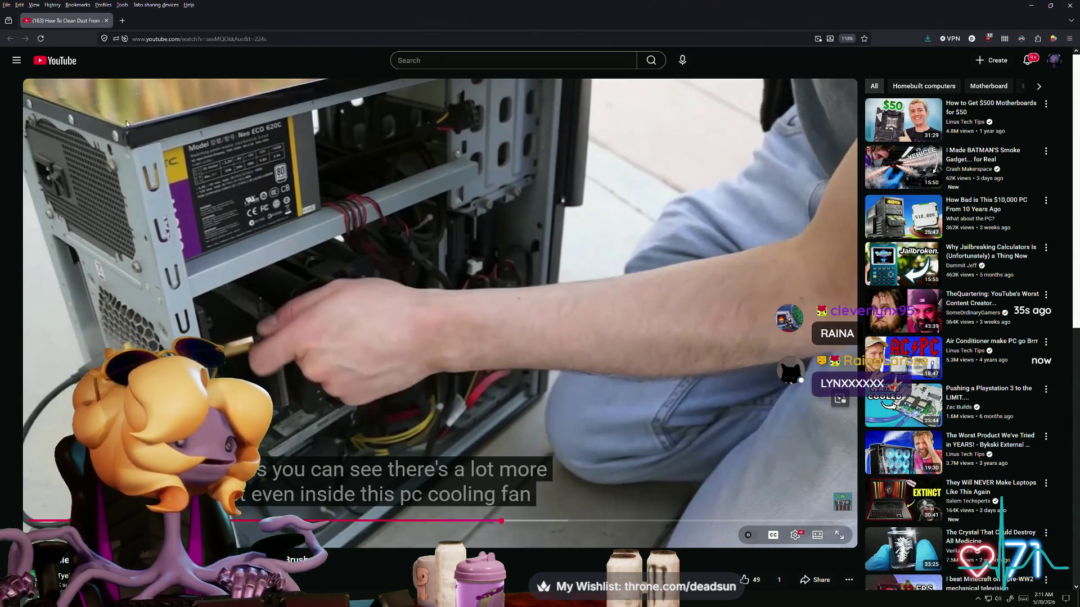
{"action": "left_click", "coordinate": [106, 21]}
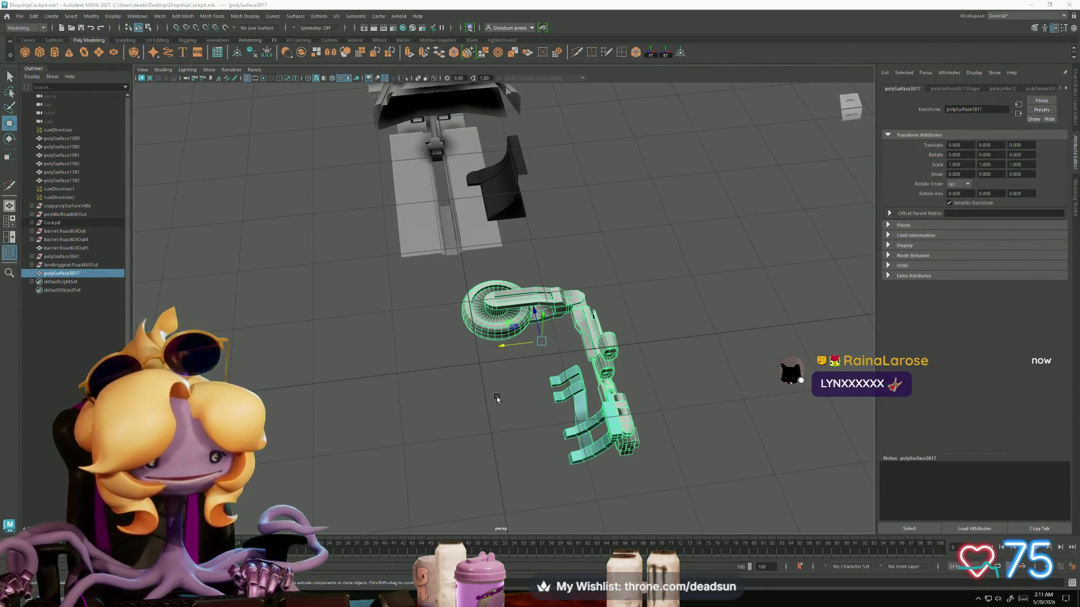
{"action": "mouse_move", "coordinate": [482, 405]}
{"action": "left_mouse_down", "text": "alt"}
{"action": "mouse_move", "coordinate": [512, 385]}
{"action": "mouse_move", "coordinate": [499, 358]}
{"action": "mouse_move", "coordinate": [494, 386]}
{"action": "left_mouse_up", "text": "alt"}
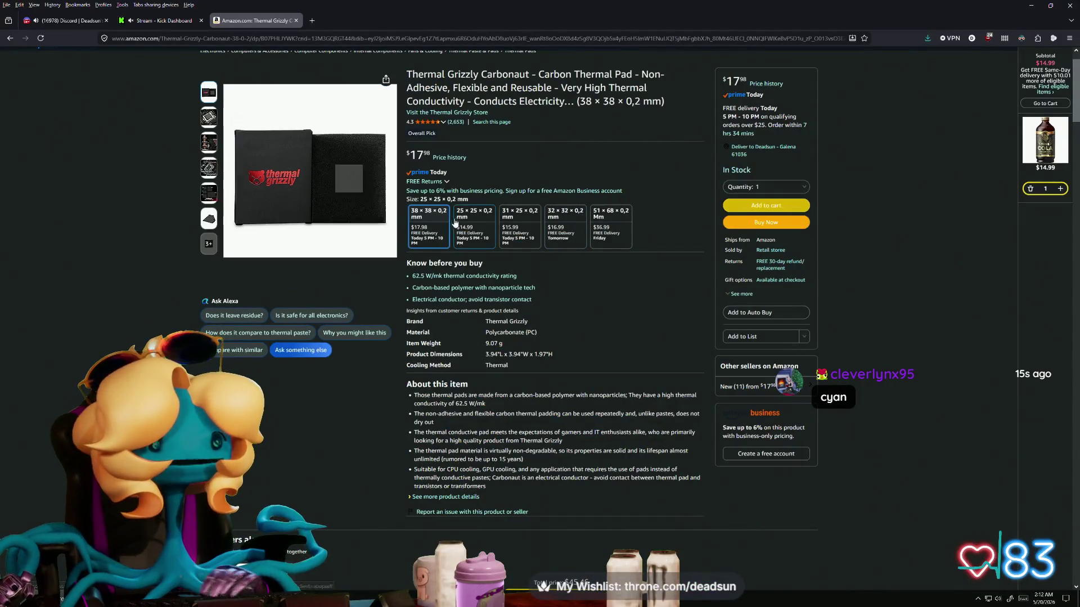
{"action": "mouse_move", "coordinate": [386, 87]}
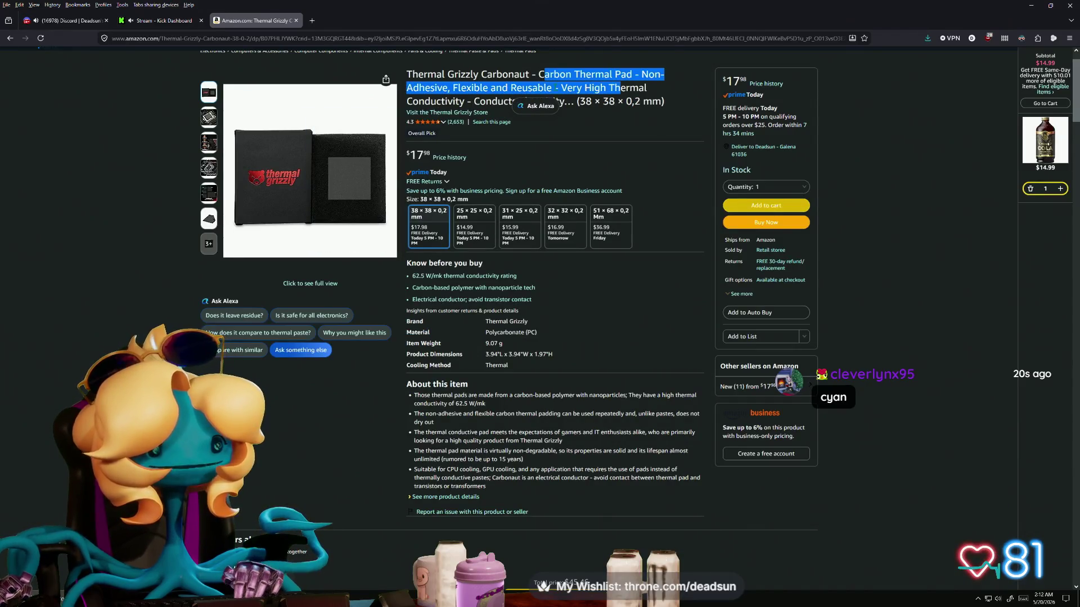
{"action": "mouse_move", "coordinate": [281, 175]}
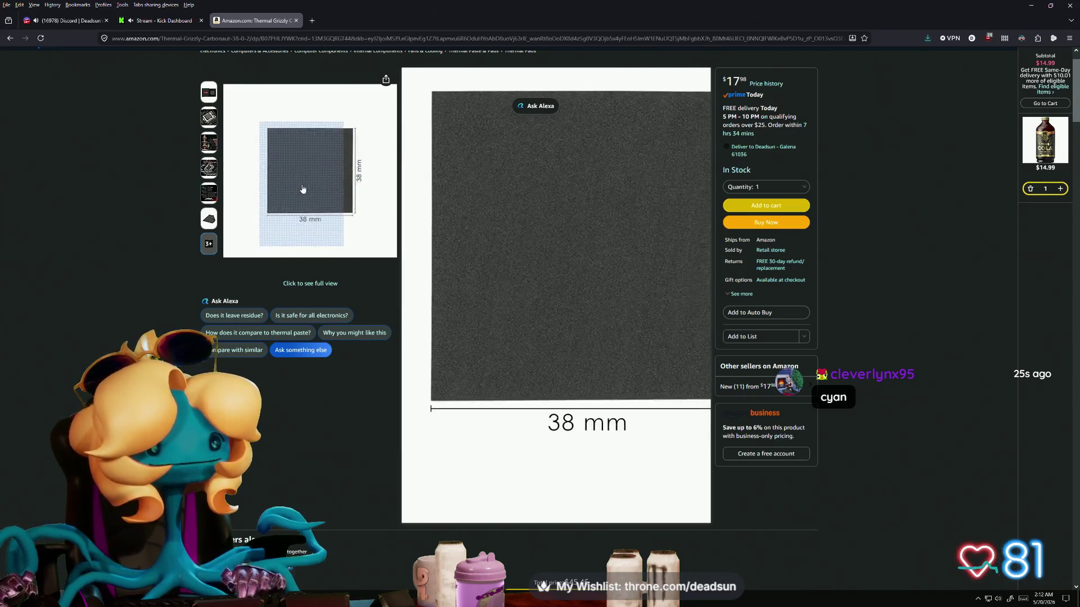
{"action": "mouse_move", "coordinate": [206, 164]}
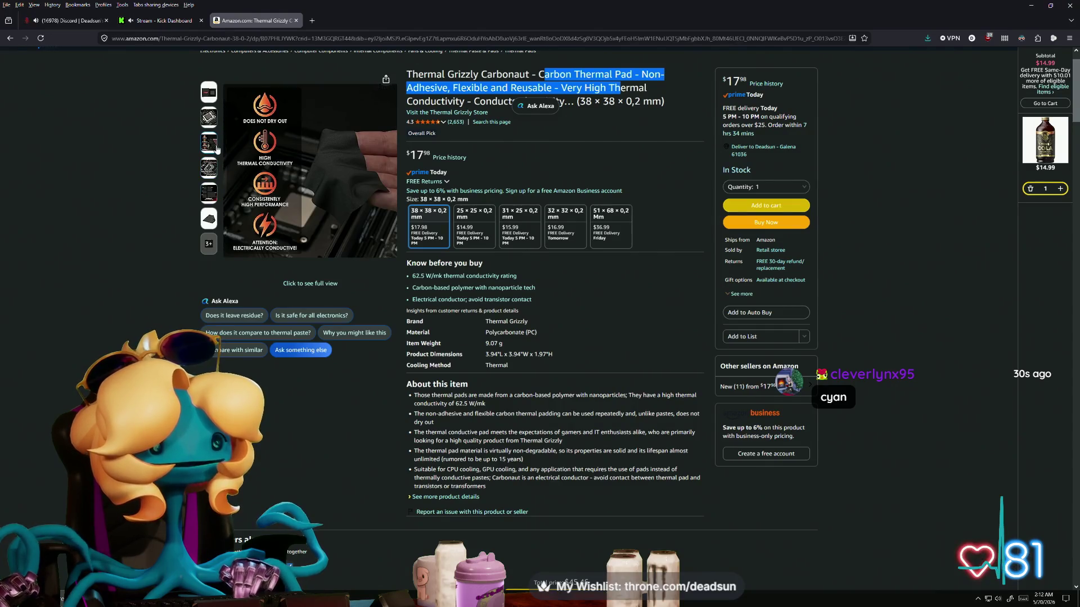
{"action": "mouse_move", "coordinate": [345, 182]}
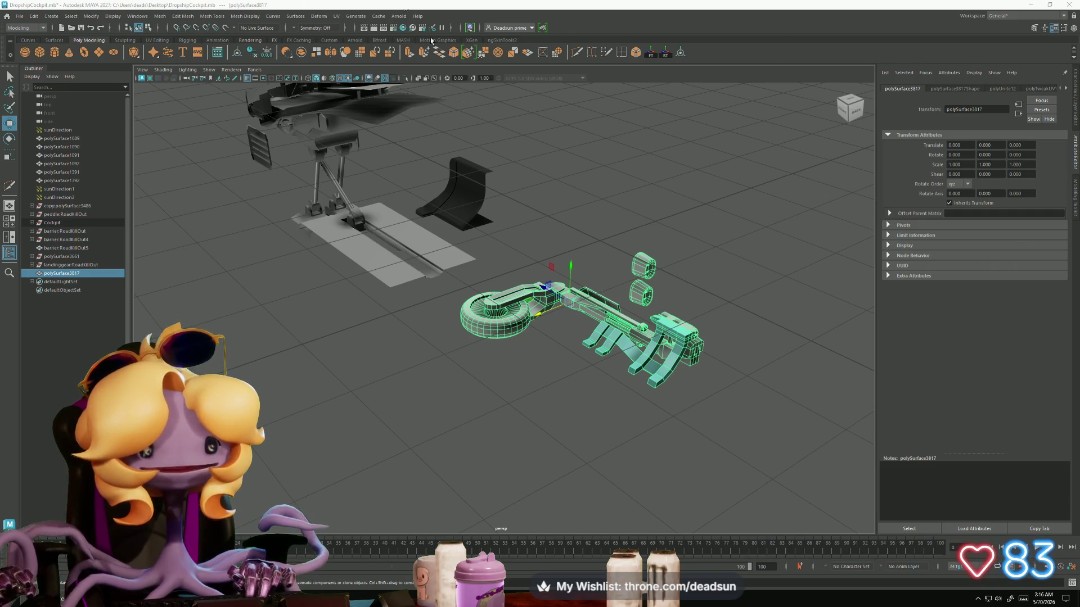
Step: Open the UV Editor to show the landing gear mesh's UV layout
{"action": "left_click", "coordinate": [336, 16]}
{"action": "left_click", "coordinate": [356, 33]}
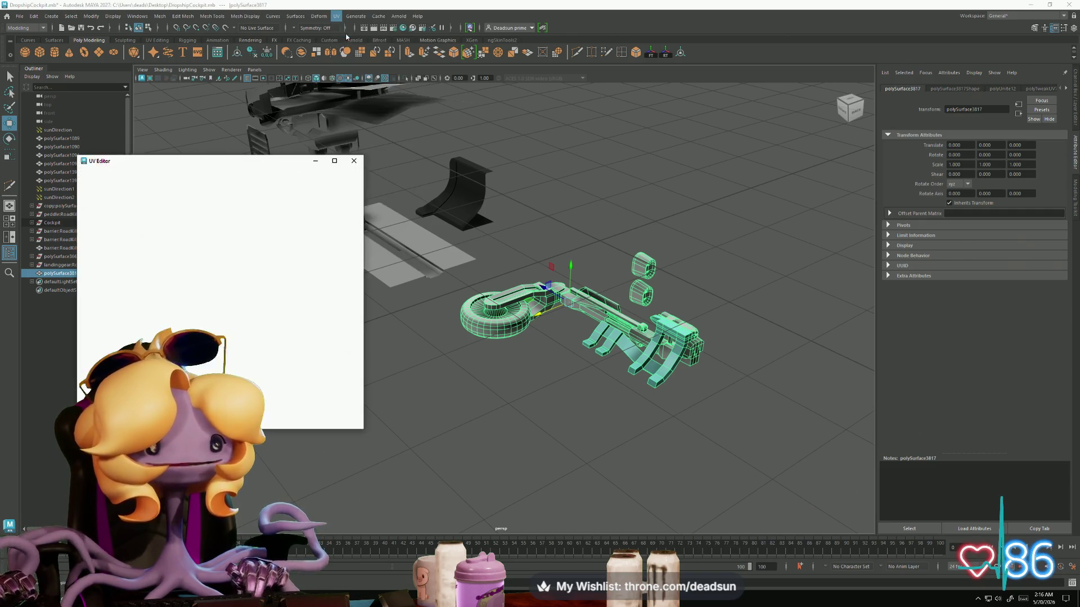
{"action": "scroll", "coordinate": [213, 350], "scroll_direction": "up", "scroll_amount": 3}
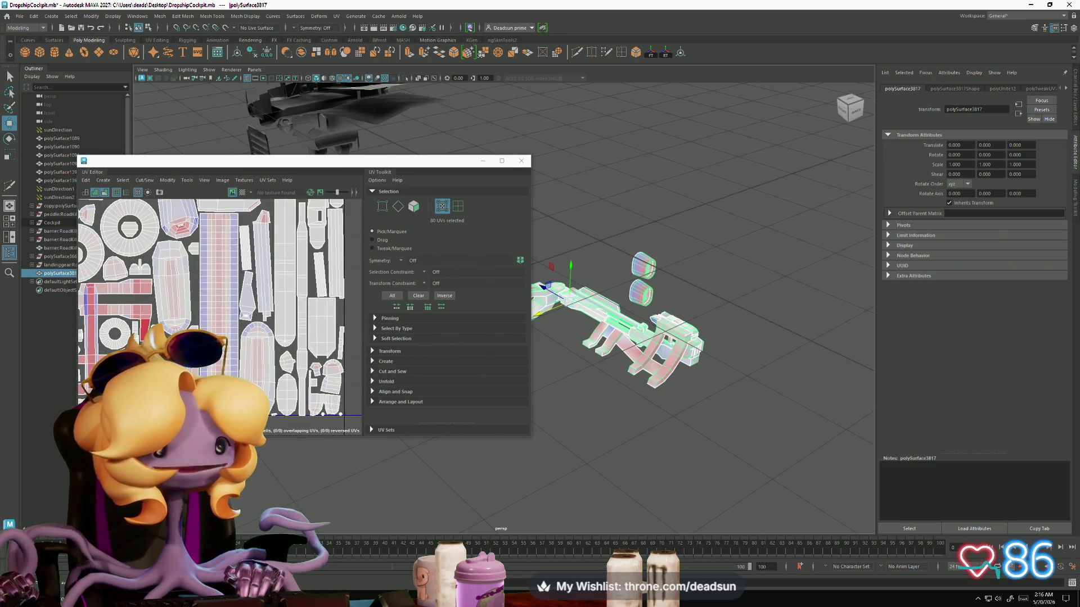
{"action": "scroll", "coordinate": [229, 308], "scroll_direction": "up", "scroll_amount": 1}
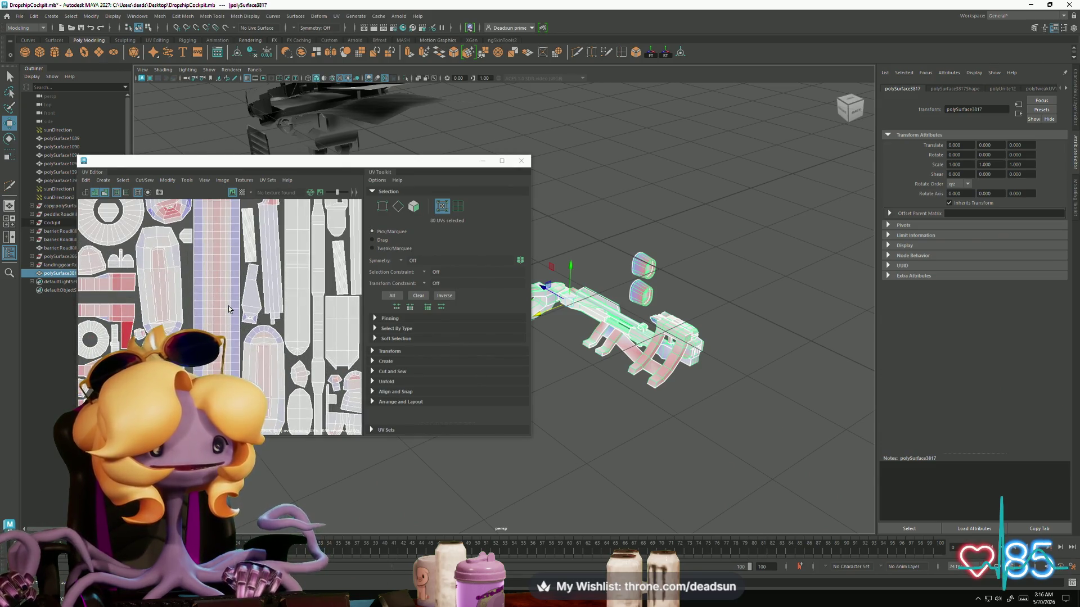
{"action": "scroll", "coordinate": [229, 309], "scroll_direction": "down", "scroll_amount": 1}
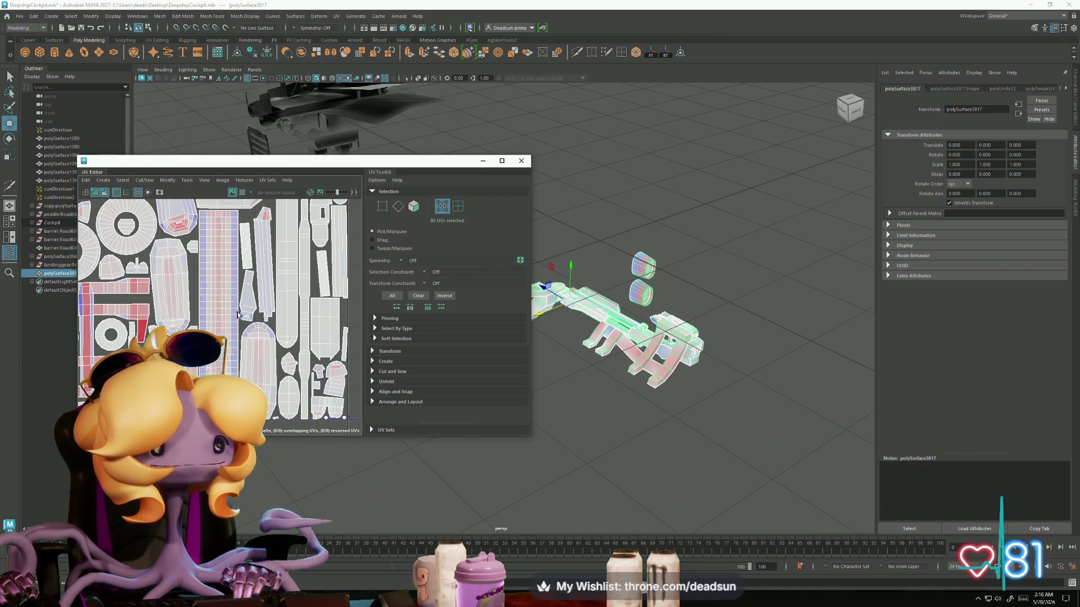
Step: Repack all UV shells across the tile and zoom in on the green shell
{"action": "left_click", "coordinate": [164, 184]}
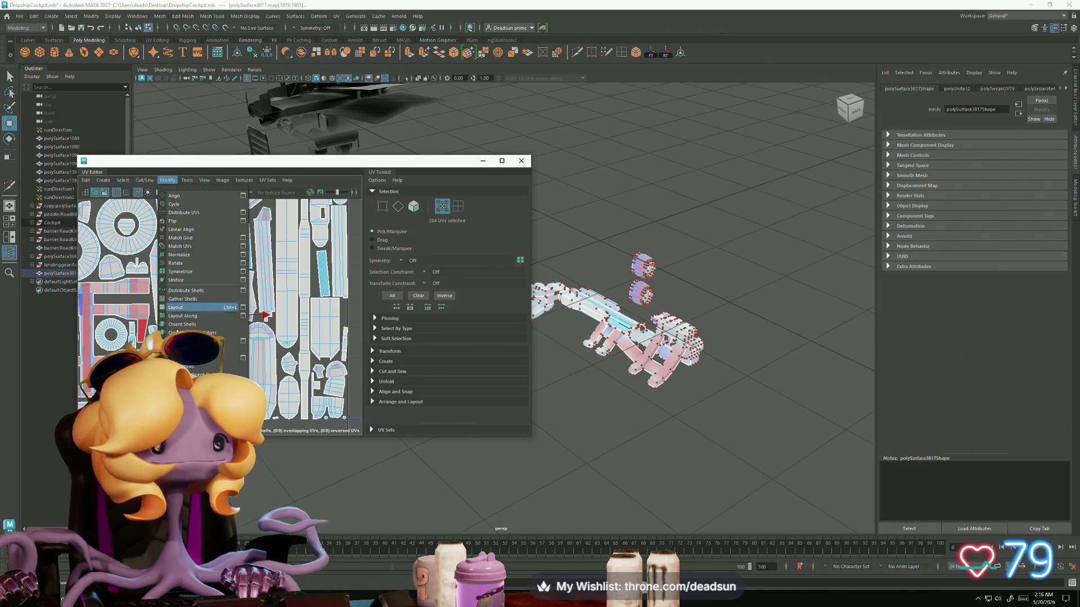
{"action": "left_click", "coordinate": [180, 308]}
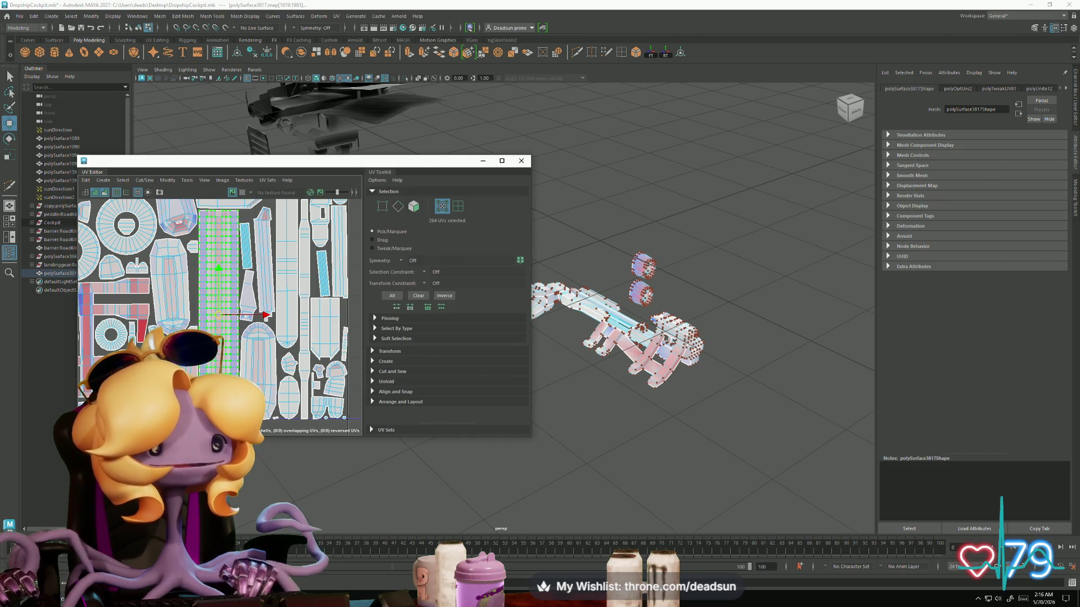
{"action": "scroll", "coordinate": [220, 340], "scroll_direction": "up", "scroll_amount": 6}
{"action": "middle_click_drag", "start_coordinate": [200, 298], "coordinate": [200, 318], "text": "alt"}
Step: Lay the selected shell out as an even grid, then select a smaller nearby shell
{"action": "left_click", "coordinate": [186, 181]}
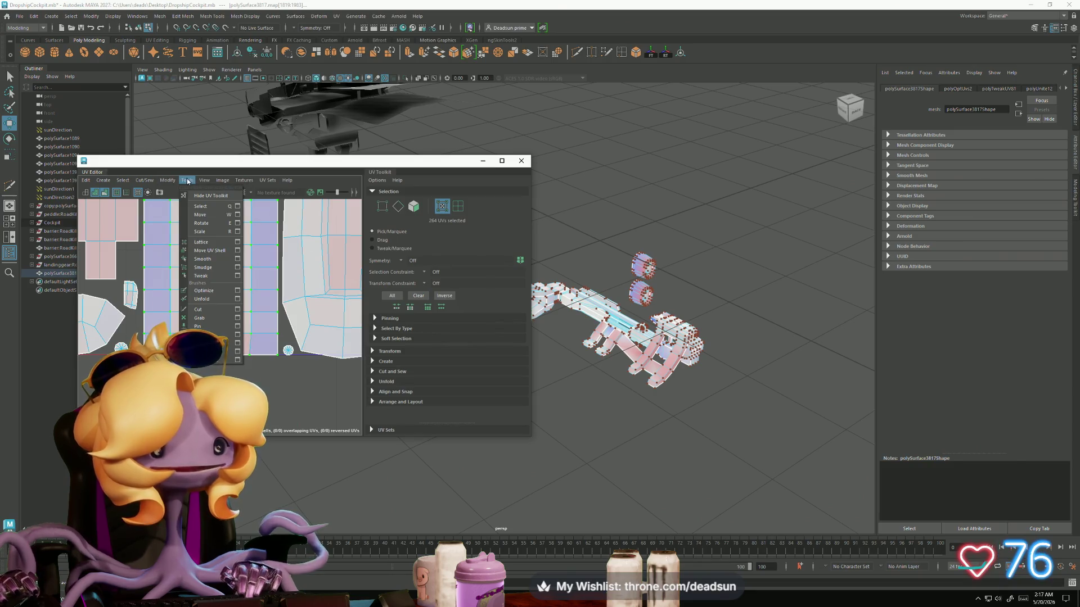
{"action": "mouse_move", "coordinate": [168, 181]}
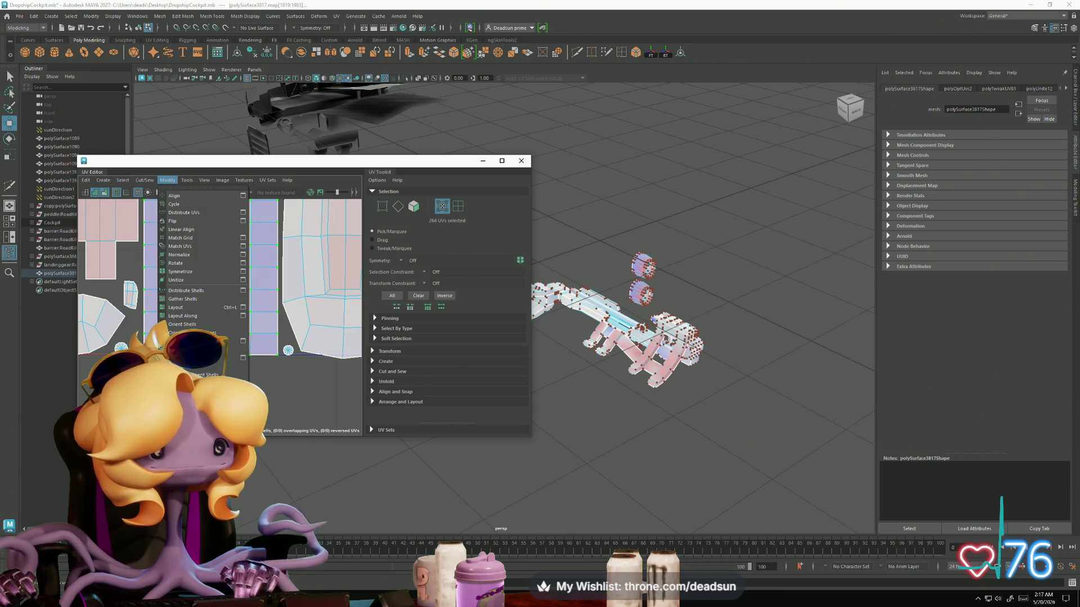
{"action": "left_click", "coordinate": [180, 213]}
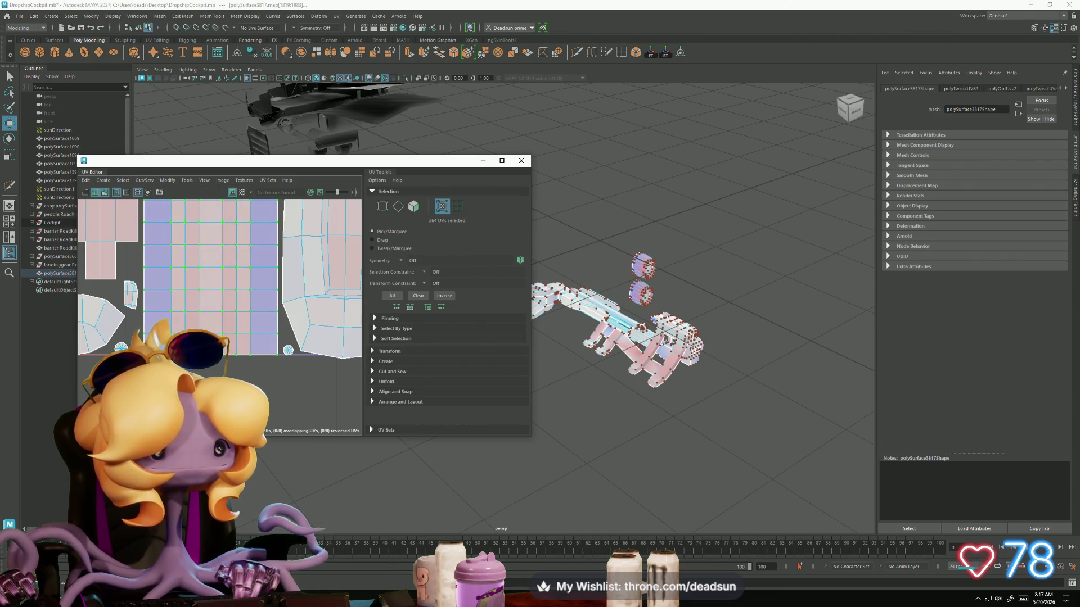
{"action": "scroll", "coordinate": [231, 293], "scroll_direction": "down", "scroll_amount": 10}
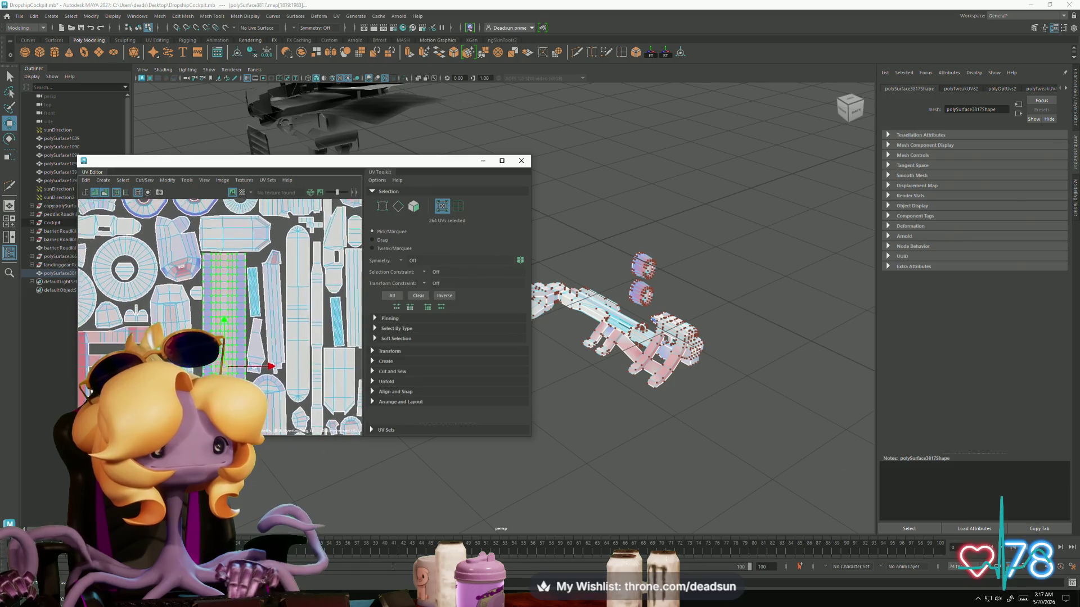
{"action": "left_click", "coordinate": [172, 307]}
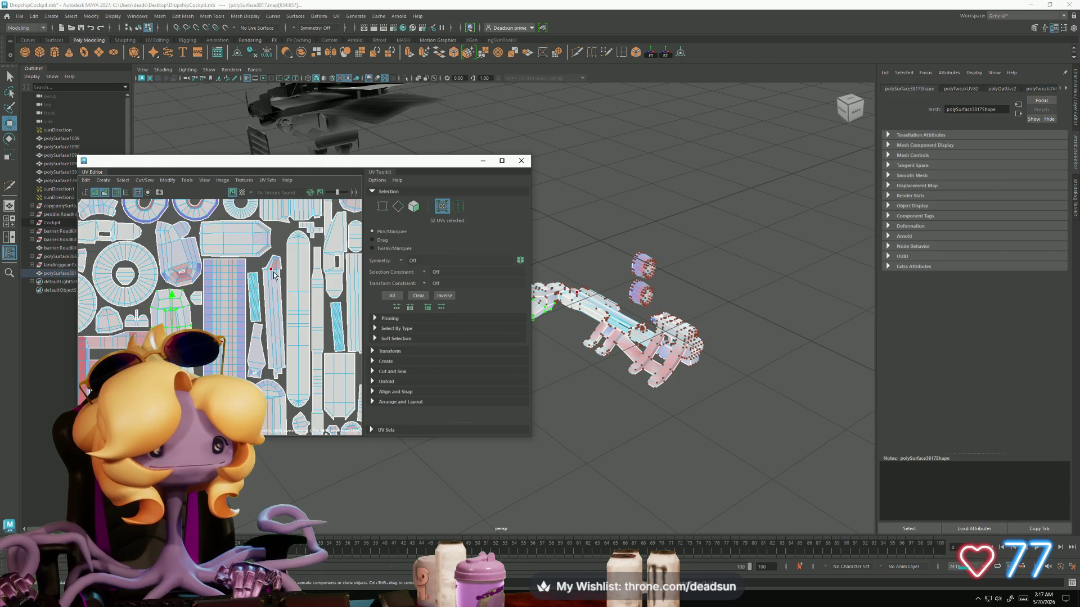
Step: Frame the whole UV layout, close the UV Editor, and switch the mesh to Object Mode
{"action": "scroll", "coordinate": [275, 276], "scroll_direction": "up", "scroll_amount": 4}
{"action": "scroll", "coordinate": [275, 281], "scroll_direction": "down", "scroll_amount": 6}
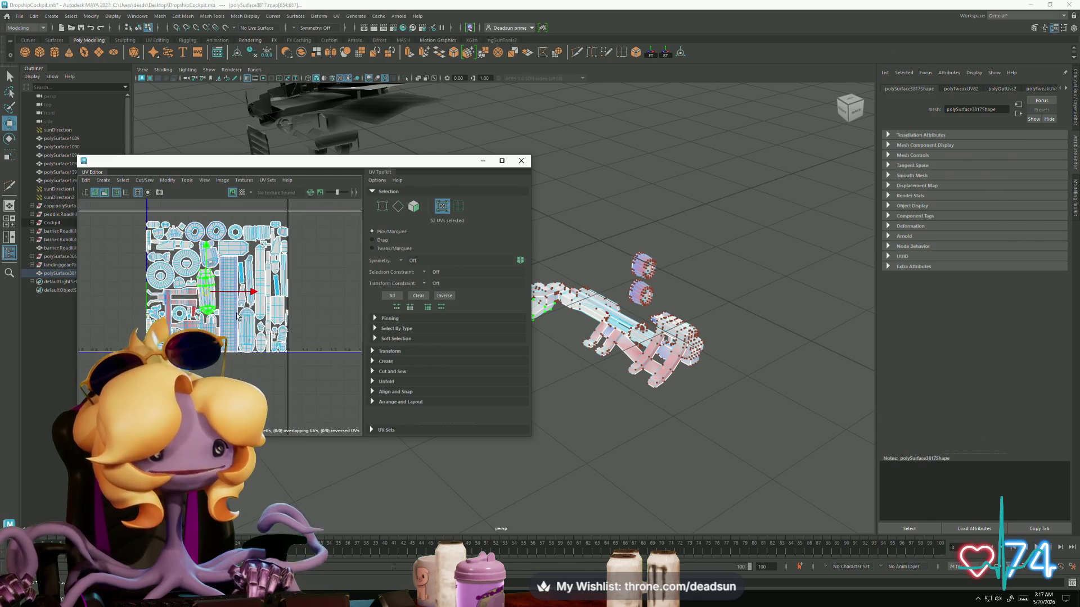
{"action": "scroll", "coordinate": [225, 264], "scroll_direction": "up", "scroll_amount": 3}
{"action": "scroll", "coordinate": [172, 311], "scroll_direction": "up", "scroll_amount": 2}
{"action": "scroll", "coordinate": [172, 311], "scroll_direction": "down", "scroll_amount": 4}
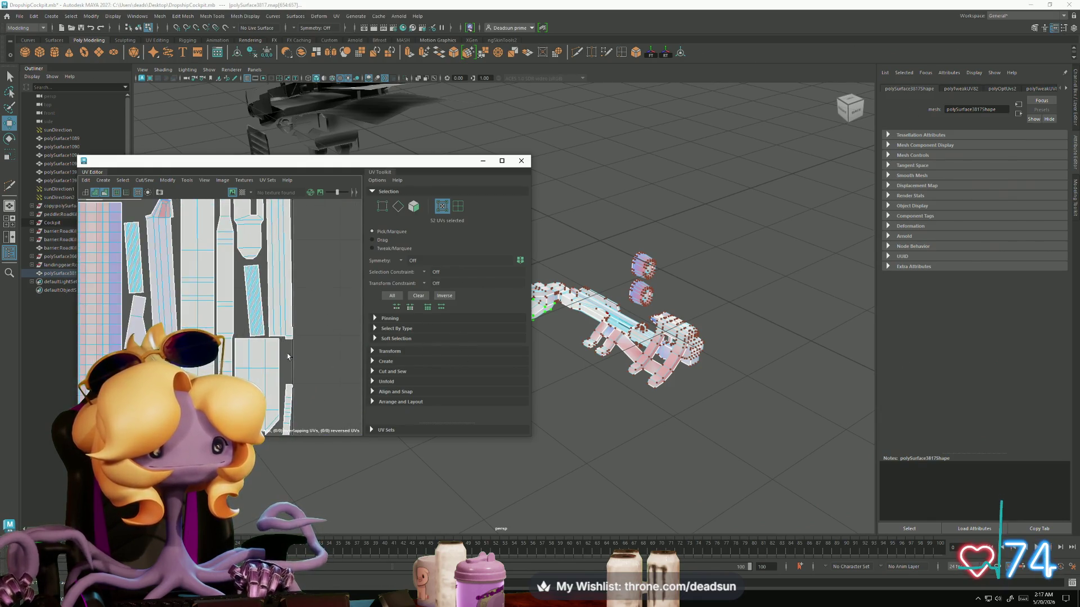
{"action": "scroll", "coordinate": [171, 311], "scroll_direction": "down", "scroll_amount": 1}
{"action": "middle_click_drag", "start_coordinate": [171, 311], "coordinate": [259, 289], "text": "alt"}
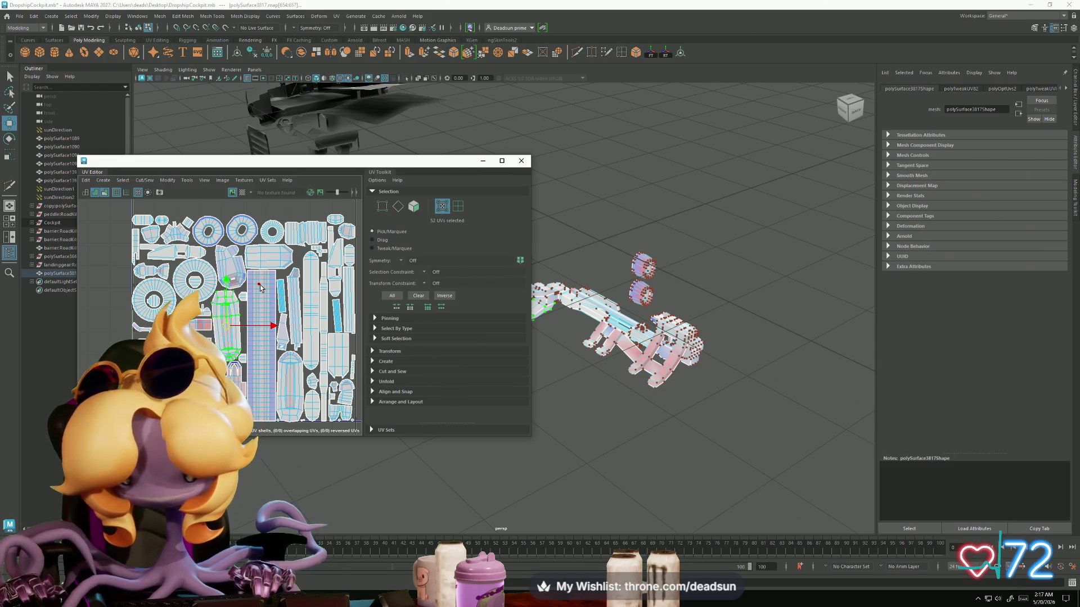
{"action": "left_click", "coordinate": [521, 161]}
{"action": "right_click_drag", "start_coordinate": [545, 315], "coordinate": [543, 288]}
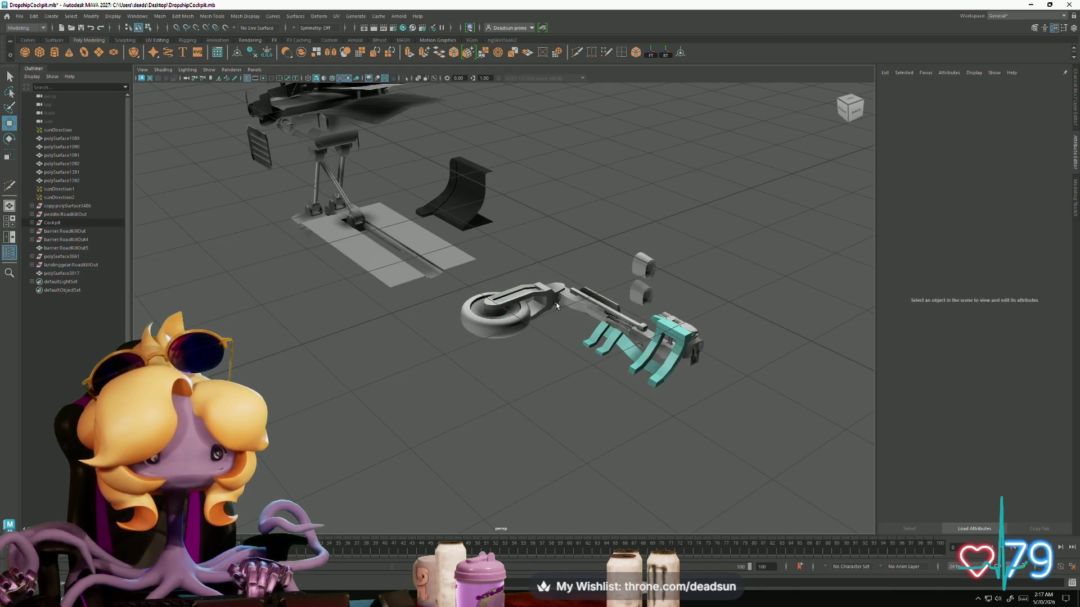
Step: Assign a Blinn to polySurface3817, rename blinn25 to Mat_DropShip_LandingGear, and reselect the mesh
{"action": "left_click", "coordinate": [20, 16]}
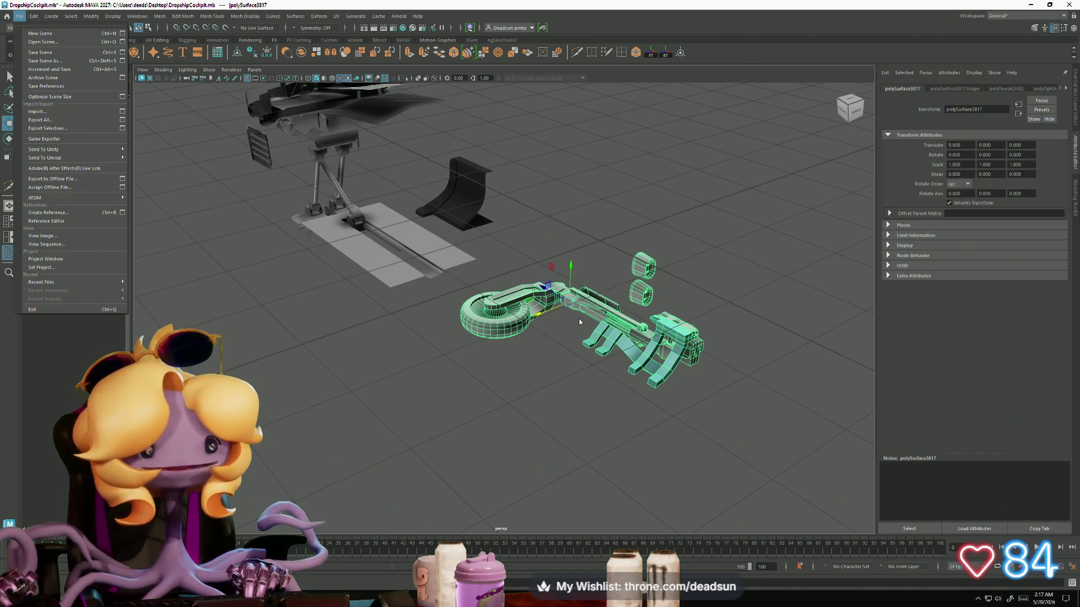
{"action": "mouse_move", "coordinate": [598, 312]}
{"action": "right_mouse_down"}
{"action": "mouse_move", "coordinate": [599, 544]}
{"action": "mouse_move", "coordinate": [660, 549]}
{"action": "mouse_move", "coordinate": [665, 513]}
{"action": "right_mouse_up"}
{"action": "double_click", "coordinate": [956, 109]}
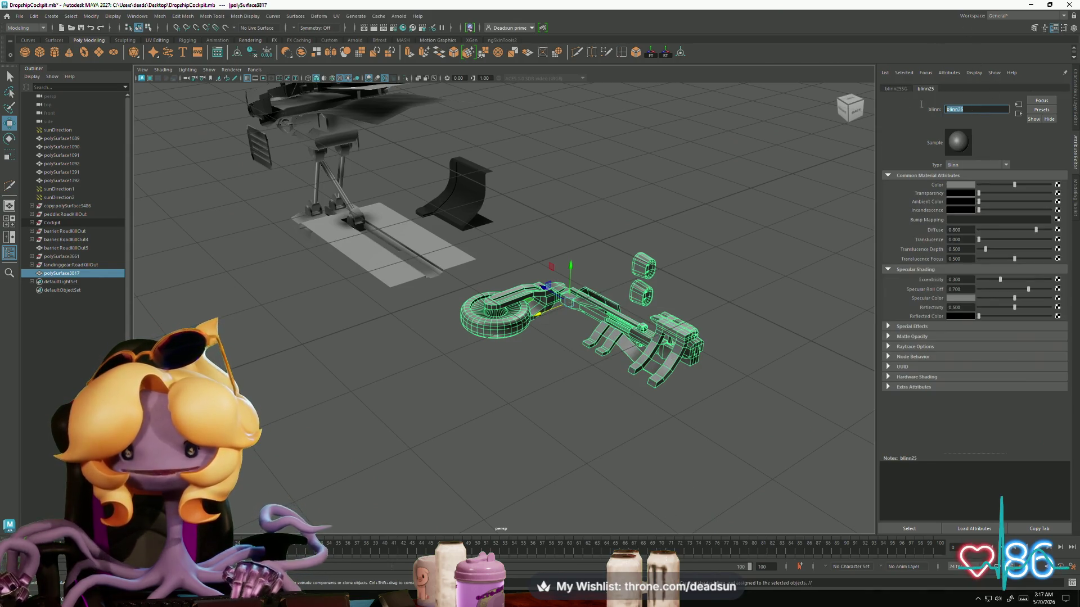
{"action": "type", "text": "Mat_DropShip_La"}
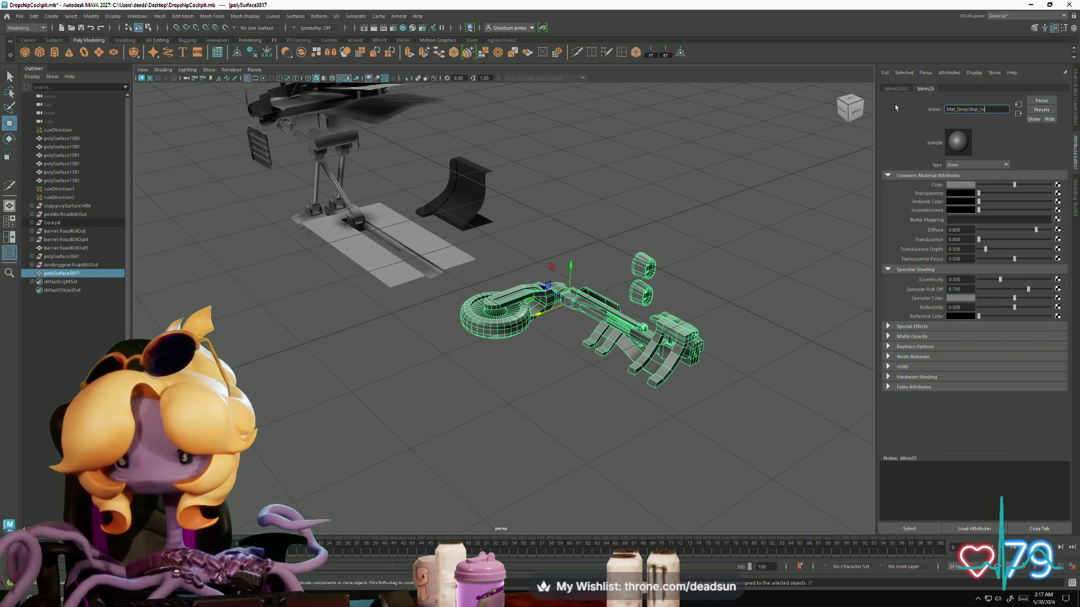
{"action": "type", "text": "ndingGear"}
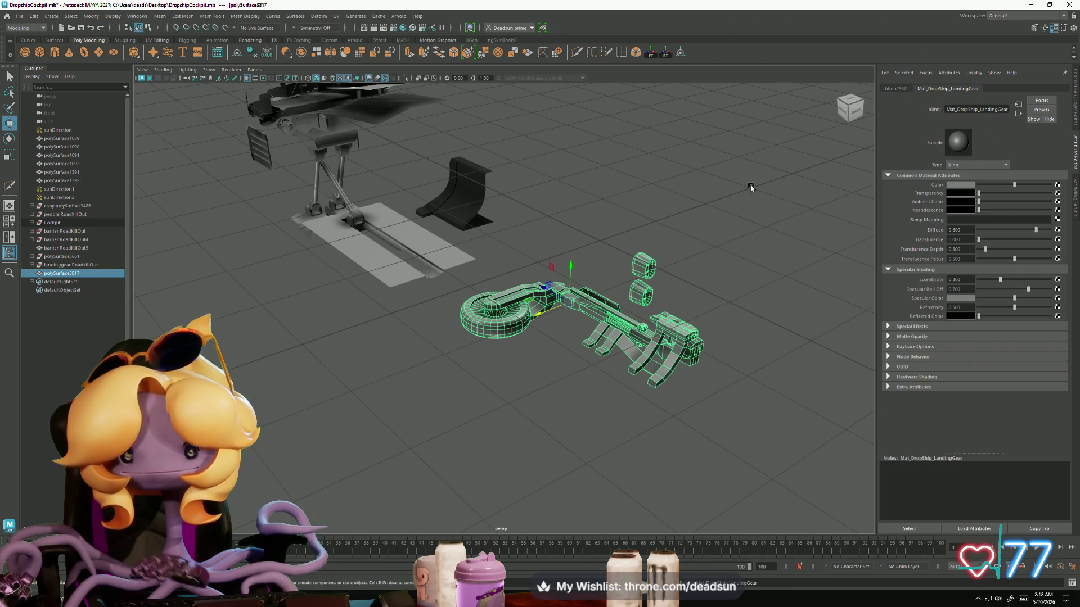
{"action": "left_click", "coordinate": [588, 304]}
{"action": "left_click", "coordinate": [588, 303]}
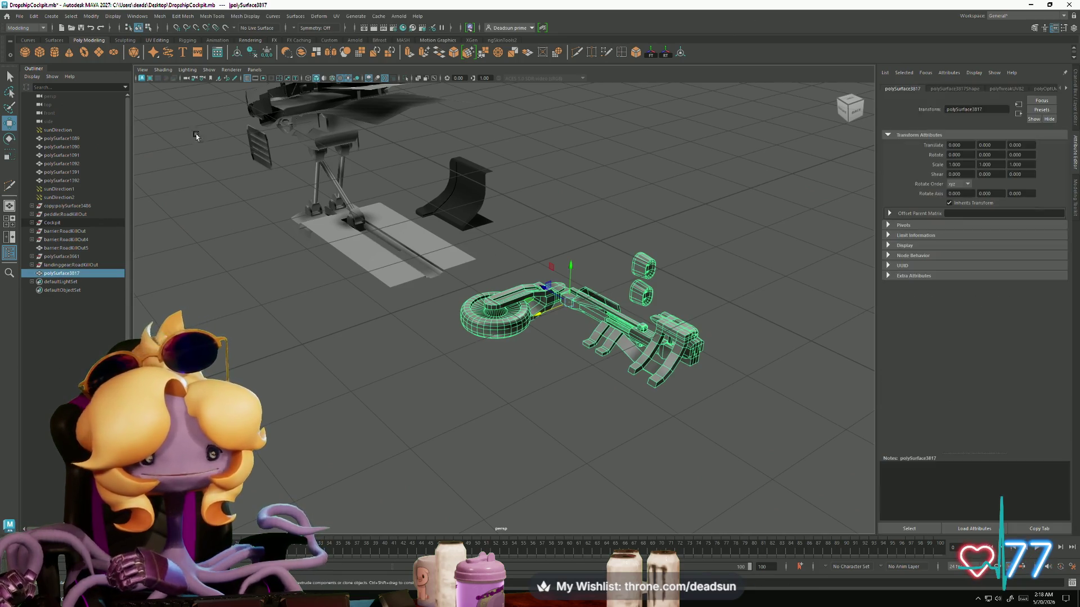
Step: Export Selection over landinggear.fbx, confirm the overwrite, and switch to Substance 3D Painter
{"action": "left_click", "coordinate": [21, 16]}
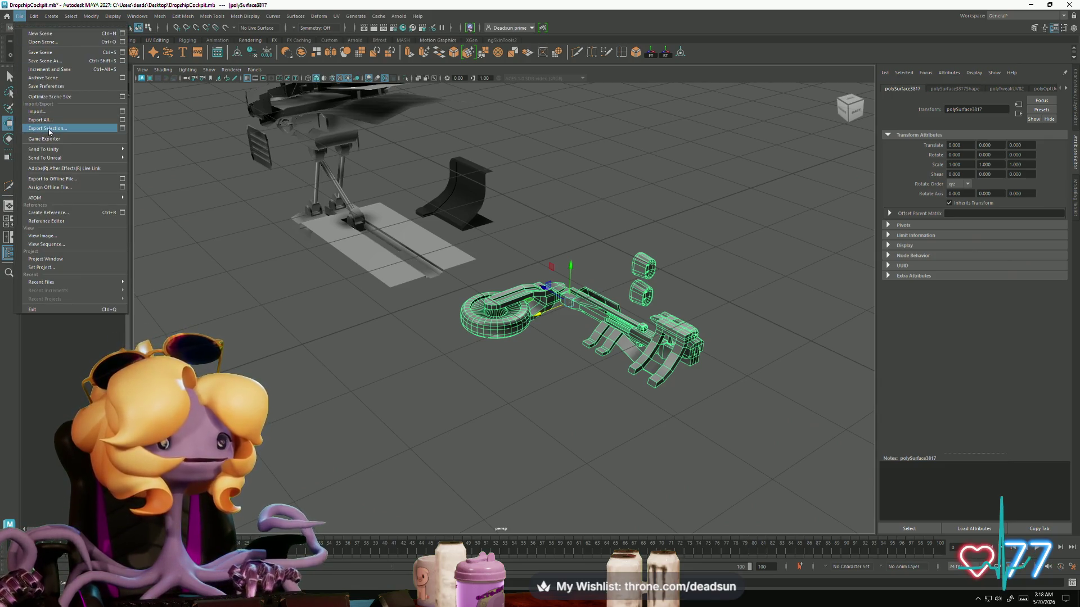
{"action": "left_click", "coordinate": [48, 128]}
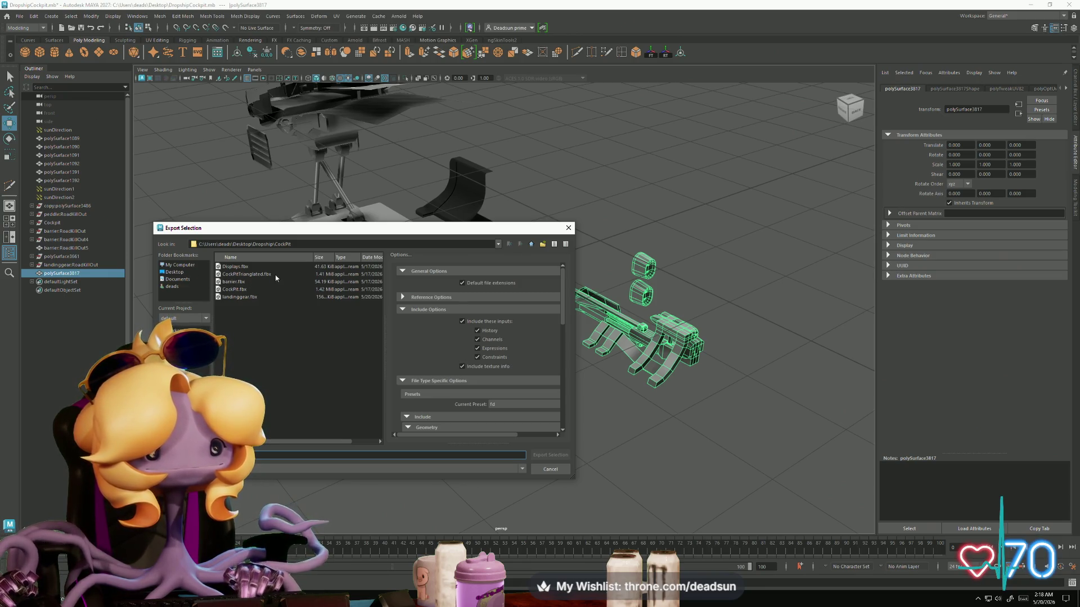
{"action": "left_click", "coordinate": [247, 297]}
{"action": "left_click", "coordinate": [545, 453]}
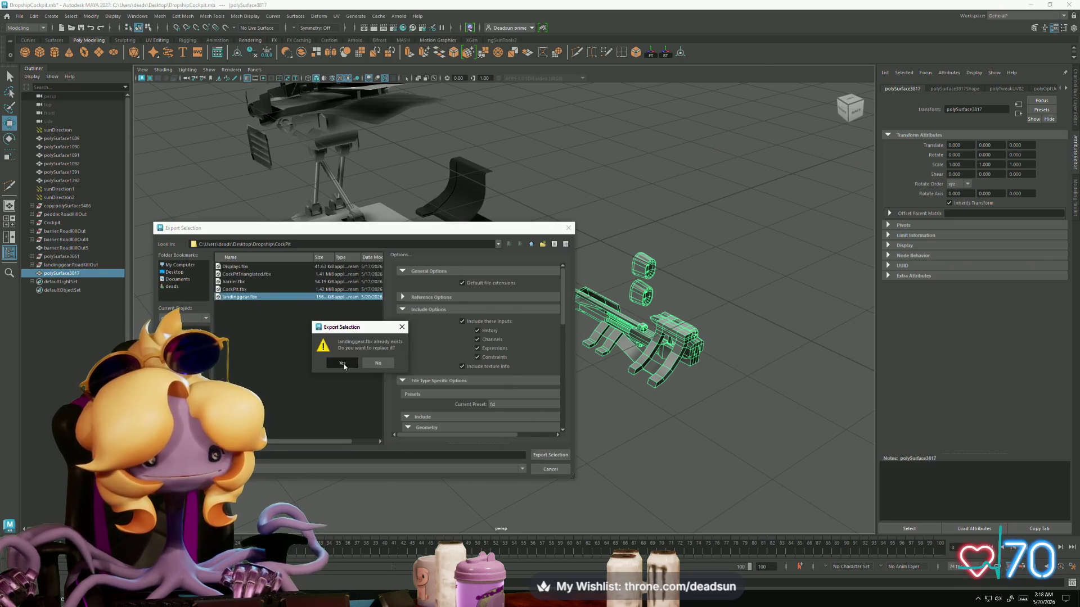
{"action": "left_click", "coordinate": [342, 364]}
{"action": "key", "text": "alt+Tab"}
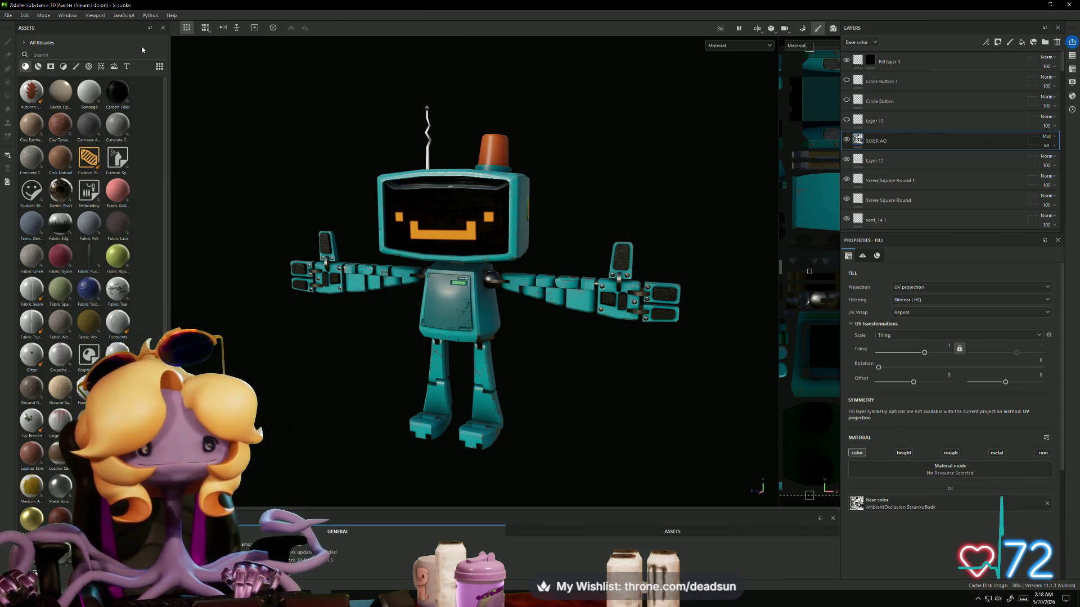
Step: Look through the File and Window menus, then start File > New and browse for a mesh
{"action": "left_click", "coordinate": [10, 17]}
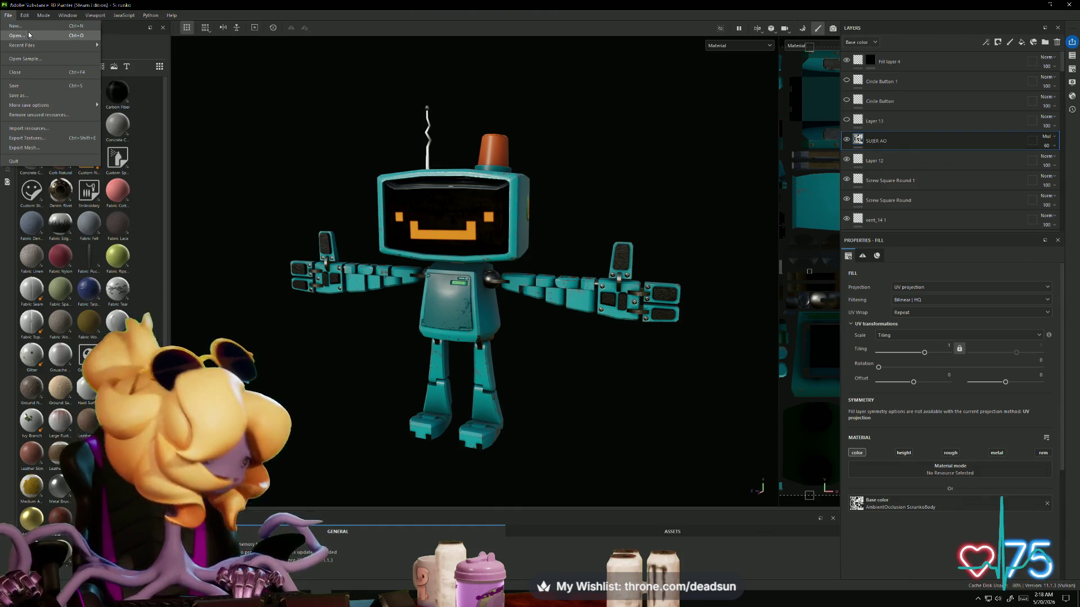
{"action": "mouse_move", "coordinate": [46, 44]}
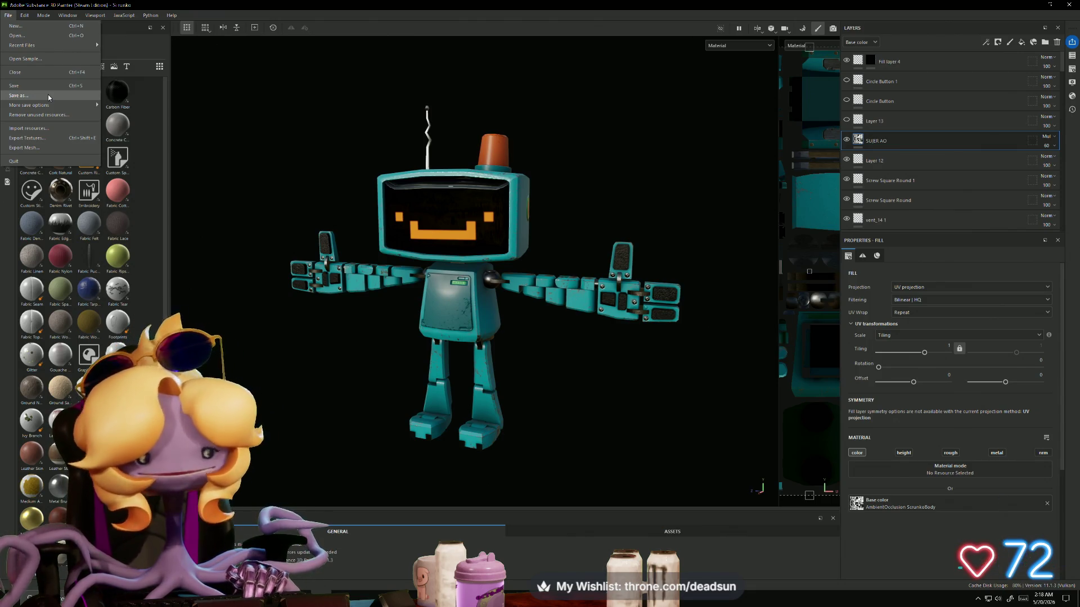
{"action": "left_click", "coordinate": [67, 15]}
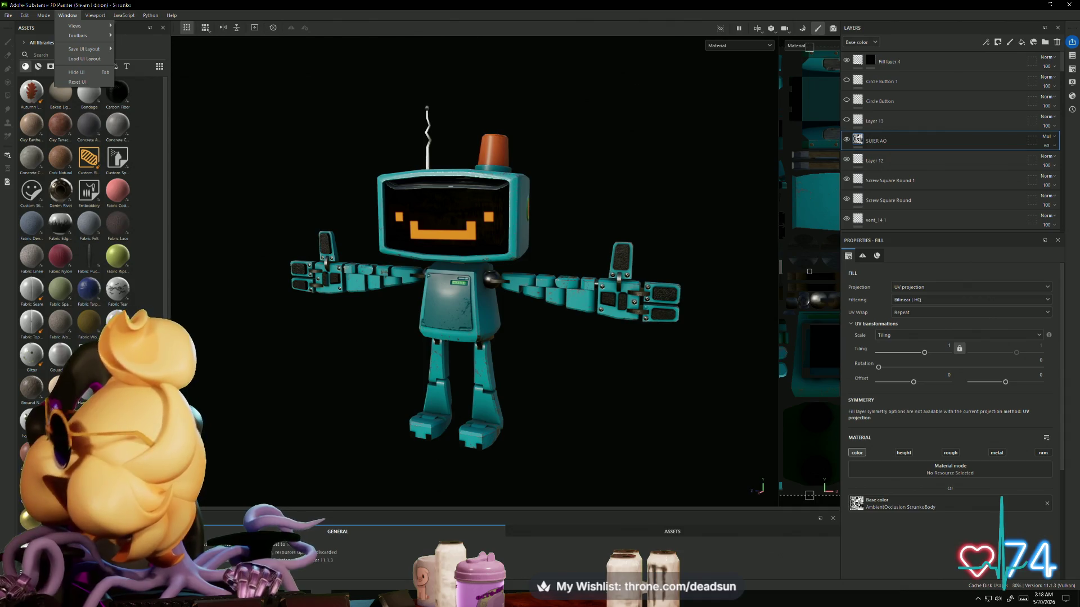
{"action": "key", "text": "Escape"}
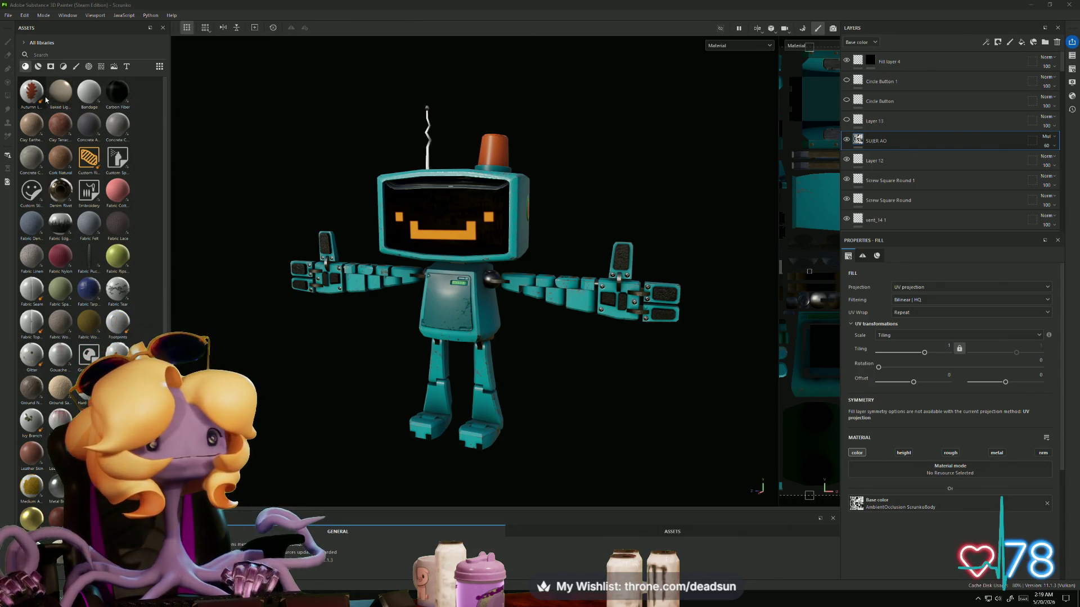
{"action": "left_click", "coordinate": [8, 15]}
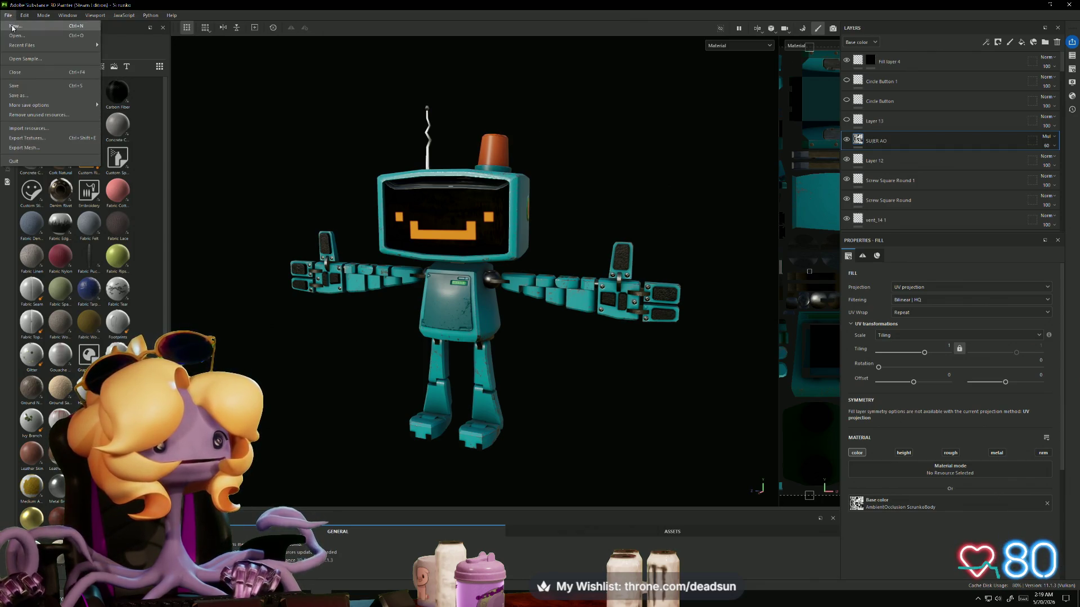
{"action": "left_click", "coordinate": [18, 28]}
{"action": "left_click", "coordinate": [614, 201]}
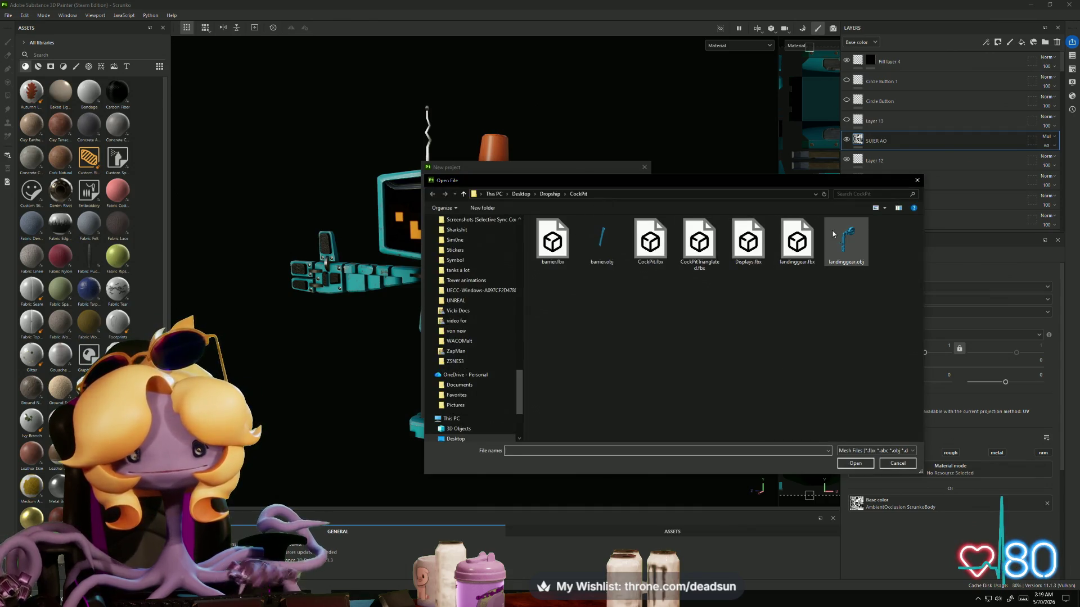
Step: Load landinggear.fbx as the mesh, set Document Resolution to 1024, and create the project
{"action": "left_click", "coordinate": [806, 239]}
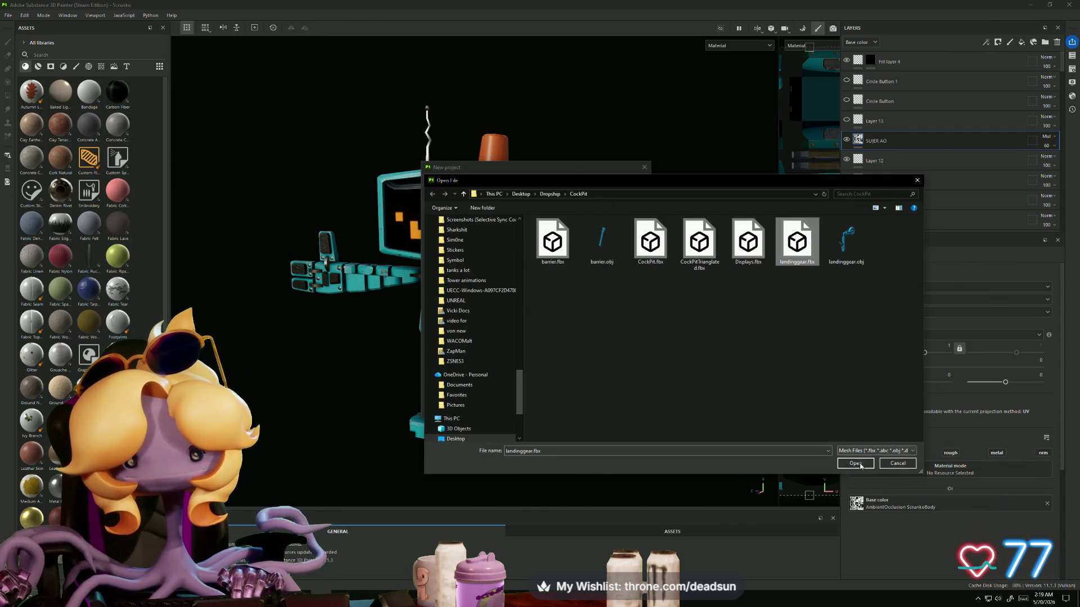
{"action": "left_click", "coordinate": [855, 463]}
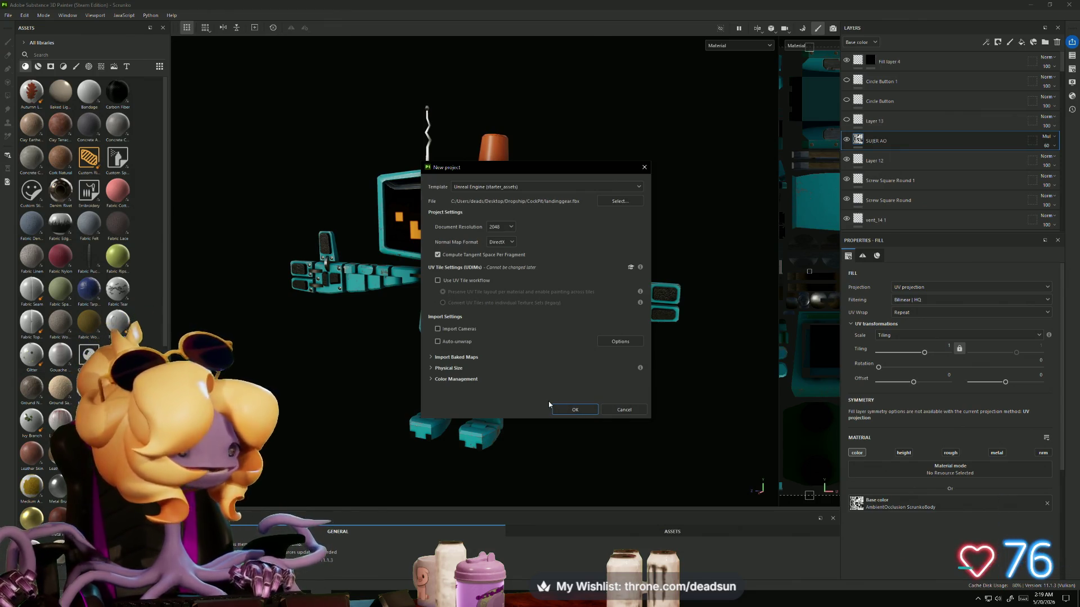
{"action": "left_click", "coordinate": [511, 227]}
{"action": "left_click", "coordinate": [506, 263]}
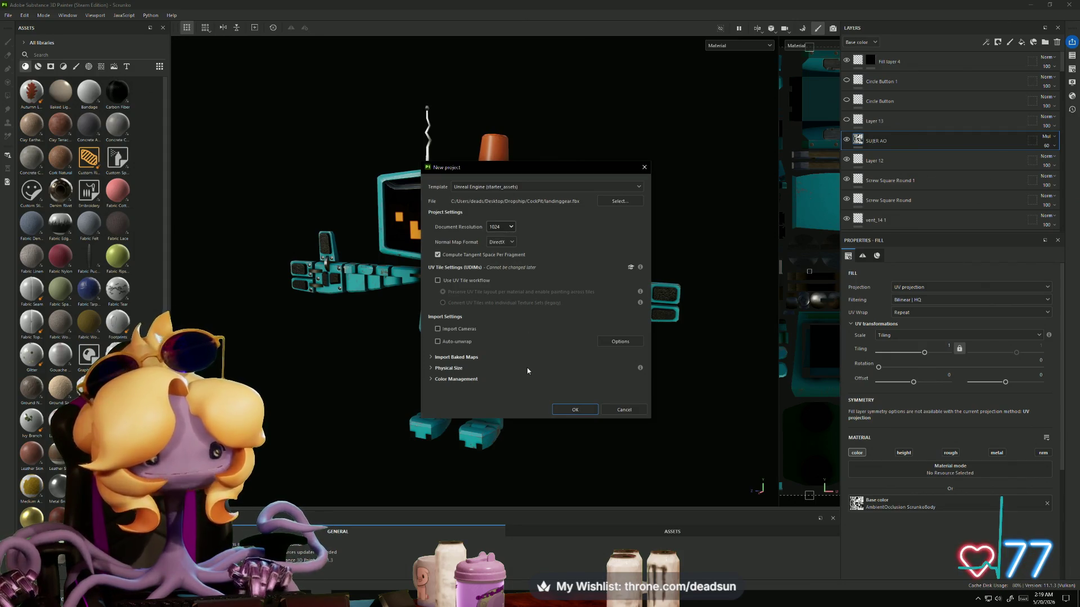
{"action": "left_click", "coordinate": [526, 382]}
{"action": "left_click", "coordinate": [569, 411]}
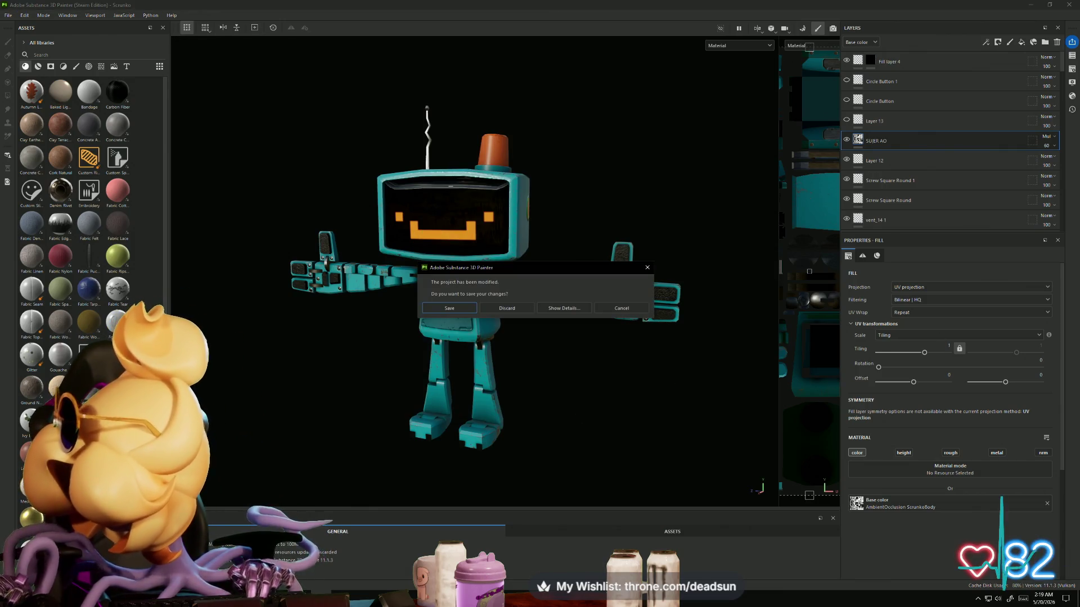
Step: Discard the Scrunko project changes, orbit the new landing gear to check shading, then return to Maya
{"action": "left_click", "coordinate": [502, 311]}
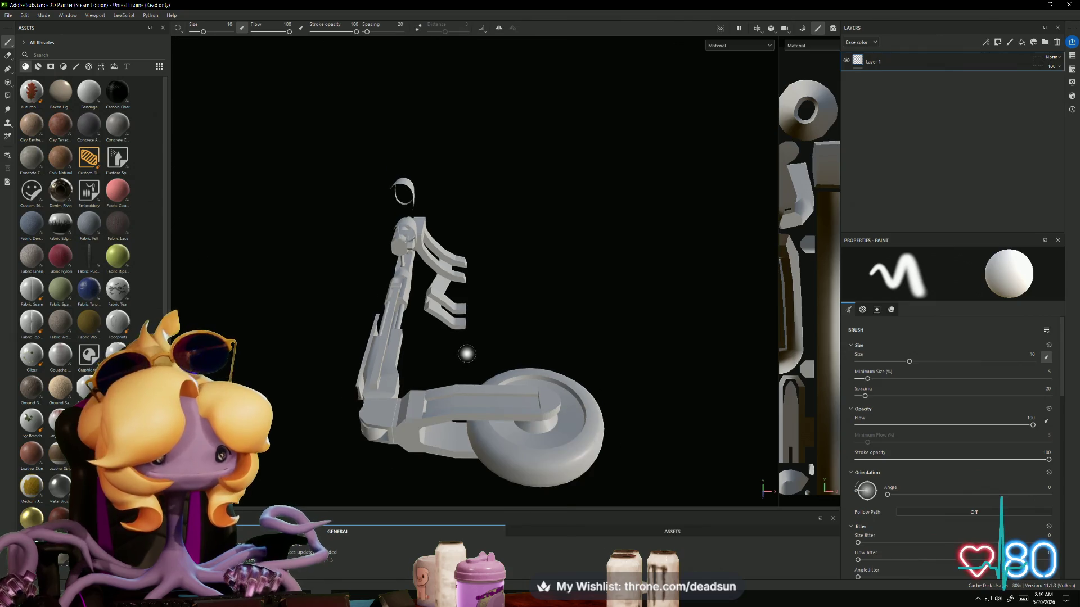
{"action": "mouse_move", "coordinate": [598, 332]}
{"action": "left_mouse_down", "text": "alt"}
{"action": "mouse_move", "coordinate": [508, 323]}
{"action": "mouse_move", "coordinate": [391, 282]}
{"action": "mouse_move", "coordinate": [261, 280]}
{"action": "mouse_move", "coordinate": [296, 354]}
{"action": "mouse_move", "coordinate": [600, 339]}
{"action": "mouse_move", "coordinate": [673, 304]}
{"action": "mouse_move", "coordinate": [391, 313]}
{"action": "mouse_move", "coordinate": [99, 302]}
{"action": "mouse_move", "coordinate": [264, 304]}
{"action": "left_mouse_up", "text": "alt"}
{"action": "scroll", "coordinate": [604, 278], "scroll_direction": "up", "scroll_amount": 5}
{"action": "mouse_move", "coordinate": [603, 277]}
{"action": "left_mouse_down", "text": "alt"}
{"action": "mouse_move", "coordinate": [403, 297]}
{"action": "mouse_move", "coordinate": [433, 342]}
{"action": "mouse_move", "coordinate": [506, 364]}
{"action": "mouse_move", "coordinate": [519, 344]}
{"action": "left_mouse_up", "text": "alt"}
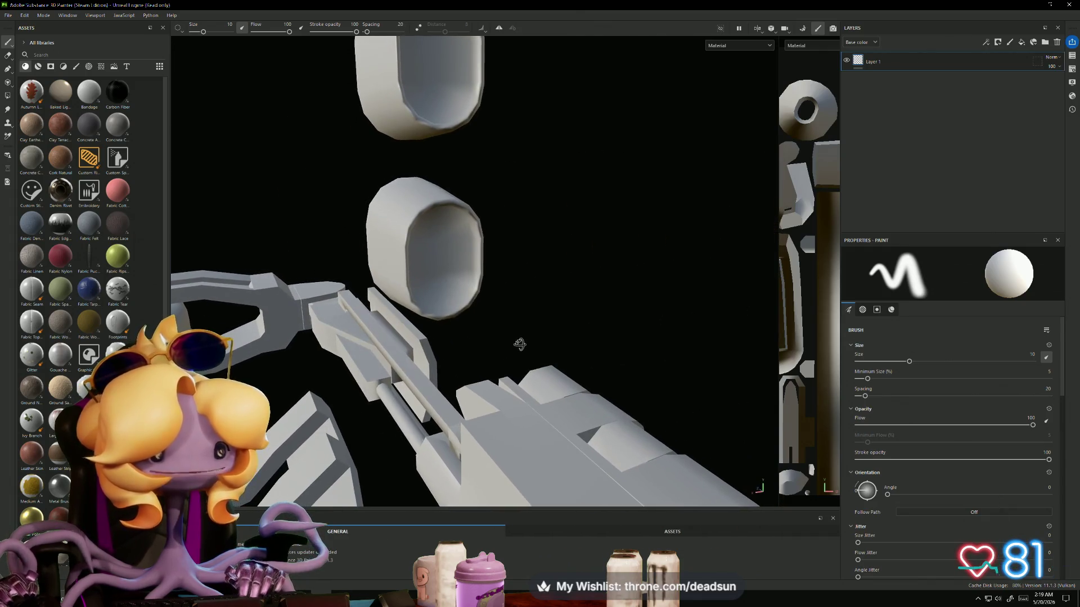
{"action": "key", "text": "alt+Tab"}
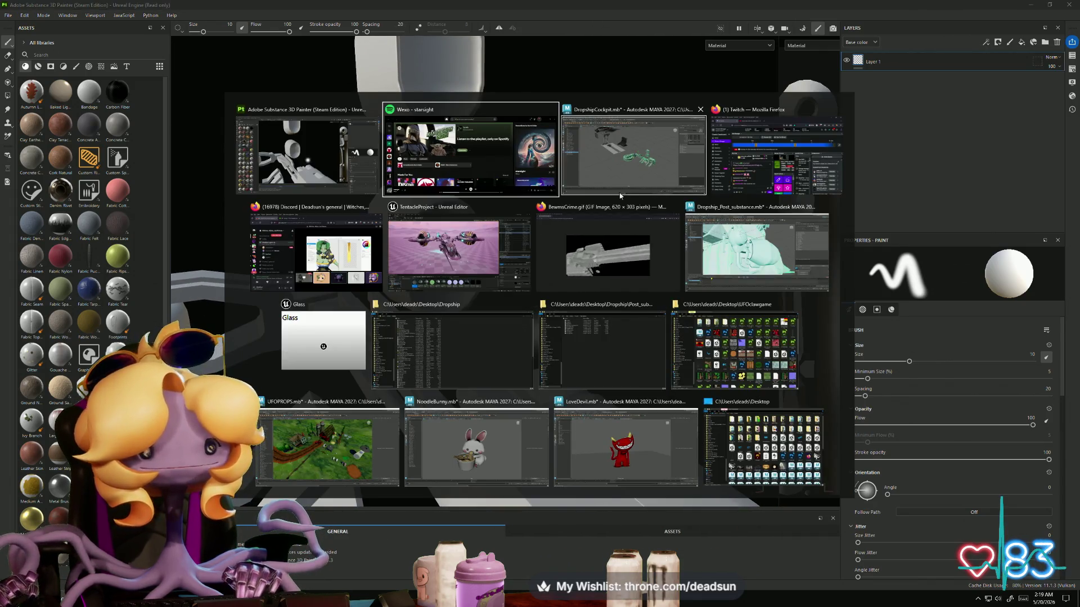
{"action": "left_click", "coordinate": [620, 190]}
Step: In edge mode, select the edge loops on the upper and lower cylinders
{"action": "scroll", "coordinate": [551, 241], "scroll_direction": "up", "scroll_amount": 5}
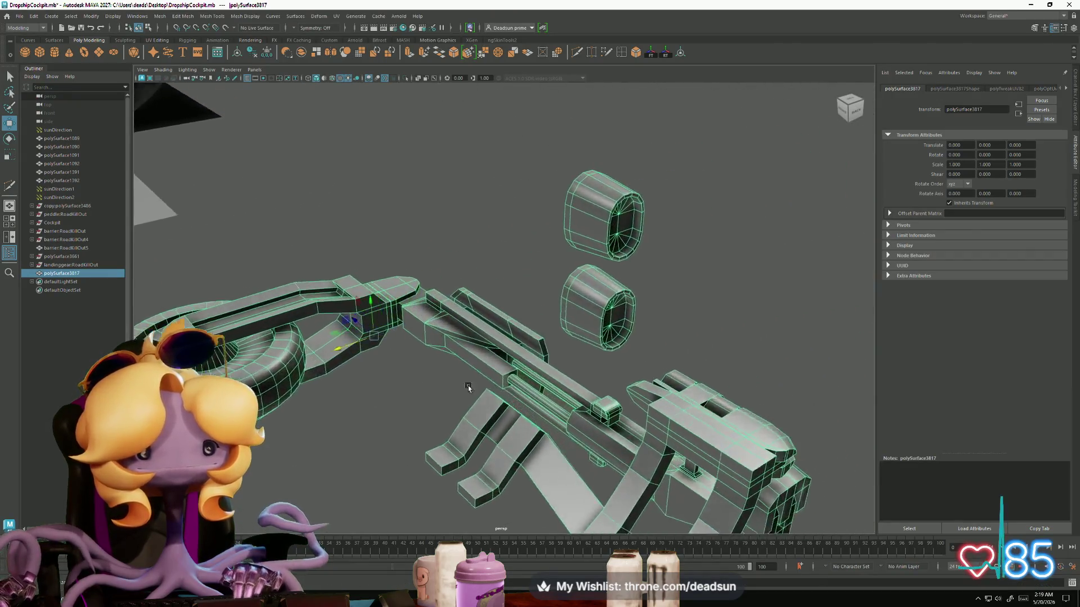
{"action": "scroll", "coordinate": [475, 338], "scroll_direction": "up", "scroll_amount": 5}
{"action": "right_click_drag", "start_coordinate": [434, 222], "coordinate": [466, 182]}
{"action": "double_click", "coordinate": [466, 183]}
{"action": "left_click", "coordinate": [481, 394], "text": "shift"}
{"action": "left_click", "coordinate": [375, 220], "text": "shift"}
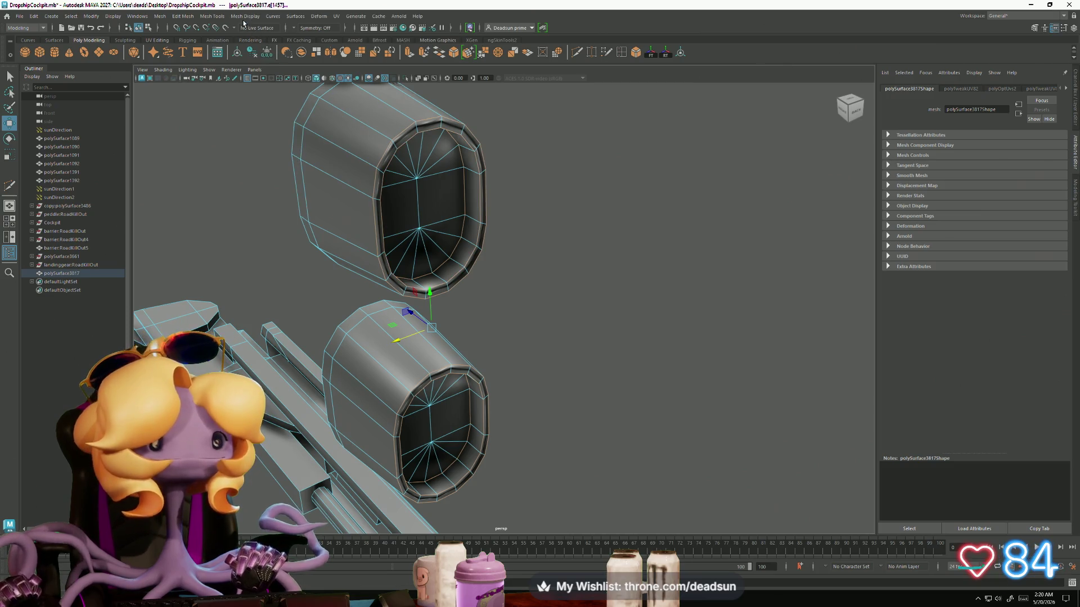
Step: Check the Mesh Display menu for hardening options, then return to Painter and orbit close on the model
{"action": "left_click", "coordinate": [212, 16]}
{"action": "mouse_move", "coordinate": [245, 15]}
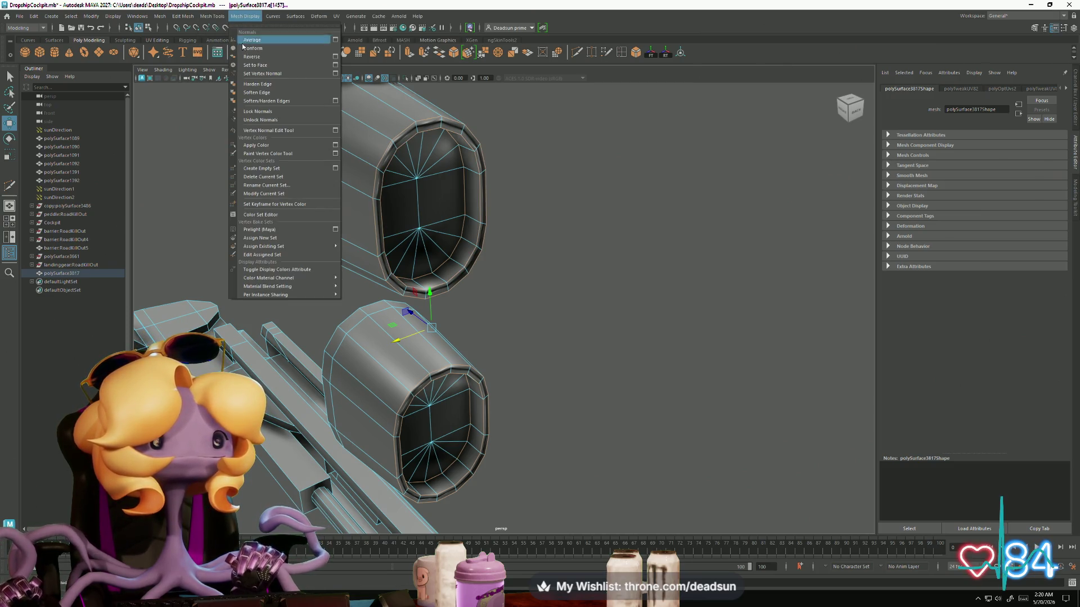
{"action": "key", "text": "alt+Tab"}
{"action": "mouse_move", "coordinate": [460, 250]}
{"action": "left_mouse_down", "text": "alt"}
{"action": "mouse_move", "coordinate": [540, 366]}
{"action": "mouse_move", "coordinate": [513, 355]}
{"action": "mouse_move", "coordinate": [603, 195]}
{"action": "mouse_move", "coordinate": [497, 289]}
{"action": "mouse_move", "coordinate": [557, 221]}
{"action": "mouse_move", "coordinate": [658, 430]}
{"action": "left_mouse_up", "text": "alt"}
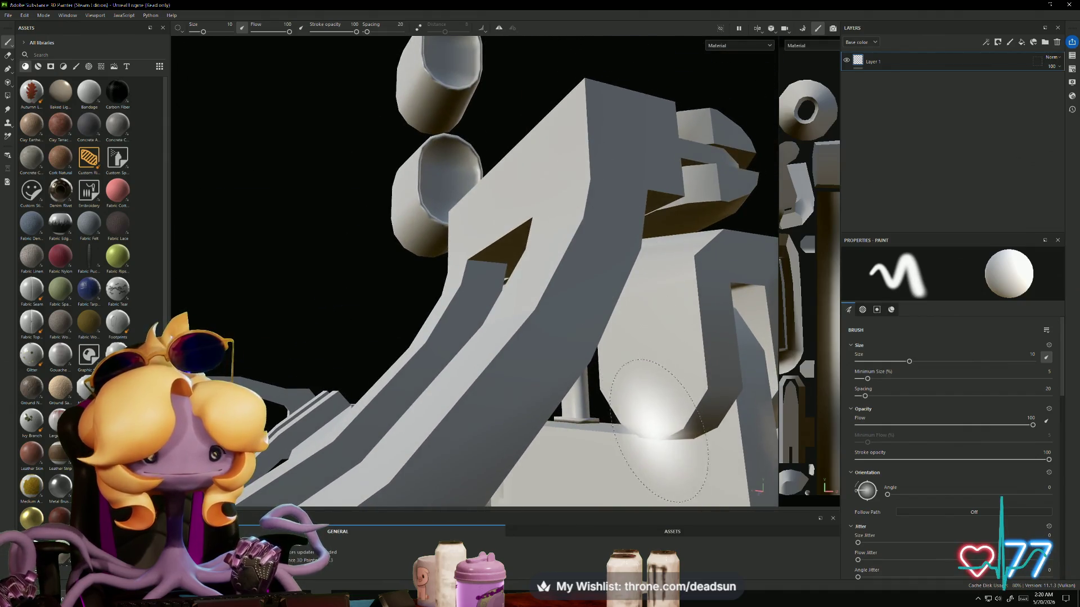
Step: Orbit around the landing gear in Painter, then switch to Maya and tumble down to the gun body
{"action": "mouse_move", "coordinate": [663, 386]}
{"action": "left_mouse_down", "text": "alt"}
{"action": "mouse_move", "coordinate": [535, 326]}
{"action": "mouse_move", "coordinate": [414, 331]}
{"action": "mouse_move", "coordinate": [361, 316]}
{"action": "left_mouse_up", "text": "alt"}
{"action": "mouse_move", "coordinate": [482, 354]}
{"action": "right_mouse_down", "text": "alt"}
{"action": "mouse_move", "coordinate": [393, 374]}
{"action": "mouse_move", "coordinate": [369, 292]}
{"action": "right_mouse_up", "text": "alt"}
{"action": "mouse_move", "coordinate": [369, 292]}
{"action": "left_mouse_down", "text": "alt"}
{"action": "mouse_move", "coordinate": [370, 246]}
{"action": "mouse_move", "coordinate": [298, 256]}
{"action": "mouse_move", "coordinate": [234, 353]}
{"action": "mouse_move", "coordinate": [303, 223]}
{"action": "mouse_move", "coordinate": [299, 203]}
{"action": "mouse_move", "coordinate": [290, 332]}
{"action": "mouse_move", "coordinate": [405, 446]}
{"action": "mouse_move", "coordinate": [447, 449]}
{"action": "left_mouse_up", "text": "alt"}
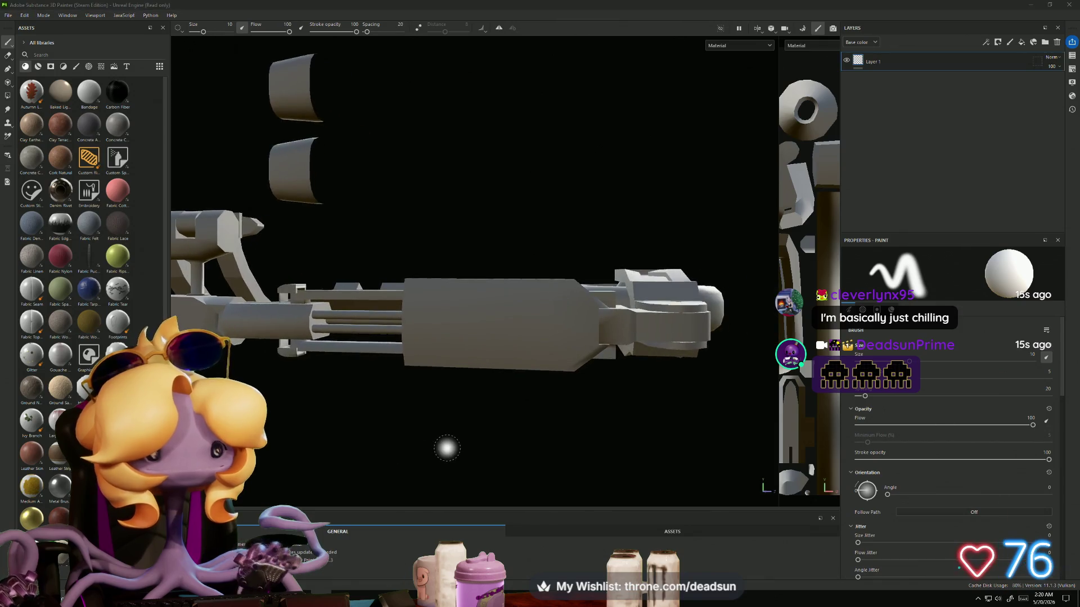
{"action": "key", "text": "alt+Tab"}
{"action": "mouse_move", "coordinate": [545, 390]}
{"action": "left_mouse_down", "text": "alt"}
{"action": "mouse_move", "coordinate": [715, 325]}
{"action": "mouse_move", "coordinate": [416, 356]}
{"action": "mouse_move", "coordinate": [368, 333]}
{"action": "mouse_move", "coordinate": [469, 360]}
{"action": "mouse_move", "coordinate": [461, 328]}
{"action": "left_mouse_up", "text": "alt"}
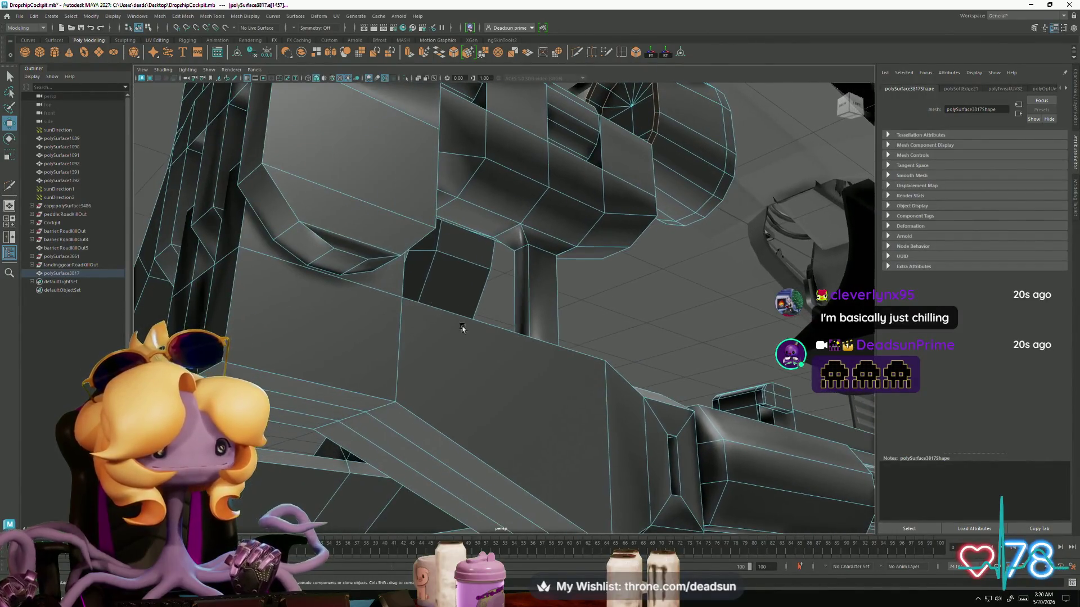
Step: Select the curved bevel edge loop and several single edges along the block's bevel
{"action": "double_click", "coordinate": [318, 269]}
{"action": "left_click", "coordinate": [296, 254]}
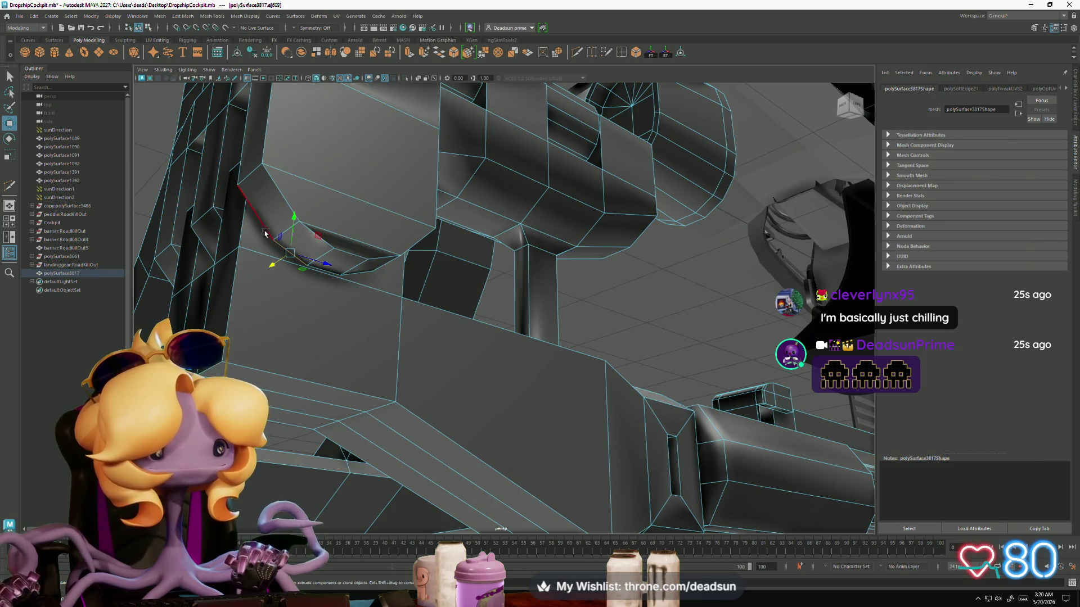
{"action": "left_click", "coordinate": [273, 225]}
{"action": "left_click", "coordinate": [323, 273]}
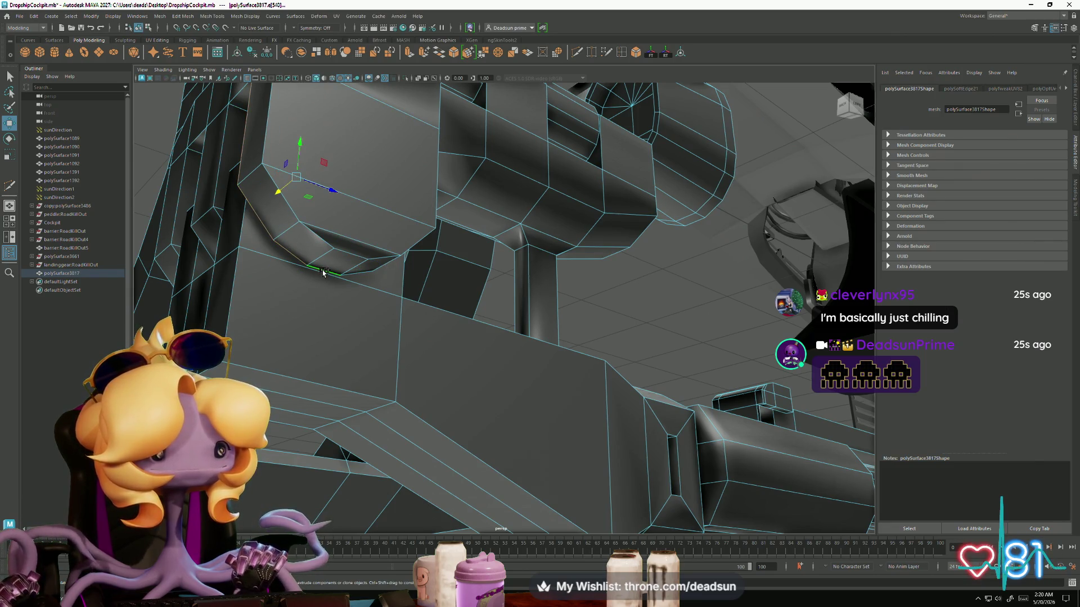
{"action": "left_click", "coordinate": [348, 251]}
{"action": "left_click", "coordinate": [338, 254]}
{"action": "left_click", "coordinate": [385, 260]}
Step: Orbit in close and add edges along the curved face, including its upper-left edge
{"action": "mouse_move", "coordinate": [385, 260]}
{"action": "left_mouse_down", "text": "alt"}
{"action": "mouse_move", "coordinate": [476, 291]}
{"action": "mouse_move", "coordinate": [269, 260]}
{"action": "left_mouse_up", "text": "alt"}
{"action": "mouse_move", "coordinate": [268, 261]}
{"action": "right_mouse_down", "text": "alt"}
{"action": "mouse_move", "coordinate": [479, 385]}
{"action": "mouse_move", "coordinate": [583, 390]}
{"action": "right_mouse_up", "text": "alt"}
{"action": "left_click", "coordinate": [583, 390]}
{"action": "left_click_drag", "start_coordinate": [583, 390], "coordinate": [563, 248], "text": "alt"}
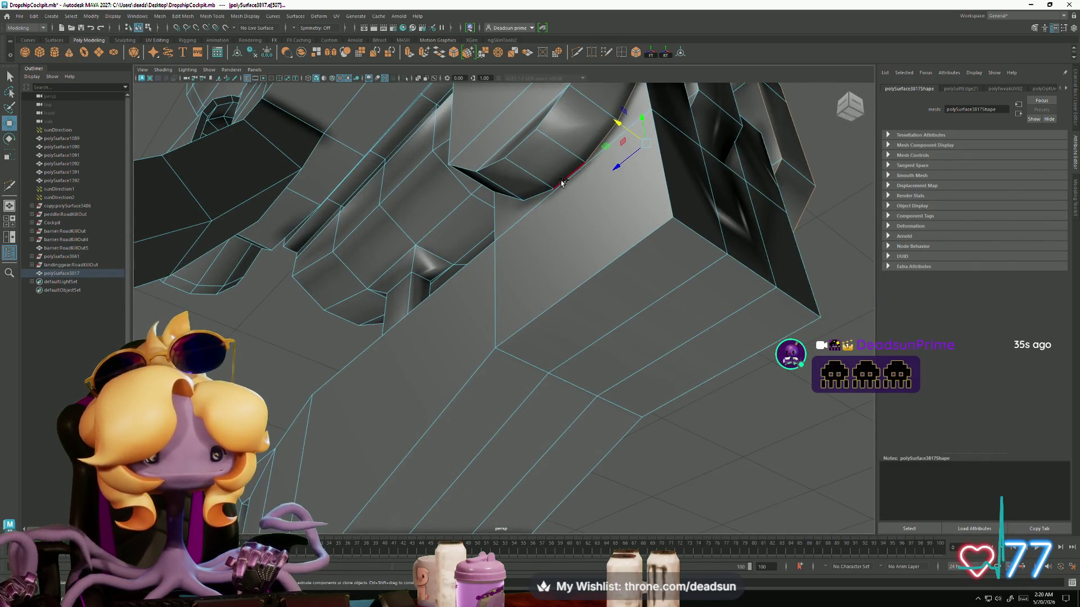
{"action": "left_click", "coordinate": [504, 158]}
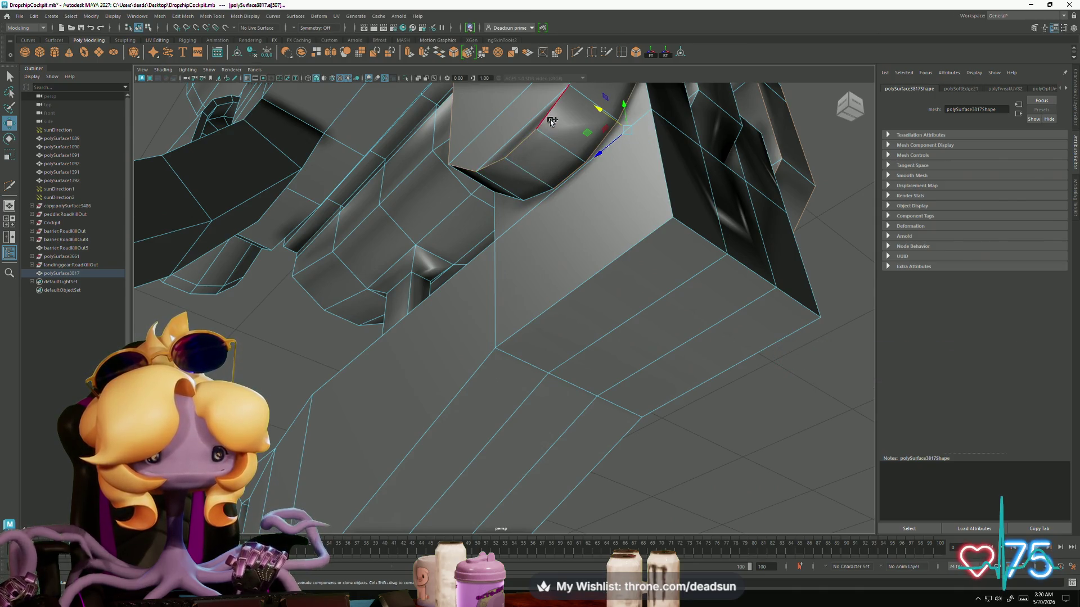
Step: Orbit around the cockpit block to inspect its front, right and left sides
{"action": "mouse_move", "coordinate": [518, 291]}
{"action": "left_mouse_down", "text": "alt"}
{"action": "mouse_move", "coordinate": [482, 361]}
{"action": "mouse_move", "coordinate": [477, 325]}
{"action": "mouse_move", "coordinate": [439, 324]}
{"action": "mouse_move", "coordinate": [439, 308]}
{"action": "mouse_move", "coordinate": [405, 321]}
{"action": "mouse_move", "coordinate": [367, 420]}
{"action": "mouse_move", "coordinate": [321, 411]}
{"action": "left_mouse_up", "text": "alt"}
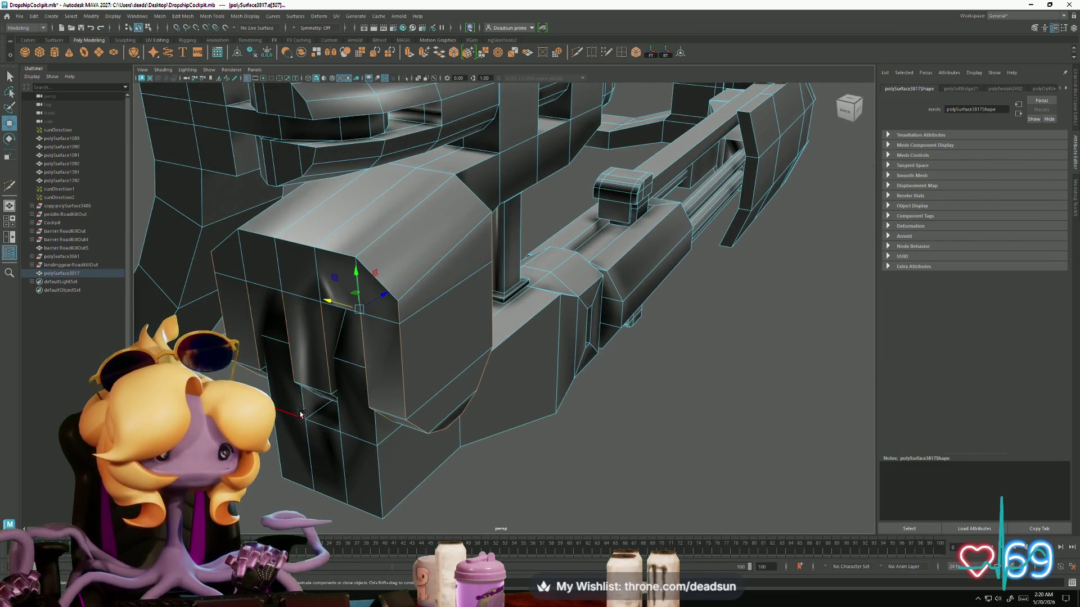
{"action": "mouse_move", "coordinate": [341, 421]}
{"action": "left_mouse_down", "text": "alt"}
{"action": "mouse_move", "coordinate": [358, 445]}
{"action": "mouse_move", "coordinate": [437, 466]}
{"action": "left_mouse_up", "text": "alt"}
{"action": "mouse_move", "coordinate": [536, 297]}
{"action": "left_mouse_down", "text": "alt"}
{"action": "mouse_move", "coordinate": [484, 295]}
{"action": "mouse_move", "coordinate": [484, 315]}
{"action": "left_mouse_up", "text": "alt"}
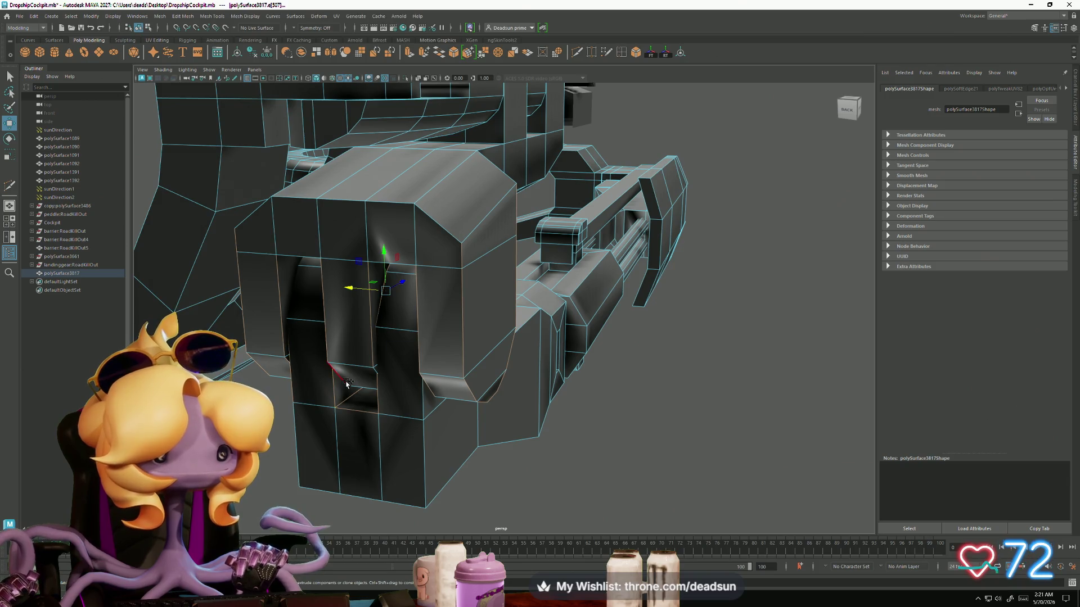
{"action": "left_click_drag", "start_coordinate": [347, 384], "coordinate": [601, 354], "text": "alt"}
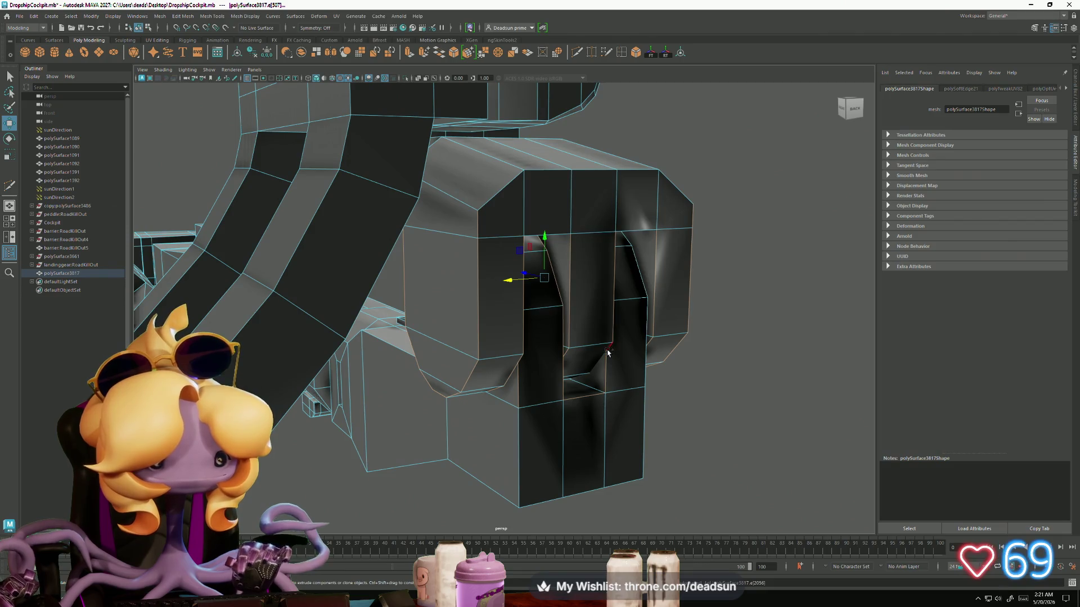
{"action": "mouse_move", "coordinate": [568, 369]}
{"action": "left_mouse_down", "text": "alt"}
{"action": "mouse_move", "coordinate": [461, 361]}
{"action": "mouse_move", "coordinate": [337, 394]}
{"action": "mouse_move", "coordinate": [280, 396]}
{"action": "mouse_move", "coordinate": [357, 369]}
{"action": "mouse_move", "coordinate": [372, 334]}
{"action": "left_mouse_up", "text": "alt"}
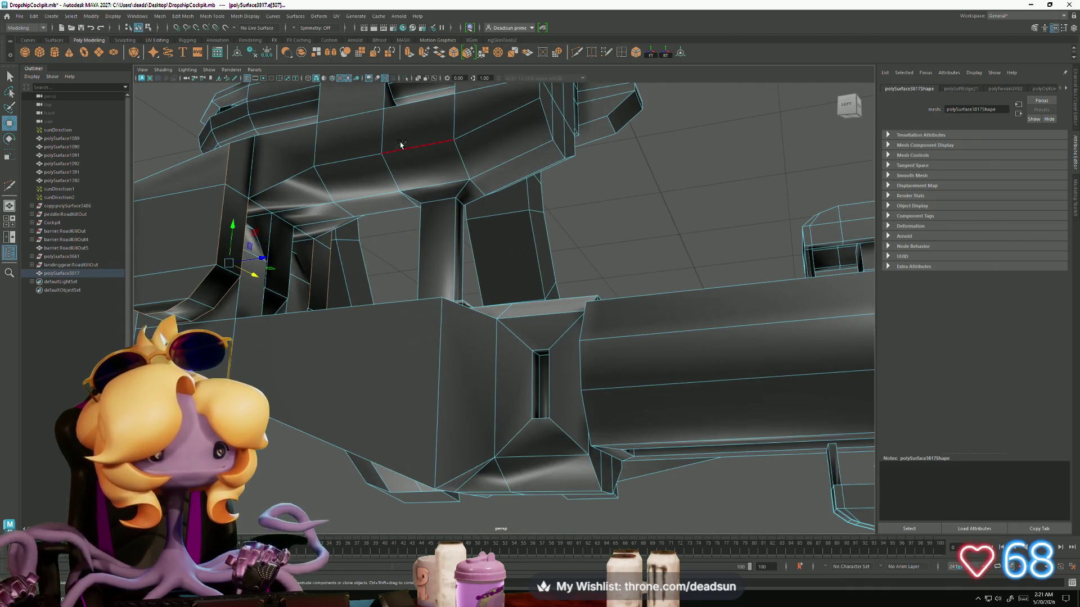
{"action": "left_click_drag", "start_coordinate": [415, 148], "coordinate": [462, 160], "text": "alt"}
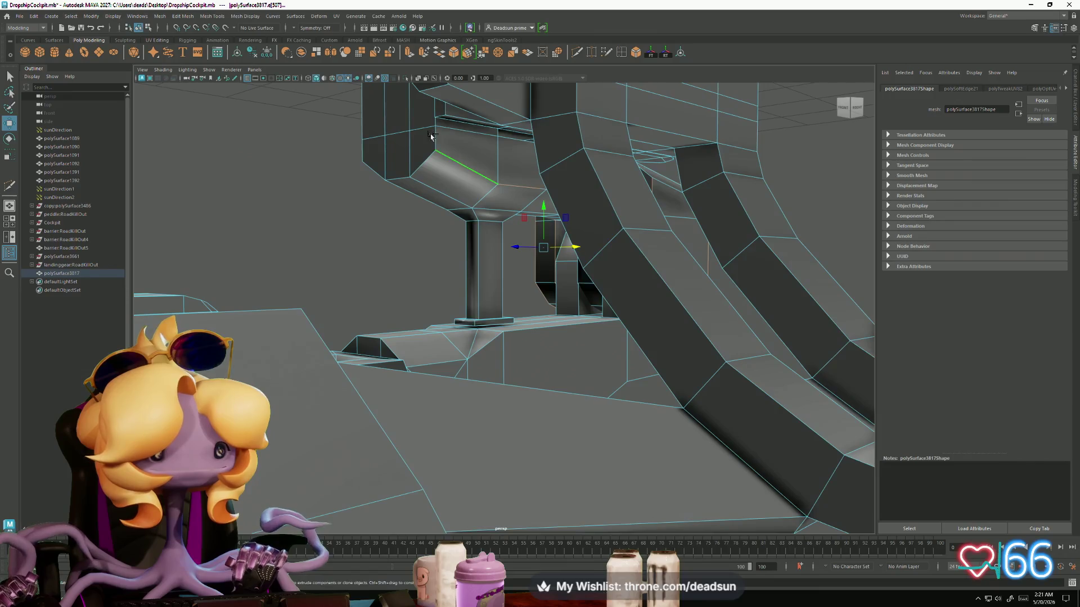
{"action": "left_click", "coordinate": [245, 15]}
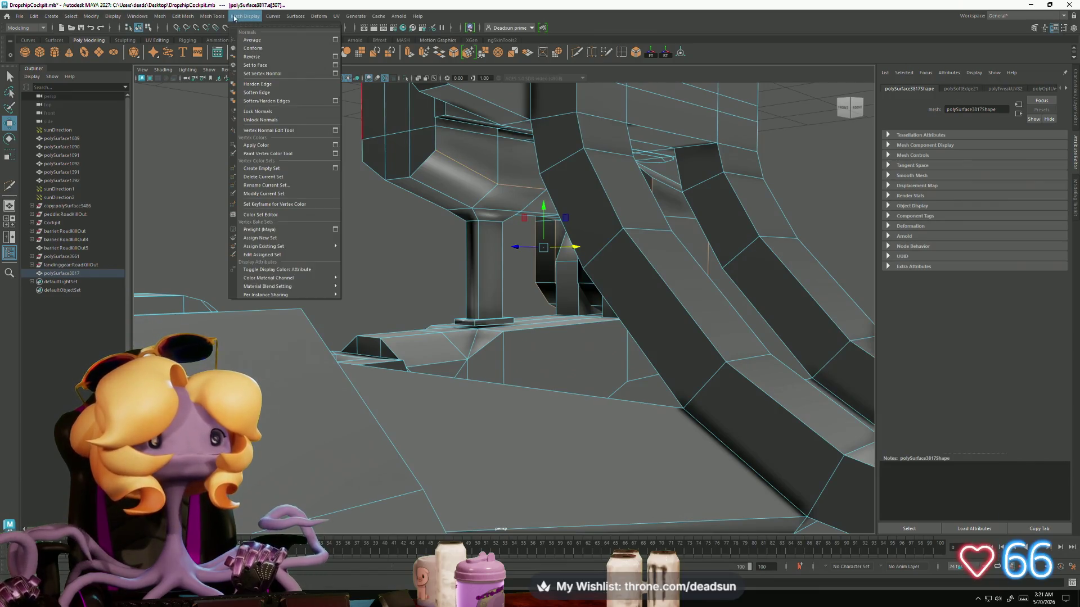
Step: Apply Harden Edge to the selected bevel edges
{"action": "left_click", "coordinate": [275, 85]}
{"action": "mouse_move", "coordinate": [268, 224]}
{"action": "left_mouse_down", "text": "alt"}
{"action": "mouse_move", "coordinate": [394, 247]}
{"action": "mouse_move", "coordinate": [402, 259]}
{"action": "mouse_move", "coordinate": [478, 258]}
{"action": "left_mouse_up", "text": "alt"}
{"action": "scroll", "coordinate": [508, 273], "scroll_direction": "up", "scroll_amount": 5}
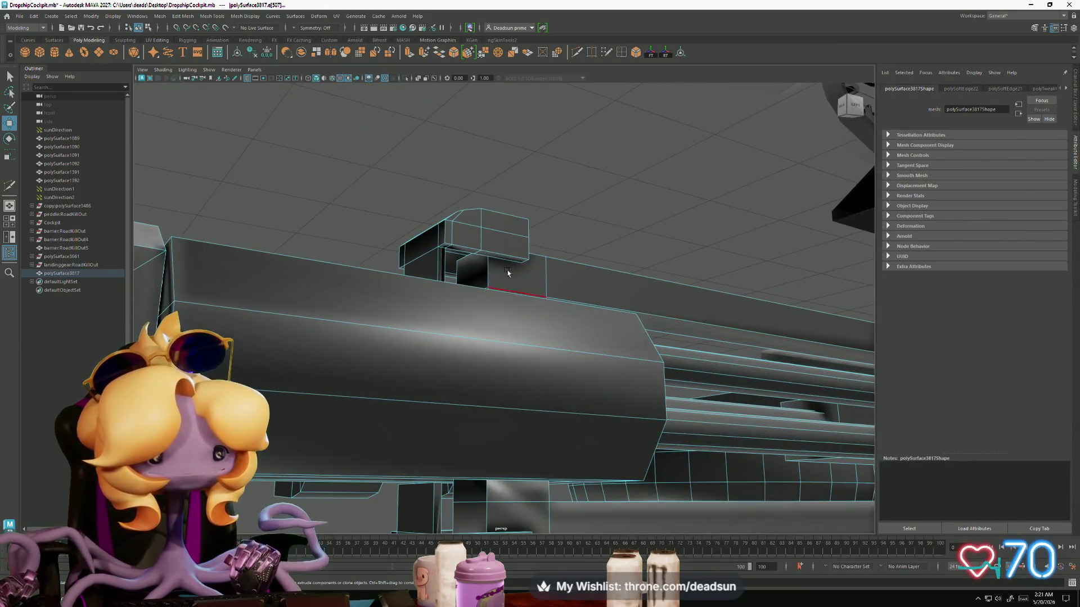
Step: Select edges on the long box and the gun body's vertical seam, then harden them
{"action": "left_click", "coordinate": [463, 263]}
{"action": "mouse_move", "coordinate": [482, 378]}
{"action": "left_mouse_down", "text": "alt"}
{"action": "mouse_move", "coordinate": [482, 302]}
{"action": "mouse_move", "coordinate": [477, 371]}
{"action": "left_mouse_up", "text": "alt"}
{"action": "left_click", "coordinate": [439, 338]}
{"action": "scroll", "coordinate": [439, 337], "scroll_direction": "down", "scroll_amount": 5}
{"action": "mouse_move", "coordinate": [439, 337]}
{"action": "left_mouse_down", "text": "alt"}
{"action": "mouse_move", "coordinate": [390, 361]}
{"action": "mouse_move", "coordinate": [379, 345]}
{"action": "mouse_move", "coordinate": [490, 353]}
{"action": "mouse_move", "coordinate": [472, 360]}
{"action": "mouse_move", "coordinate": [444, 348]}
{"action": "mouse_move", "coordinate": [451, 341]}
{"action": "left_mouse_up", "text": "alt"}
{"action": "scroll", "coordinate": [472, 360], "scroll_direction": "up", "scroll_amount": 5}
{"action": "left_click", "coordinate": [451, 341]}
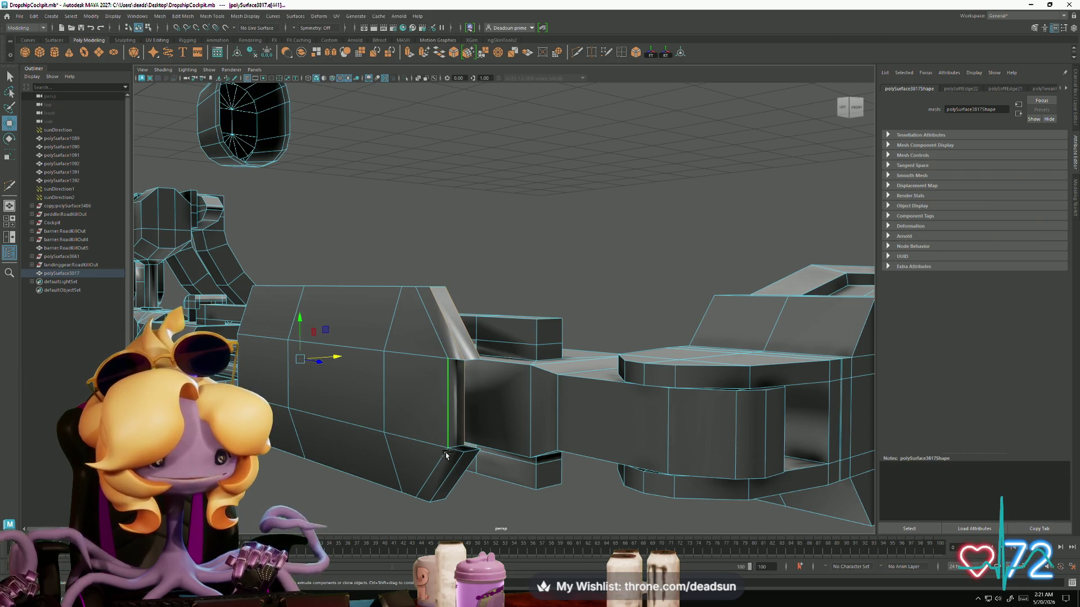
{"action": "left_click", "coordinate": [454, 474]}
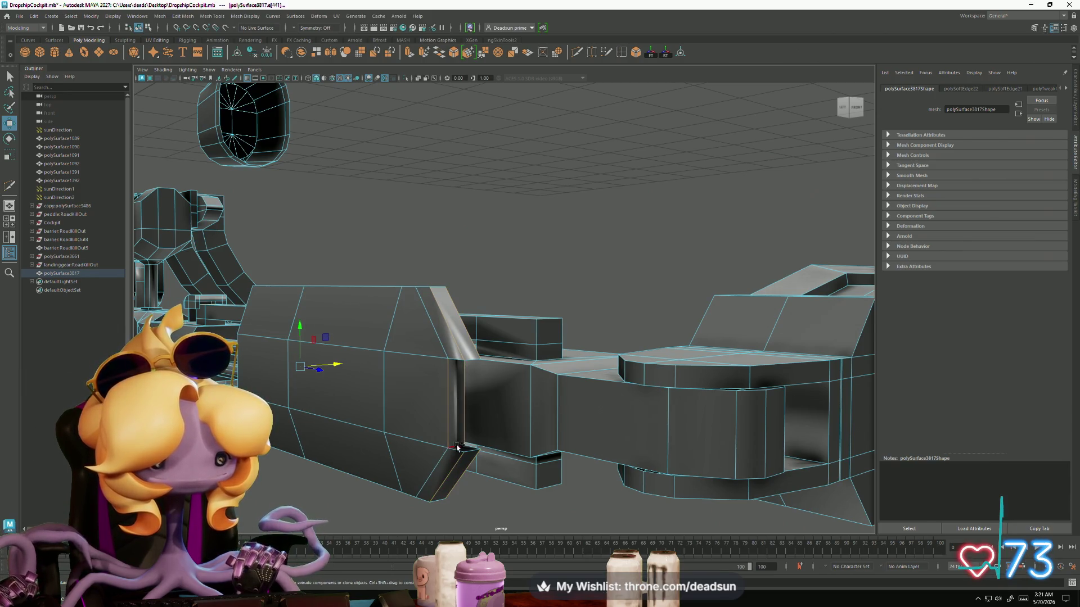
{"action": "left_click_drag", "start_coordinate": [467, 460], "coordinate": [438, 262], "text": "alt"}
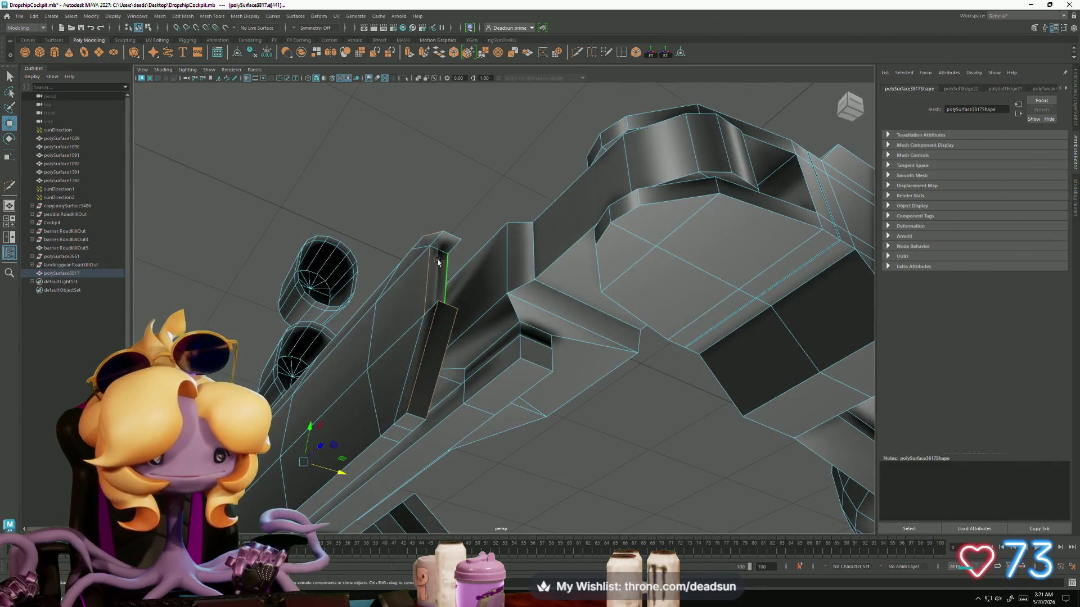
{"action": "left_click_drag", "start_coordinate": [448, 298], "coordinate": [481, 313], "text": "alt"}
{"action": "left_click", "coordinate": [160, 16]}
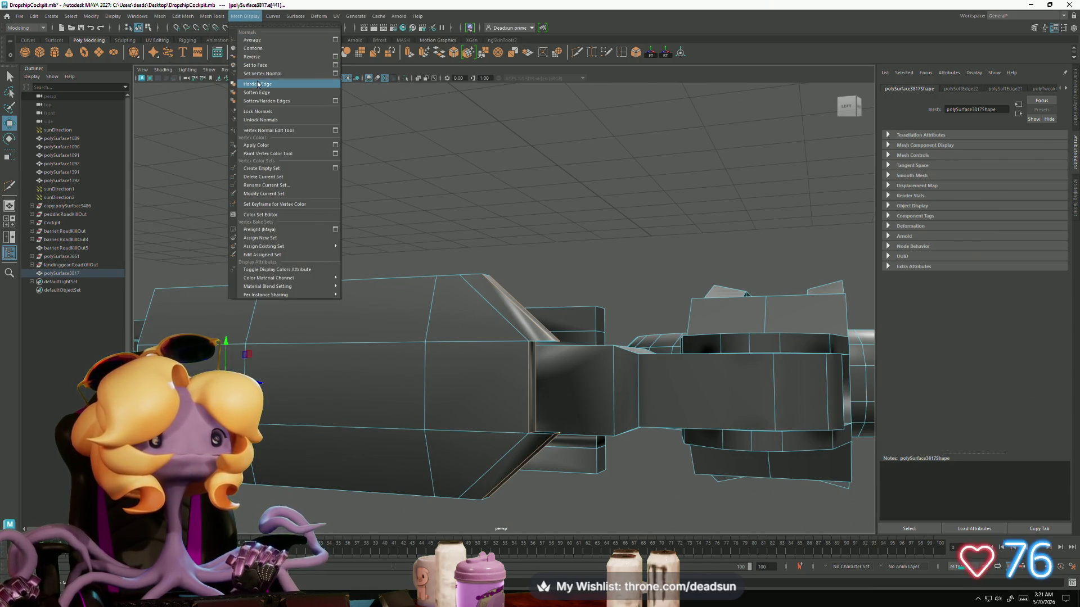
{"action": "left_click", "coordinate": [258, 84]}
Step: Harden another set of selected edges from a three-quarter view of the cockpit
{"action": "mouse_move", "coordinate": [270, 106]}
{"action": "left_mouse_down", "text": "alt"}
{"action": "mouse_move", "coordinate": [488, 314]}
{"action": "mouse_move", "coordinate": [472, 311]}
{"action": "mouse_move", "coordinate": [492, 290]}
{"action": "left_mouse_up", "text": "alt"}
{"action": "mouse_move", "coordinate": [491, 336]}
{"action": "left_mouse_down", "text": "alt"}
{"action": "mouse_move", "coordinate": [587, 477]}
{"action": "mouse_move", "coordinate": [624, 236]}
{"action": "mouse_move", "coordinate": [482, 338]}
{"action": "mouse_move", "coordinate": [518, 337]}
{"action": "mouse_move", "coordinate": [534, 272]}
{"action": "mouse_move", "coordinate": [523, 394]}
{"action": "mouse_move", "coordinate": [508, 392]}
{"action": "left_mouse_up", "text": "alt"}
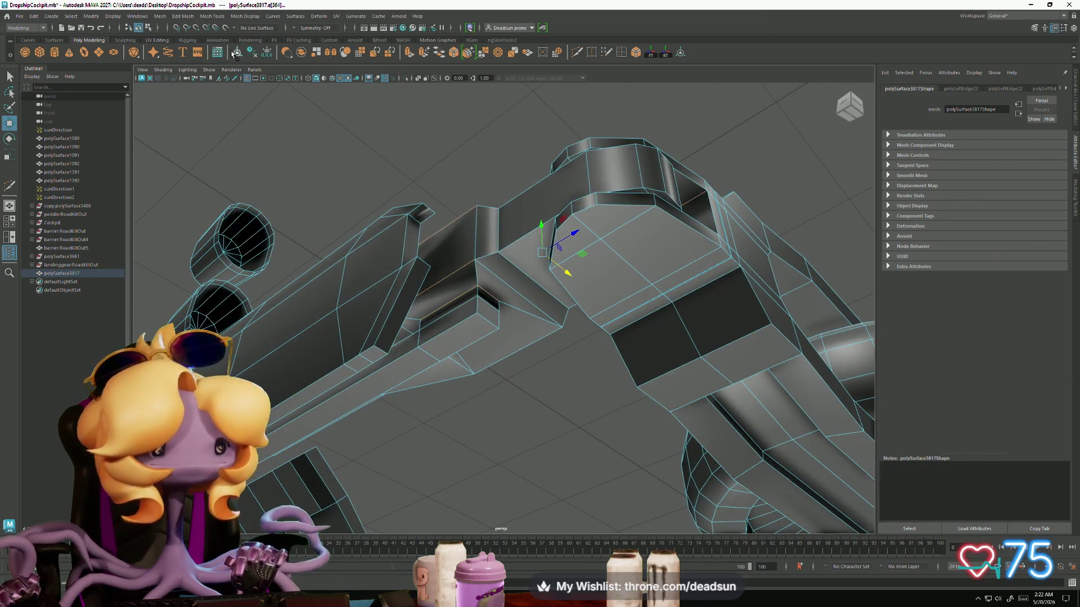
{"action": "left_click", "coordinate": [242, 17]}
{"action": "left_click", "coordinate": [262, 85]}
{"action": "mouse_move", "coordinate": [393, 168]}
{"action": "left_mouse_down", "text": "alt"}
{"action": "mouse_move", "coordinate": [500, 250]}
{"action": "mouse_move", "coordinate": [384, 302]}
{"action": "left_mouse_up", "text": "alt"}
{"action": "scroll", "coordinate": [384, 302], "scroll_direction": "up", "scroll_amount": 5}
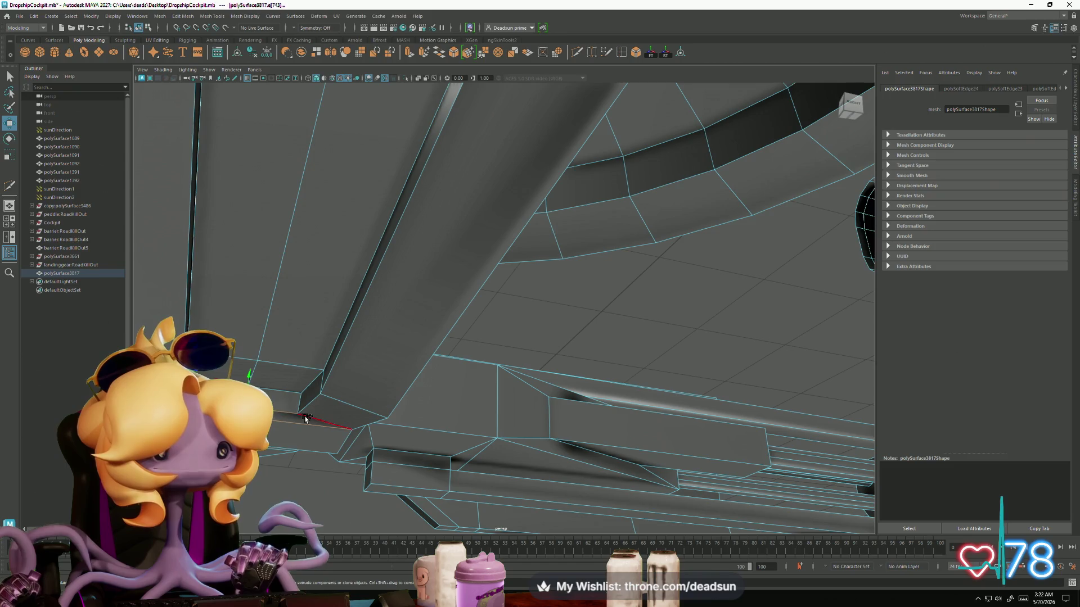
Step: Harden the currently selected edges near the landing strut base
{"action": "left_click", "coordinate": [212, 16]}
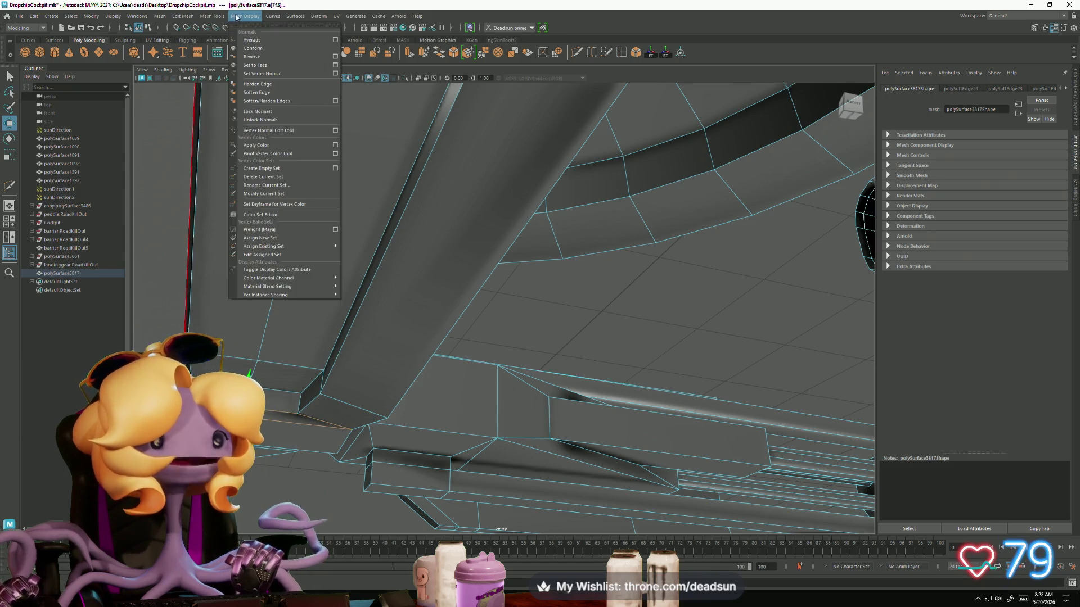
{"action": "left_click", "coordinate": [248, 85]}
{"action": "mouse_move", "coordinate": [257, 102]}
{"action": "left_mouse_down", "text": "alt"}
{"action": "mouse_move", "coordinate": [326, 318]}
{"action": "mouse_move", "coordinate": [348, 349]}
{"action": "mouse_move", "coordinate": [513, 332]}
{"action": "left_mouse_up", "text": "alt"}
{"action": "scroll", "coordinate": [315, 298], "scroll_direction": "down", "scroll_amount": 3}
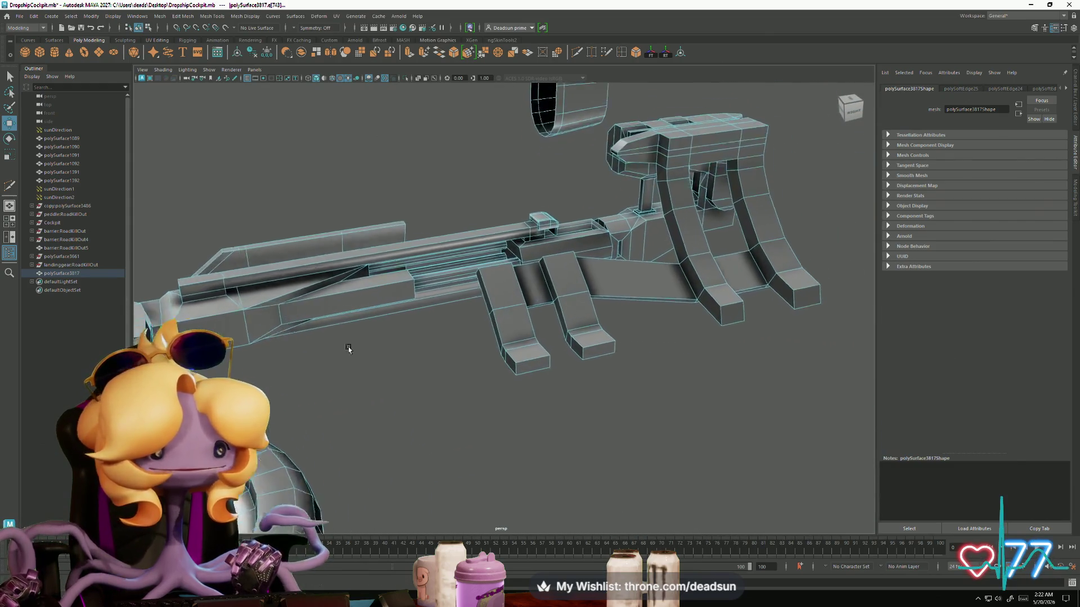
{"action": "scroll", "coordinate": [348, 348], "scroll_direction": "up", "scroll_amount": 3}
{"action": "scroll", "coordinate": [514, 331], "scroll_direction": "up", "scroll_amount": 3}
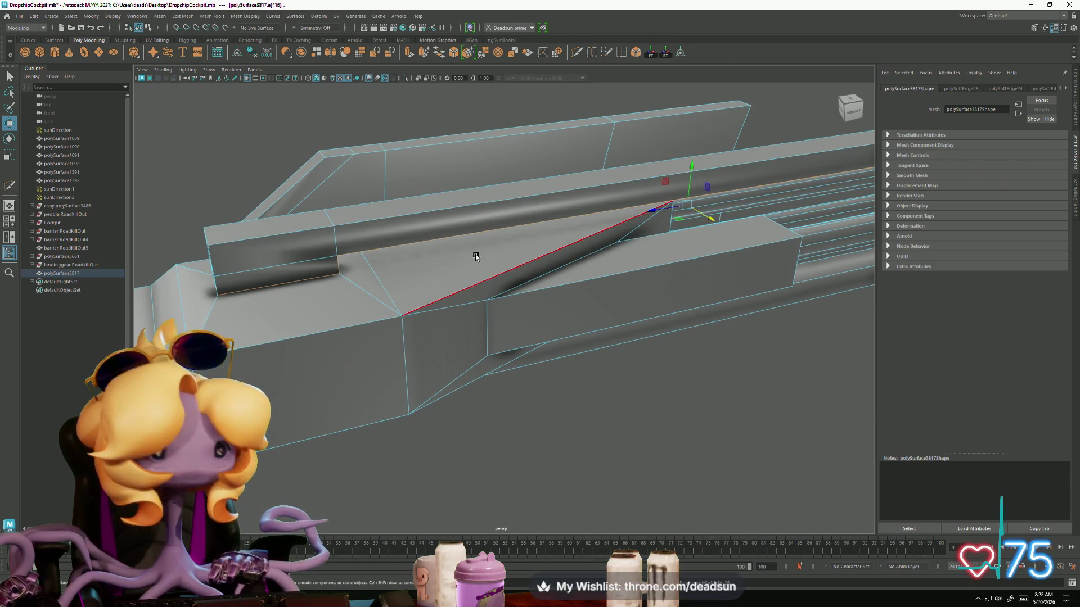
{"action": "scroll", "coordinate": [441, 296], "scroll_direction": "down", "scroll_amount": 5}
{"action": "mouse_move", "coordinate": [501, 277]}
{"action": "left_mouse_down", "text": "alt"}
{"action": "mouse_move", "coordinate": [400, 280]}
{"action": "mouse_move", "coordinate": [385, 291]}
{"action": "mouse_move", "coordinate": [397, 234]}
{"action": "mouse_move", "coordinate": [390, 253]}
{"action": "mouse_move", "coordinate": [316, 250]}
{"action": "mouse_move", "coordinate": [273, 266]}
{"action": "mouse_move", "coordinate": [342, 248]}
{"action": "left_mouse_up", "text": "alt"}
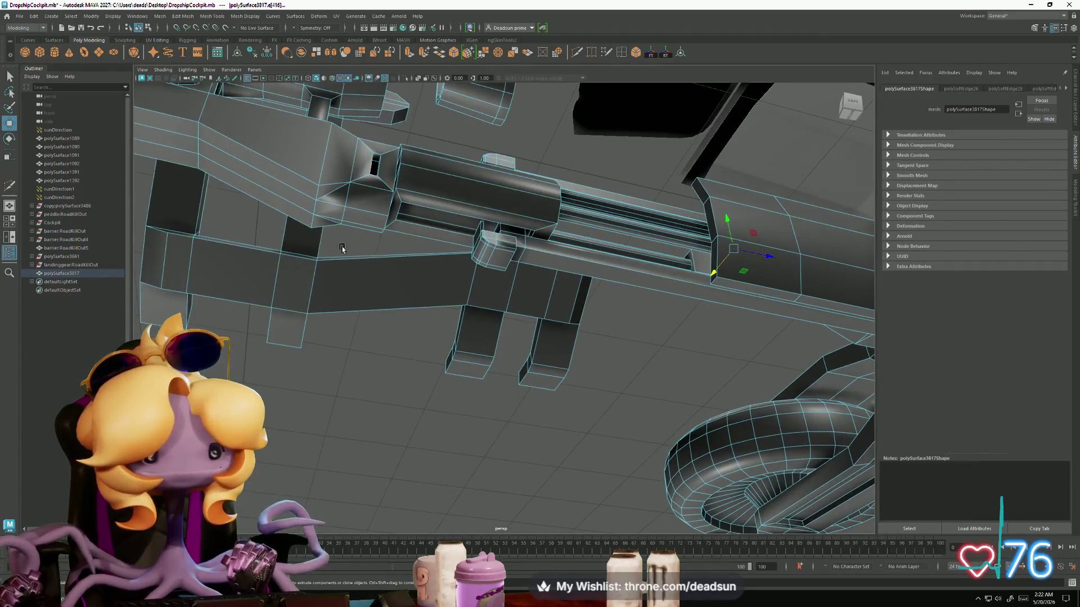
{"action": "mouse_move", "coordinate": [430, 262]}
{"action": "left_mouse_down", "text": "alt"}
{"action": "mouse_move", "coordinate": [337, 341]}
{"action": "mouse_move", "coordinate": [506, 360]}
{"action": "left_mouse_up", "text": "alt"}
Step: Clear the selection in object mode, then switch to edge selection mode
{"action": "right_click", "coordinate": [509, 360]}
{"action": "left_click", "coordinate": [545, 329]}
{"action": "mouse_move", "coordinate": [545, 329]}
{"action": "left_mouse_down", "text": "alt"}
{"action": "mouse_move", "coordinate": [608, 339]}
{"action": "mouse_move", "coordinate": [551, 396]}
{"action": "mouse_move", "coordinate": [619, 424]}
{"action": "mouse_move", "coordinate": [384, 376]}
{"action": "mouse_move", "coordinate": [454, 340]}
{"action": "mouse_move", "coordinate": [366, 400]}
{"action": "mouse_move", "coordinate": [490, 389]}
{"action": "left_mouse_up", "text": "alt"}
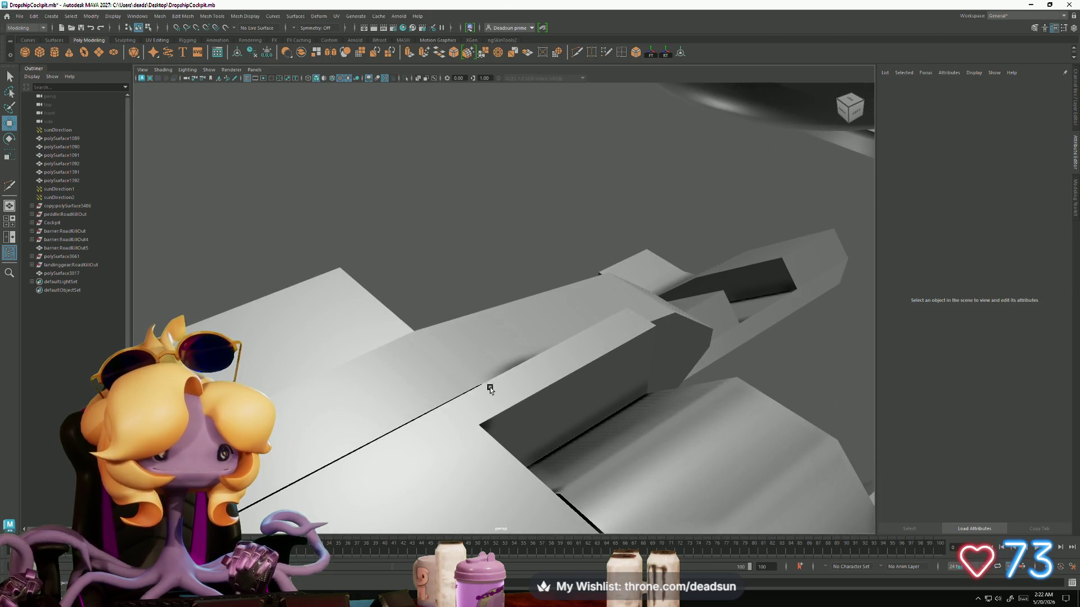
{"action": "right_click_drag", "start_coordinate": [446, 341], "coordinate": [448, 362]}
{"action": "right_click_drag", "start_coordinate": [449, 300], "coordinate": [449, 300]}
Step: Select the panel edges on the lower plate and the gun body
{"action": "left_click", "coordinate": [420, 404]}
{"action": "left_click_drag", "start_coordinate": [421, 404], "coordinate": [482, 405], "text": "alt"}
{"action": "left_click", "coordinate": [308, 402]}
{"action": "mouse_move", "coordinate": [308, 402]}
{"action": "left_mouse_down", "text": "alt"}
{"action": "mouse_move", "coordinate": [354, 410]}
{"action": "mouse_move", "coordinate": [313, 411]}
{"action": "mouse_move", "coordinate": [289, 433]}
{"action": "mouse_move", "coordinate": [494, 354]}
{"action": "left_mouse_up", "text": "alt"}
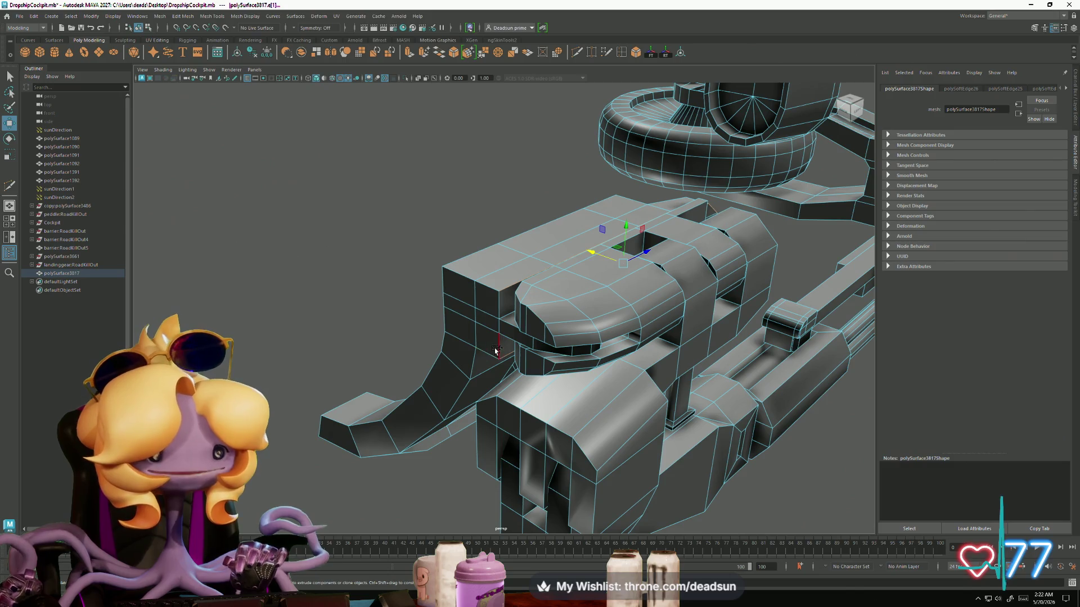
{"action": "left_click", "coordinate": [510, 322]}
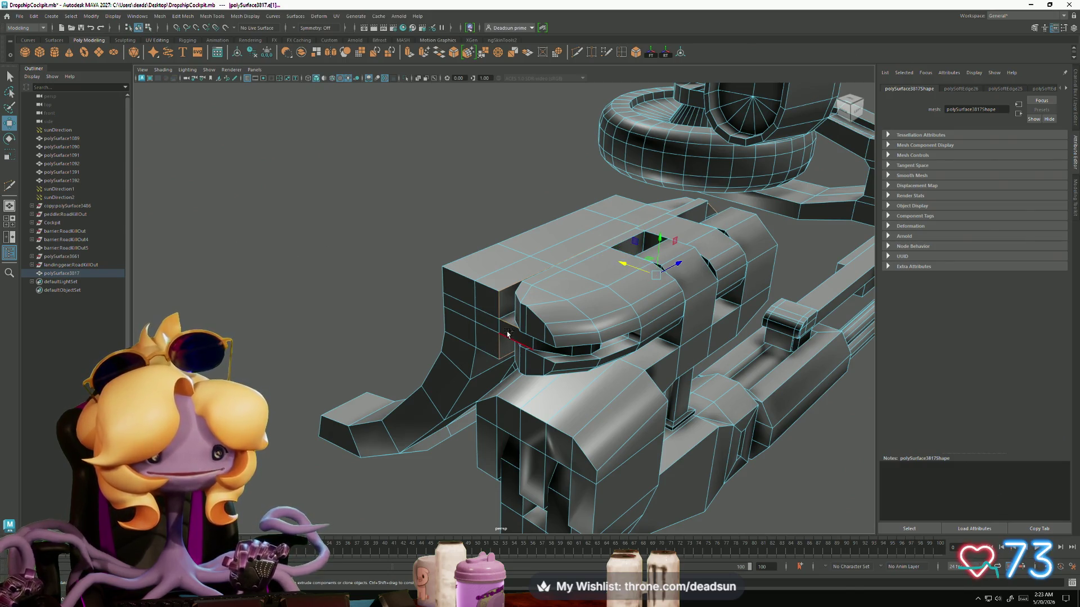
Step: Harden the selected edges around the square opening on the arched housing
{"action": "left_click", "coordinate": [214, 16]}
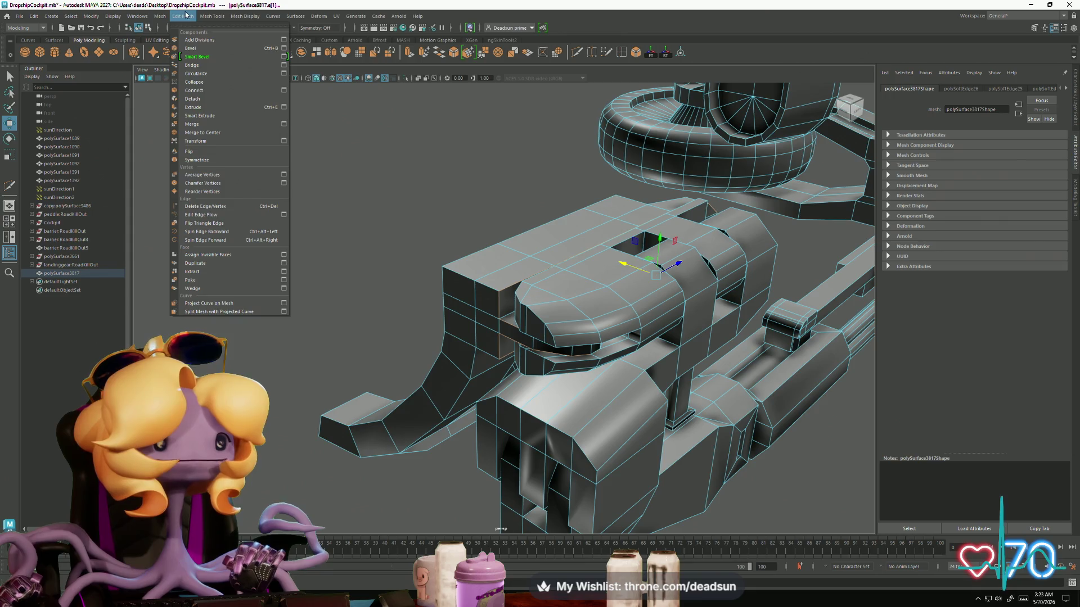
{"action": "mouse_move", "coordinate": [246, 17]}
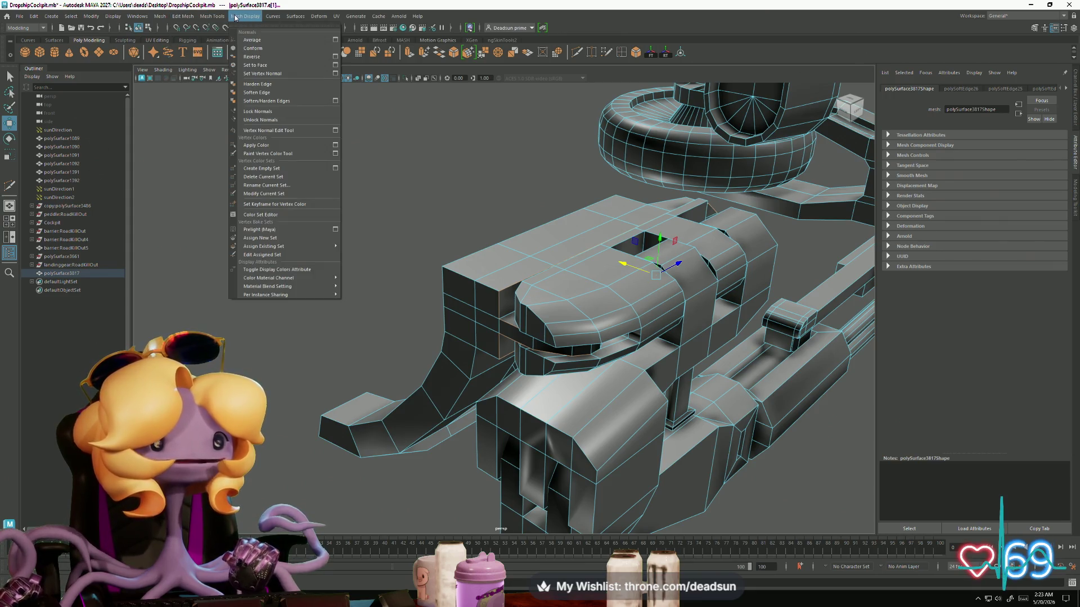
{"action": "left_click", "coordinate": [267, 85]}
{"action": "left_click_drag", "start_coordinate": [427, 394], "coordinate": [440, 443], "text": "alt"}
{"action": "left_click_drag", "start_coordinate": [475, 487], "coordinate": [455, 468], "text": "alt"}
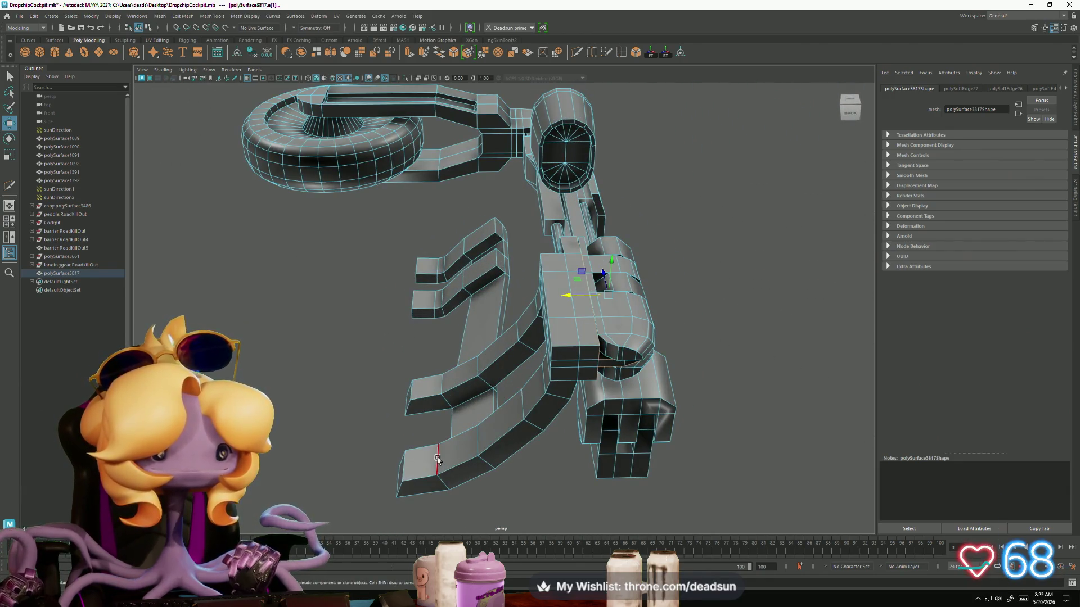
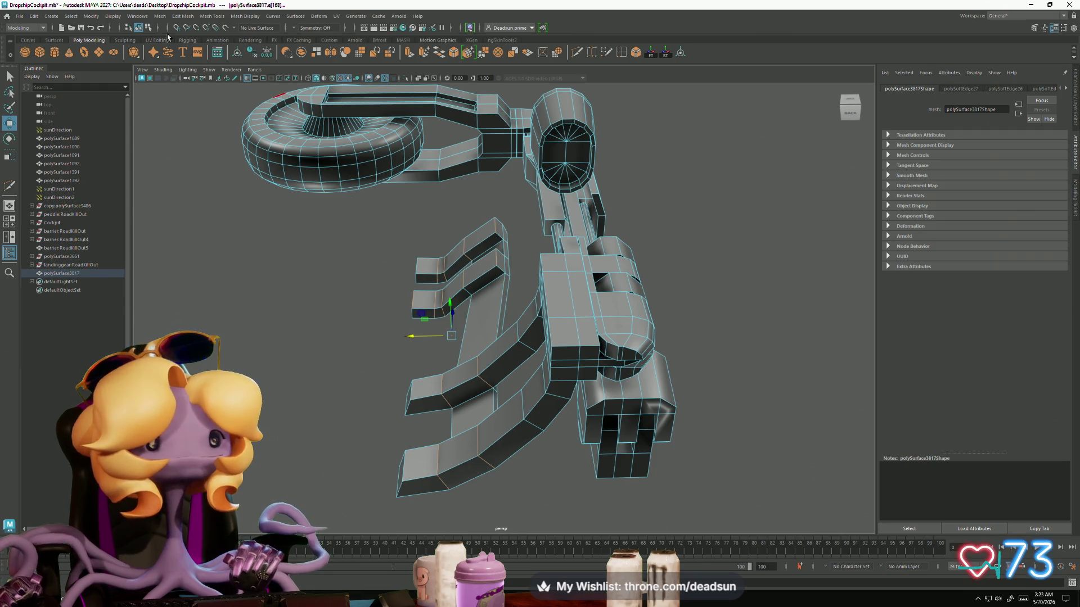
Step: Select the gun mesh polySurface3817 in the viewport
{"action": "left_click", "coordinate": [181, 16]}
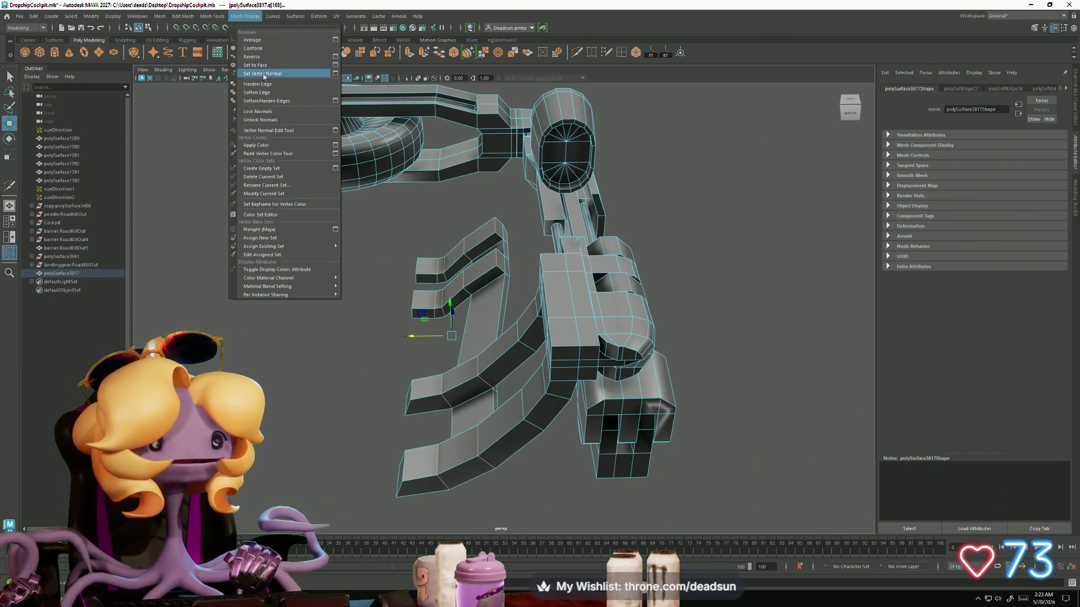
{"action": "left_click", "coordinate": [257, 92]}
{"action": "mouse_move", "coordinate": [394, 270]}
{"action": "left_mouse_down", "text": "alt"}
{"action": "mouse_move", "coordinate": [405, 276]}
{"action": "mouse_move", "coordinate": [325, 381]}
{"action": "mouse_move", "coordinate": [335, 349]}
{"action": "mouse_move", "coordinate": [404, 355]}
{"action": "mouse_move", "coordinate": [562, 341]}
{"action": "left_mouse_up", "text": "alt"}
{"action": "right_click", "coordinate": [417, 306]}
{"action": "left_click", "coordinate": [334, 349]}
Step: In edge mode, pick an edge on polySurface3817 and apply Harden Edge to it
{"action": "right_click", "coordinate": [563, 341]}
{"action": "left_click", "coordinate": [563, 318]}
{"action": "left_click", "coordinate": [550, 394]}
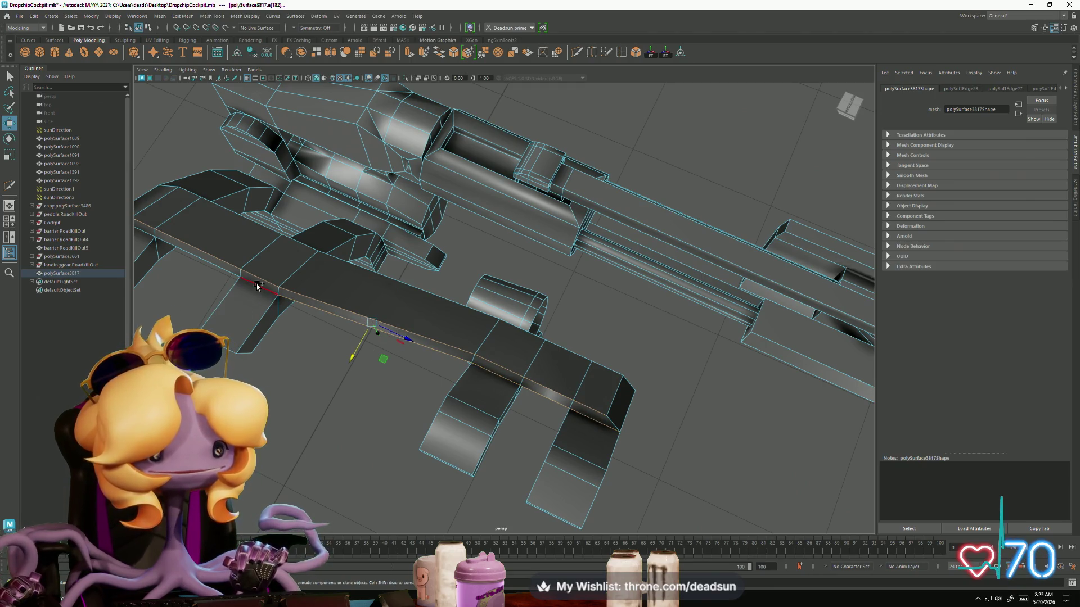
{"action": "left_click", "coordinate": [256, 17]}
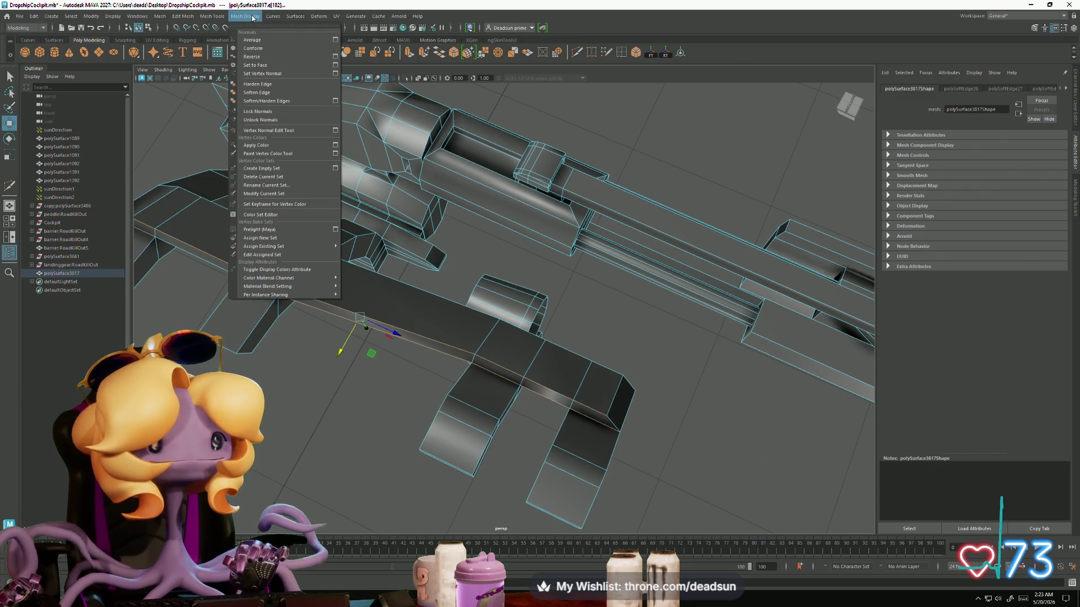
{"action": "left_click", "coordinate": [263, 86]}
{"action": "mouse_move", "coordinate": [360, 321]}
{"action": "left_mouse_down", "text": "alt"}
{"action": "mouse_move", "coordinate": [385, 303]}
{"action": "mouse_move", "coordinate": [361, 287]}
{"action": "mouse_move", "coordinate": [439, 277]}
{"action": "mouse_move", "coordinate": [500, 243]}
{"action": "left_mouse_up", "text": "alt"}
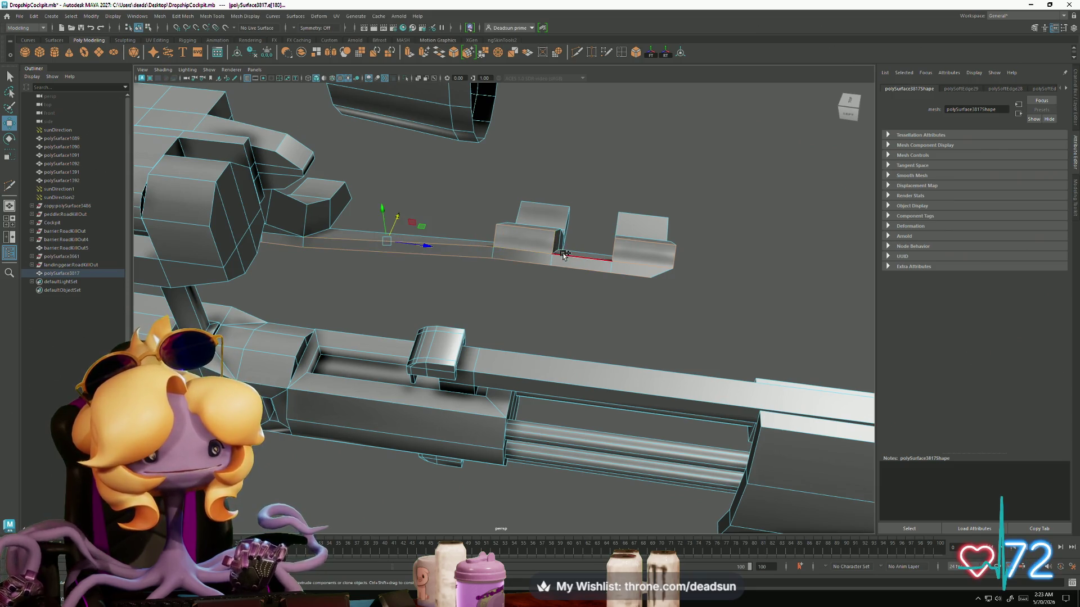
{"action": "mouse_move", "coordinate": [325, 341]}
{"action": "left_mouse_down", "text": "alt"}
{"action": "mouse_move", "coordinate": [448, 361]}
{"action": "mouse_move", "coordinate": [511, 293]}
{"action": "mouse_move", "coordinate": [535, 314]}
{"action": "mouse_move", "coordinate": [581, 303]}
{"action": "left_mouse_up", "text": "alt"}
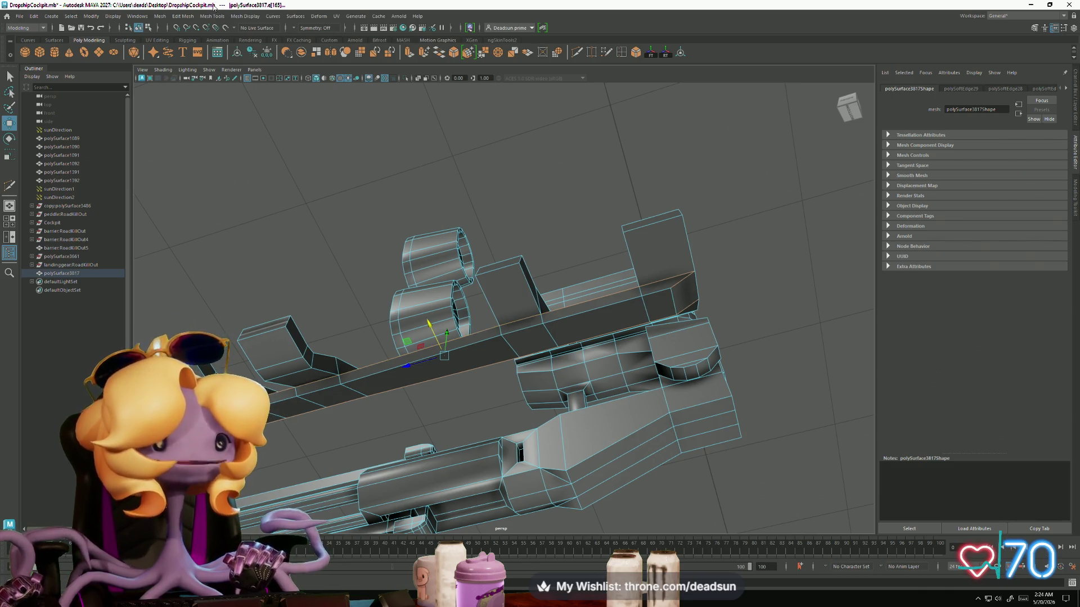
Step: Apply Harden Edge again, then zoom in and select a face inside the gun
{"action": "left_click", "coordinate": [211, 15]}
{"action": "mouse_move", "coordinate": [240, 17]}
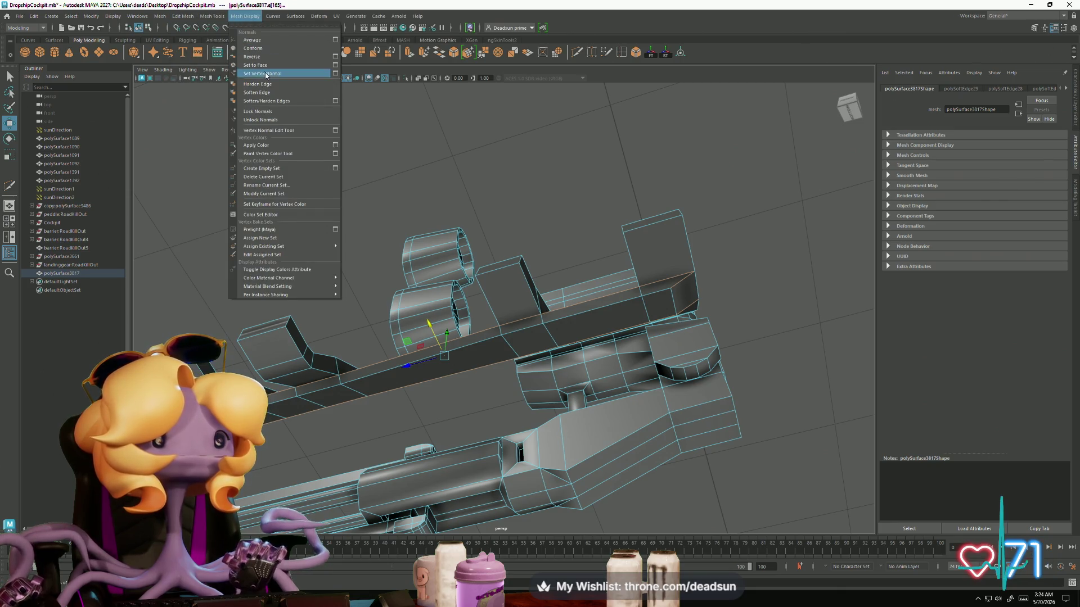
{"action": "left_click", "coordinate": [266, 89]}
{"action": "mouse_move", "coordinate": [393, 315]}
{"action": "left_mouse_down", "text": "alt"}
{"action": "mouse_move", "coordinate": [461, 304]}
{"action": "mouse_move", "coordinate": [535, 270]}
{"action": "left_mouse_up", "text": "alt"}
{"action": "right_click_drag", "start_coordinate": [535, 270], "coordinate": [564, 260]}
{"action": "mouse_move", "coordinate": [564, 260]}
{"action": "left_mouse_down", "text": "alt"}
{"action": "mouse_move", "coordinate": [440, 320]}
{"action": "mouse_move", "coordinate": [346, 324]}
{"action": "mouse_move", "coordinate": [385, 294]}
{"action": "mouse_move", "coordinate": [366, 331]}
{"action": "mouse_move", "coordinate": [335, 330]}
{"action": "left_mouse_up", "text": "alt"}
{"action": "right_click_drag", "start_coordinate": [335, 330], "coordinate": [660, 414], "text": "alt"}
{"action": "mouse_move", "coordinate": [660, 415]}
{"action": "left_mouse_down", "text": "alt"}
{"action": "mouse_move", "coordinate": [446, 369]}
{"action": "mouse_move", "coordinate": [441, 383]}
{"action": "mouse_move", "coordinate": [487, 410]}
{"action": "mouse_move", "coordinate": [368, 347]}
{"action": "left_mouse_up", "text": "alt"}
{"action": "scroll", "coordinate": [447, 369], "scroll_direction": "up", "scroll_amount": 5}
{"action": "left_click", "coordinate": [292, 295]}
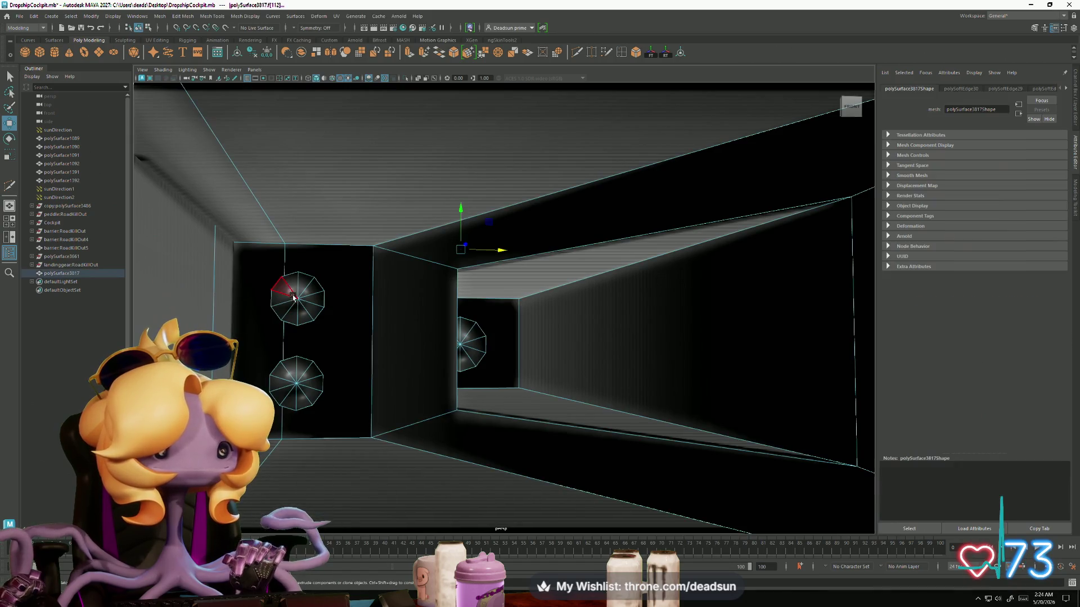
Step: Inspect the gun's back panel and side wall faces, then view the assembly from the top
{"action": "left_click", "coordinate": [295, 356]}
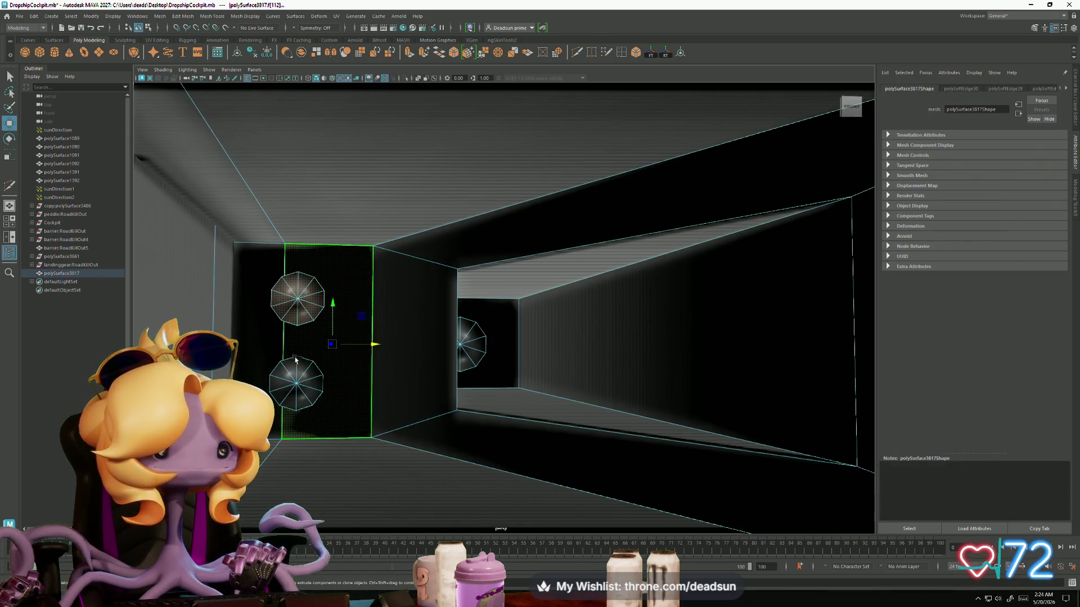
{"action": "left_click", "coordinate": [325, 392], "text": "shift"}
{"action": "left_click", "coordinate": [457, 342]}
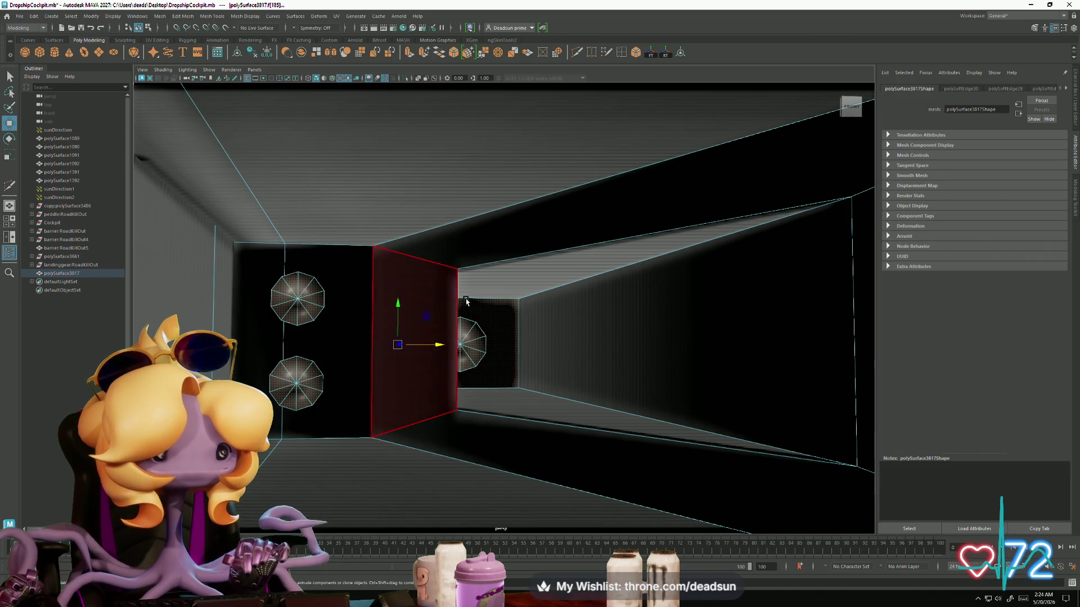
{"action": "scroll", "coordinate": [307, 416], "scroll_direction": "down", "scroll_amount": 10}
{"action": "mouse_move", "coordinate": [315, 417]}
{"action": "left_mouse_down", "text": "alt"}
{"action": "mouse_move", "coordinate": [495, 390]}
{"action": "mouse_move", "coordinate": [330, 386]}
{"action": "mouse_move", "coordinate": [403, 386]}
{"action": "mouse_move", "coordinate": [376, 399]}
{"action": "mouse_move", "coordinate": [457, 410]}
{"action": "mouse_move", "coordinate": [457, 484]}
{"action": "mouse_move", "coordinate": [451, 422]}
{"action": "mouse_move", "coordinate": [489, 429]}
{"action": "mouse_move", "coordinate": [424, 415]}
{"action": "left_mouse_up", "text": "alt"}
{"action": "scroll", "coordinate": [431, 462], "scroll_direction": "up", "scroll_amount": 10}
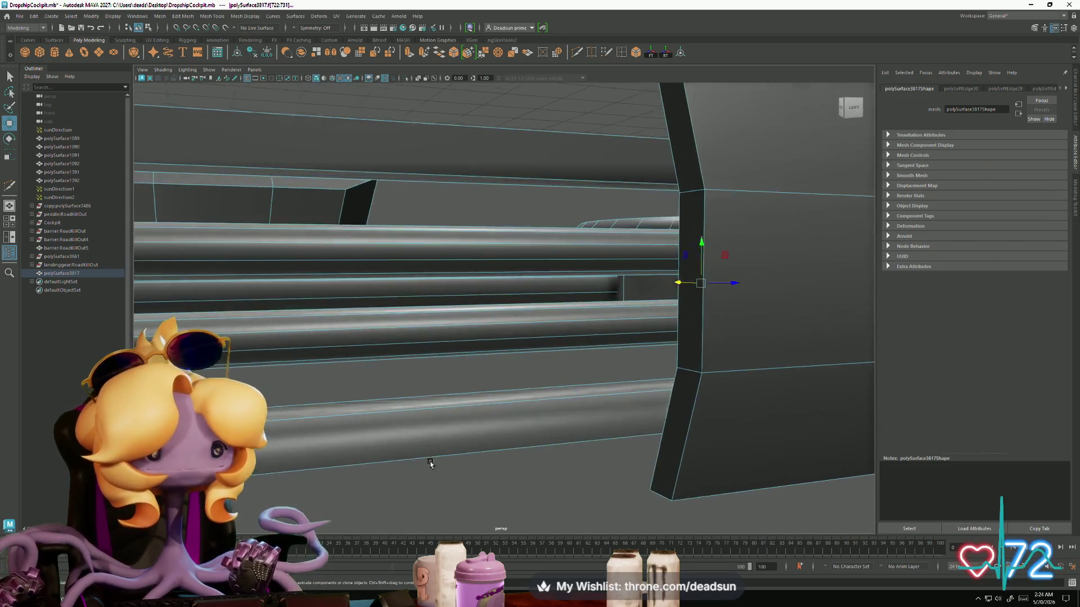
{"action": "mouse_move", "coordinate": [431, 463]}
{"action": "left_mouse_down", "text": "alt"}
{"action": "mouse_move", "coordinate": [453, 472]}
{"action": "mouse_move", "coordinate": [311, 366]}
{"action": "mouse_move", "coordinate": [396, 339]}
{"action": "mouse_move", "coordinate": [386, 345]}
{"action": "mouse_move", "coordinate": [465, 361]}
{"action": "mouse_move", "coordinate": [308, 330]}
{"action": "mouse_move", "coordinate": [471, 441]}
{"action": "mouse_move", "coordinate": [504, 434]}
{"action": "left_mouse_up", "text": "alt"}
{"action": "left_click", "coordinate": [383, 344]}
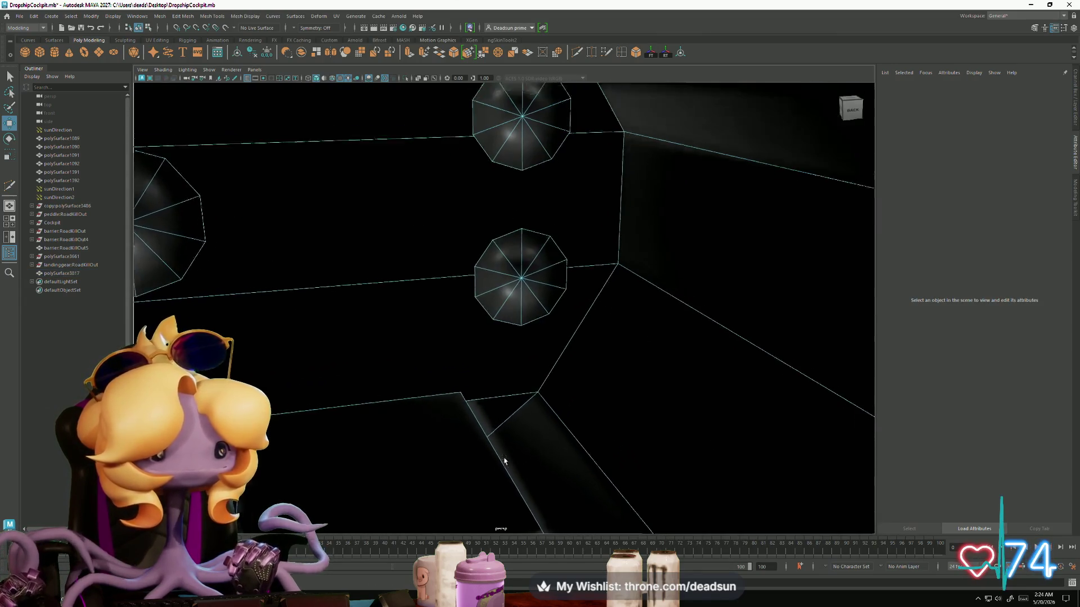
Step: Select faces on the cockpit's dark wall panel and upper disc, then clear them
{"action": "mouse_move", "coordinate": [504, 345]}
{"action": "left_mouse_down", "text": "alt"}
{"action": "mouse_move", "coordinate": [513, 354]}
{"action": "mouse_move", "coordinate": [504, 345]}
{"action": "mouse_move", "coordinate": [519, 291]}
{"action": "left_mouse_up", "text": "alt"}
{"action": "left_click", "coordinate": [518, 291]}
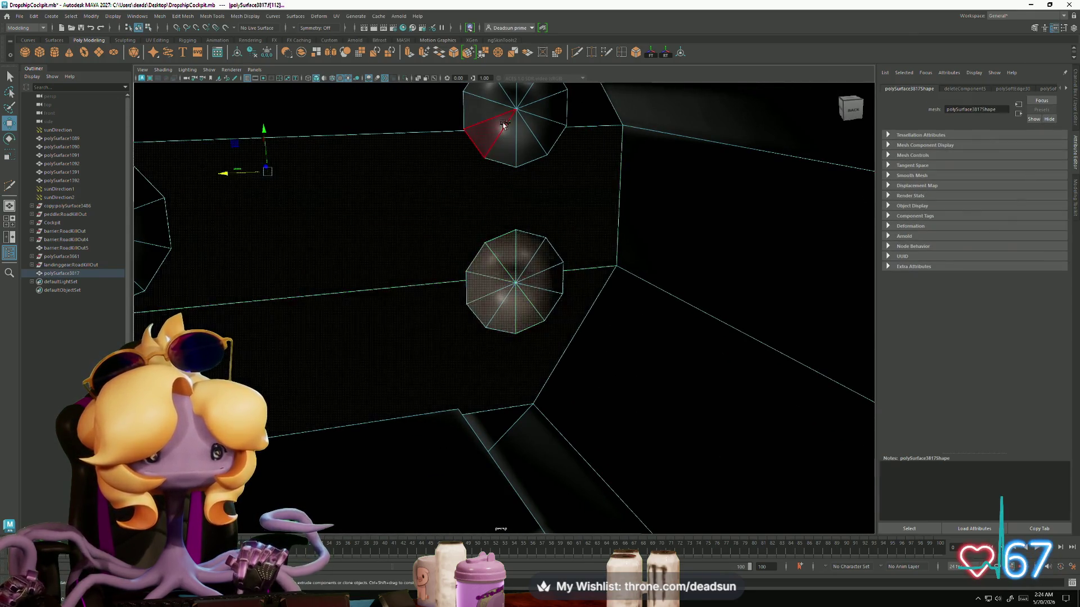
{"action": "mouse_move", "coordinate": [505, 94]}
{"action": "left_mouse_down"}
{"action": "mouse_move", "coordinate": [472, 137]}
{"action": "mouse_move", "coordinate": [502, 174]}
{"action": "mouse_move", "coordinate": [288, 231]}
{"action": "left_mouse_up"}
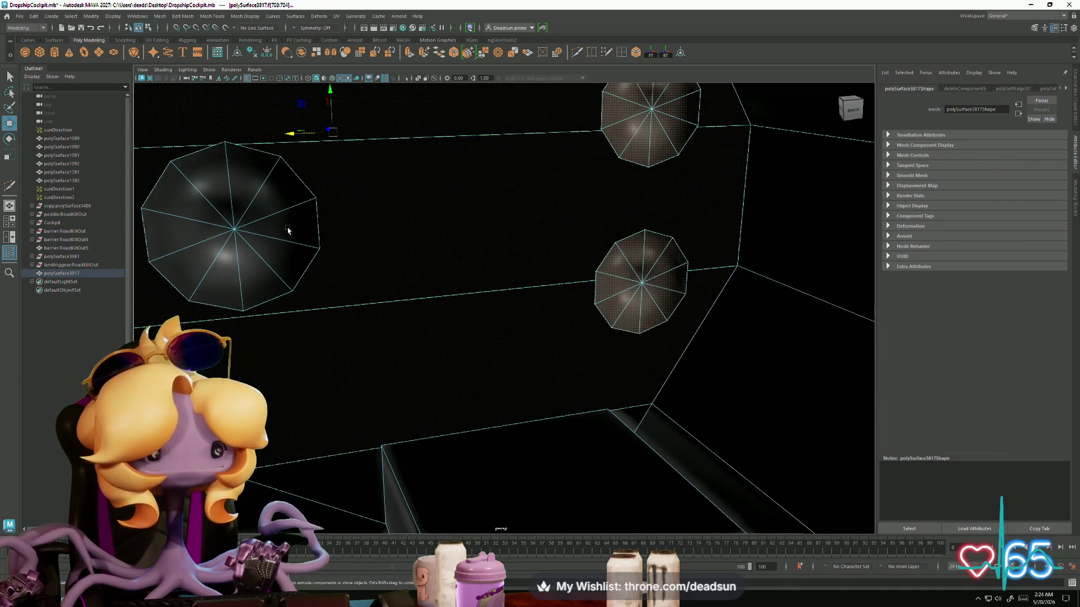
{"action": "mouse_move", "coordinate": [426, 125]}
{"action": "left_mouse_down", "text": "alt"}
{"action": "mouse_move", "coordinate": [458, 362]}
{"action": "mouse_move", "coordinate": [351, 279]}
{"action": "left_mouse_up", "text": "alt"}
{"action": "mouse_move", "coordinate": [516, 389]}
{"action": "left_mouse_down"}
{"action": "mouse_move", "coordinate": [566, 446]}
{"action": "mouse_move", "coordinate": [495, 444]}
{"action": "mouse_move", "coordinate": [716, 520]}
{"action": "mouse_move", "coordinate": [309, 306]}
{"action": "mouse_move", "coordinate": [390, 446]}
{"action": "mouse_move", "coordinate": [421, 432]}
{"action": "left_mouse_up"}
{"action": "scroll", "coordinate": [421, 431], "scroll_direction": "down", "scroll_amount": 5}
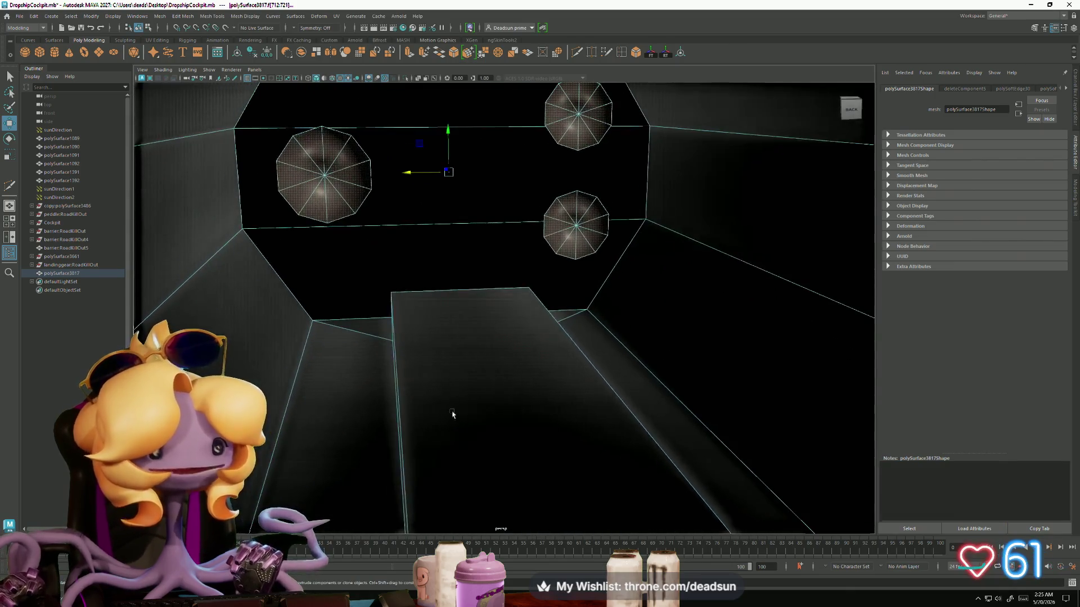
{"action": "key", "text": "Delete"}
{"action": "mouse_move", "coordinate": [420, 321]}
{"action": "left_mouse_down", "text": "alt"}
{"action": "mouse_move", "coordinate": [311, 369]}
{"action": "mouse_move", "coordinate": [280, 366]}
{"action": "left_mouse_up", "text": "alt"}
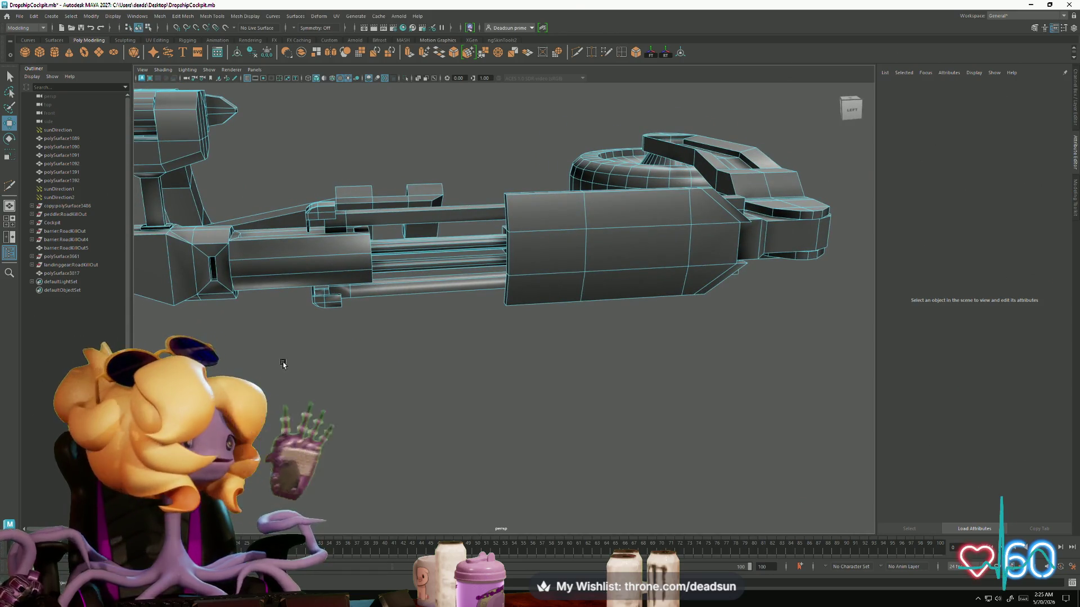
Step: Select the gun mesh and the edge loop running along its rod
{"action": "right_click_drag", "start_coordinate": [363, 248], "coordinate": [414, 150]}
{"action": "left_click", "coordinate": [414, 149]}
{"action": "mouse_move", "coordinate": [415, 149]}
{"action": "left_mouse_down", "text": "alt"}
{"action": "mouse_move", "coordinate": [361, 390]}
{"action": "mouse_move", "coordinate": [395, 306]}
{"action": "mouse_move", "coordinate": [474, 299]}
{"action": "left_mouse_up", "text": "alt"}
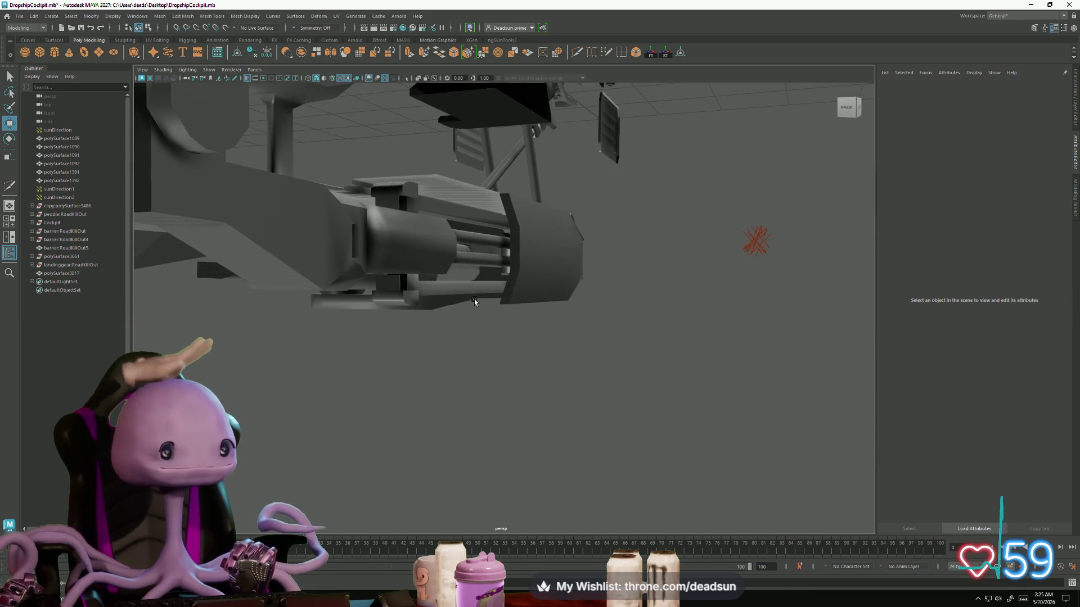
{"action": "left_click", "coordinate": [402, 237]}
{"action": "right_click_drag", "start_coordinate": [402, 238], "coordinate": [390, 212]}
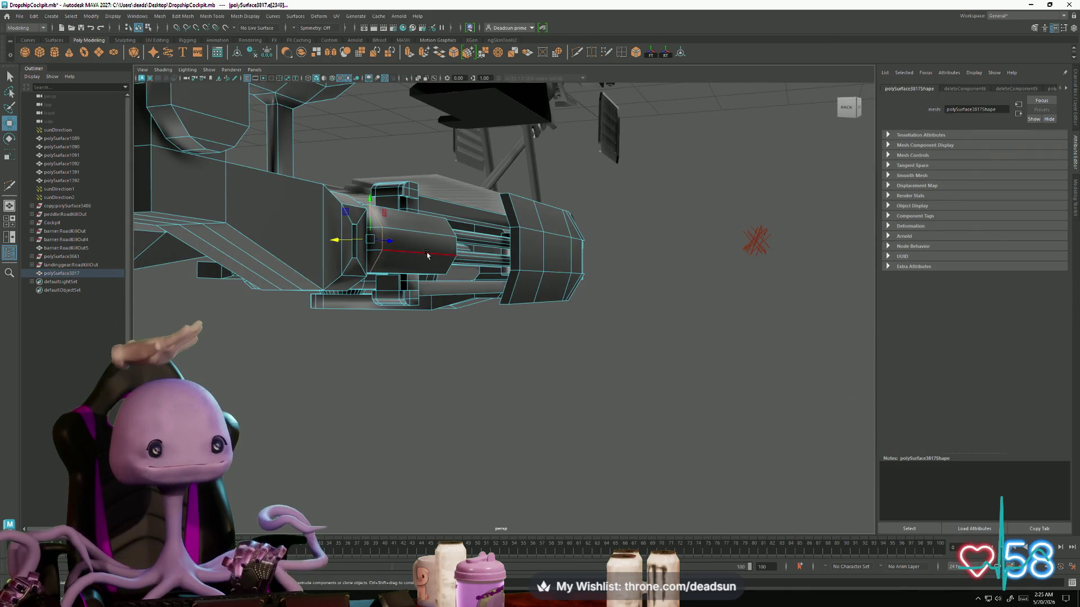
{"action": "double_click", "coordinate": [462, 250]}
{"action": "left_click_drag", "start_coordinate": [461, 250], "coordinate": [441, 303], "text": "alt"}
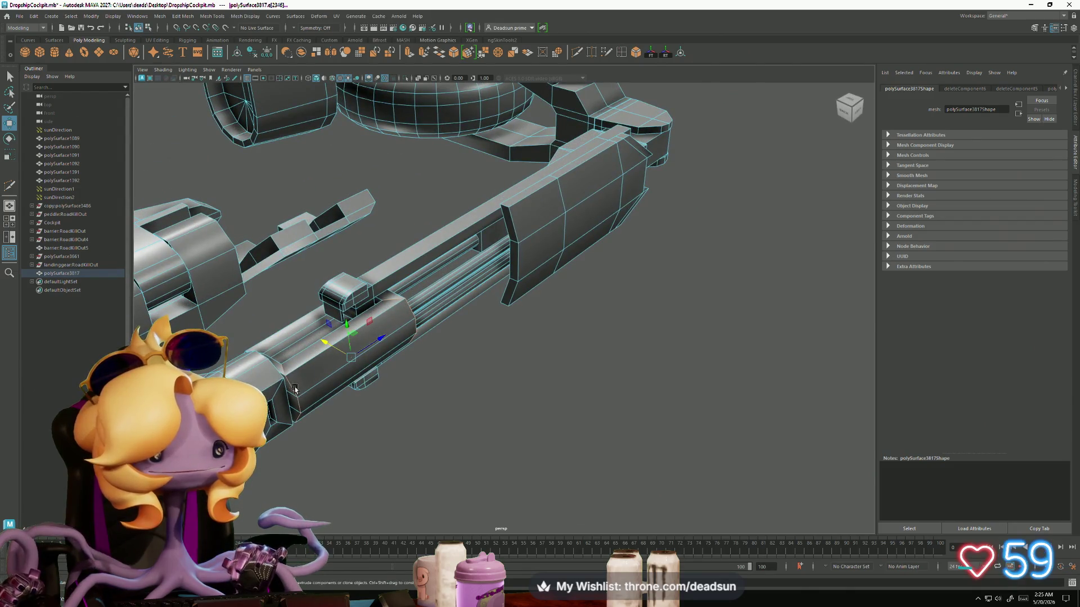
Step: Soften the rod's edge loop and return to whole-object selection
{"action": "left_click", "coordinate": [212, 16]}
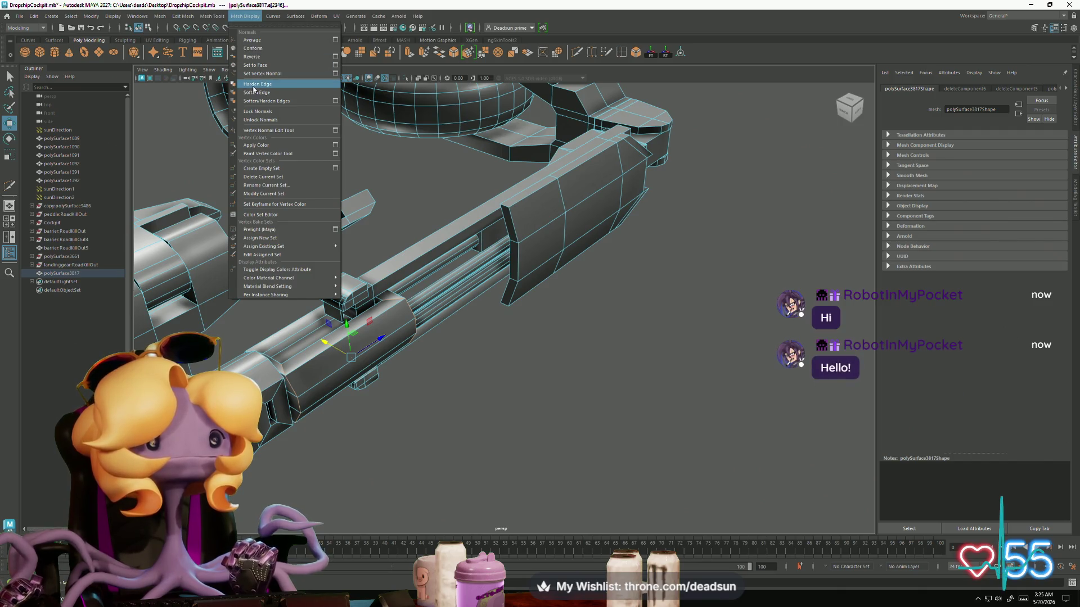
{"action": "left_click", "coordinate": [251, 91]}
{"action": "mouse_move", "coordinate": [392, 341]}
{"action": "left_mouse_down", "text": "alt"}
{"action": "mouse_move", "coordinate": [357, 357]}
{"action": "mouse_move", "coordinate": [358, 242]}
{"action": "left_mouse_up", "text": "alt"}
{"action": "right_click", "coordinate": [359, 242]}
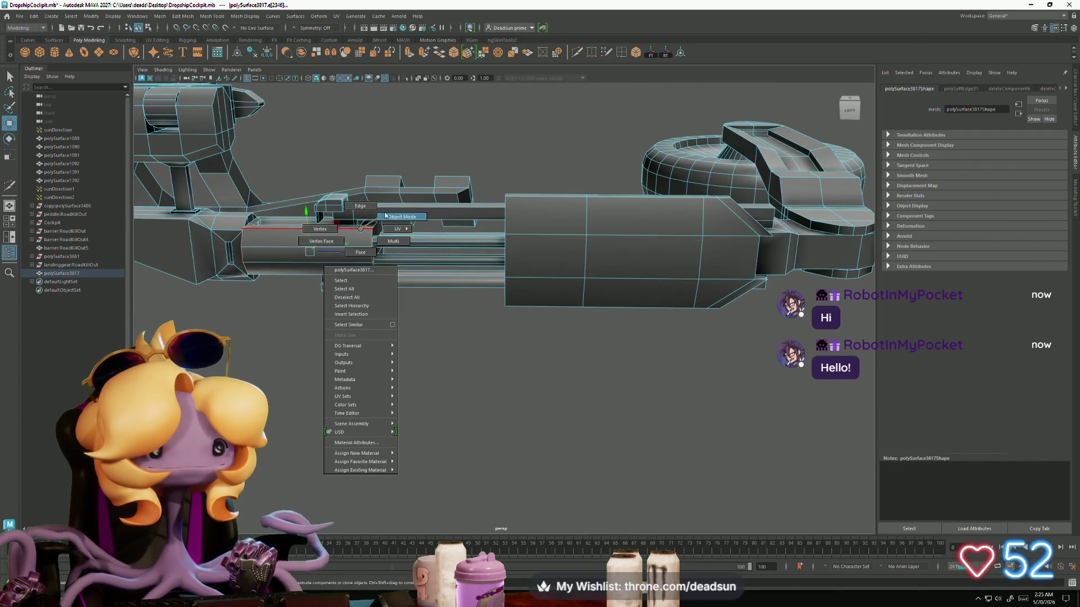
{"action": "left_click", "coordinate": [405, 208]}
{"action": "left_click_drag", "start_coordinate": [428, 236], "coordinate": [370, 228], "text": "alt"}
{"action": "key", "text": "alt+Tab"}
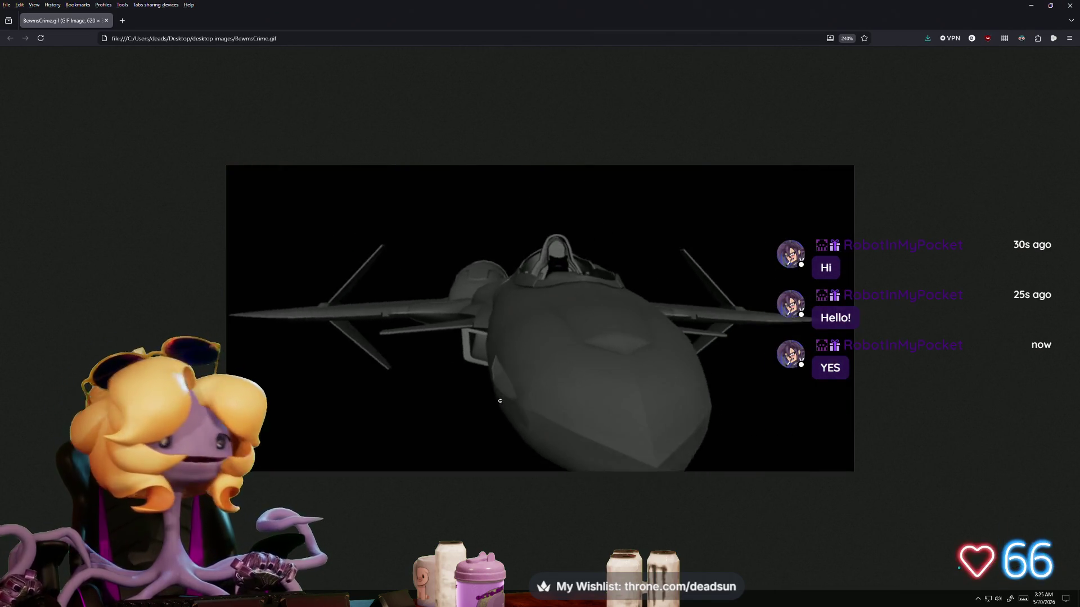
Step: Bring up the TentacleProject Unreal Editor window and fly the camera around the dropship
{"action": "key", "text": "alt+Tab"}
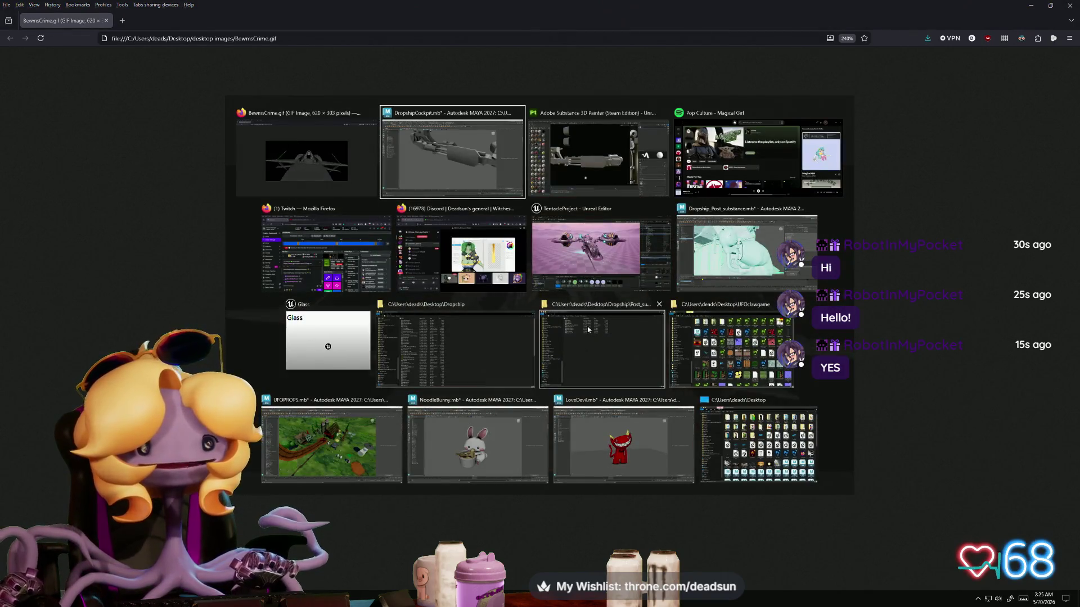
{"action": "left_click", "coordinate": [600, 247]}
{"action": "right_click_drag", "start_coordinate": [690, 151], "coordinate": [689, 151]}
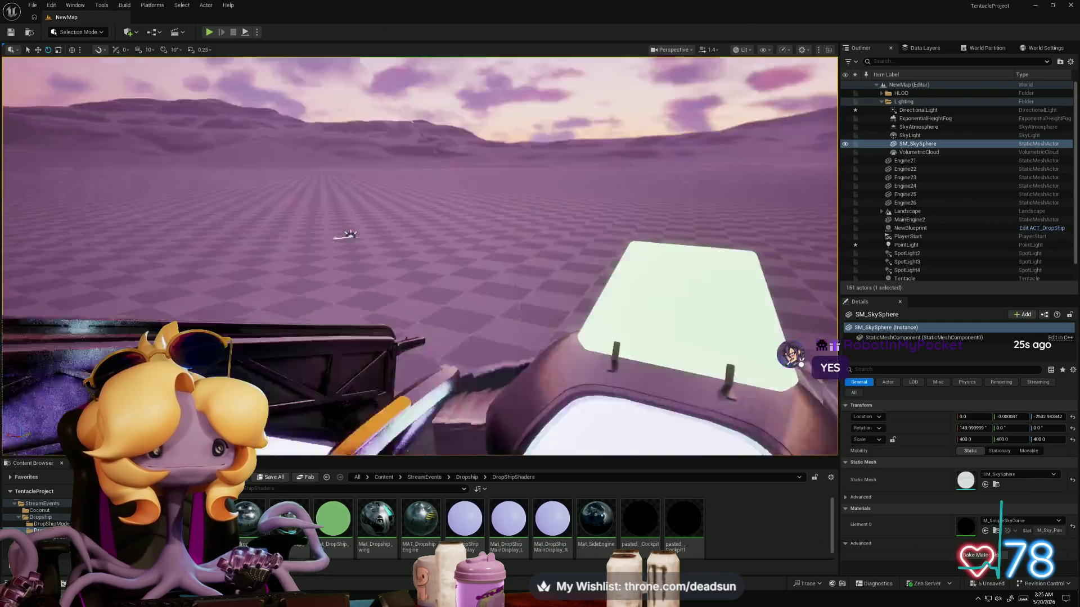
Step: Fly around the textured dropship to view its hull, cockpit seat, front and three-quarter angle
{"action": "right_click_drag", "start_coordinate": [689, 151], "coordinate": [689, 151]}
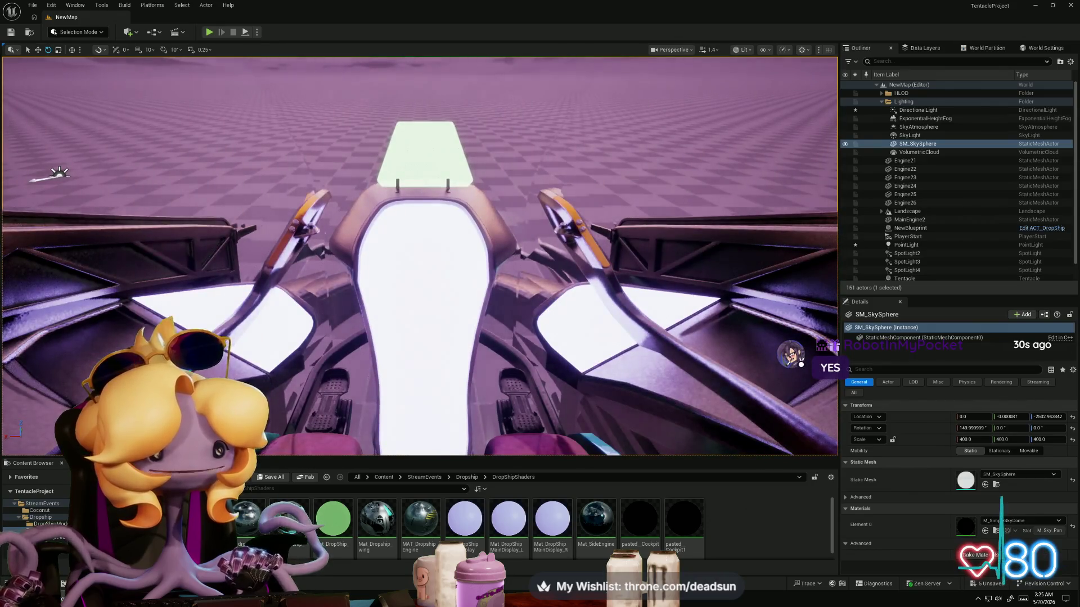
{"action": "right_click_drag", "start_coordinate": [689, 151], "coordinate": [689, 150]}
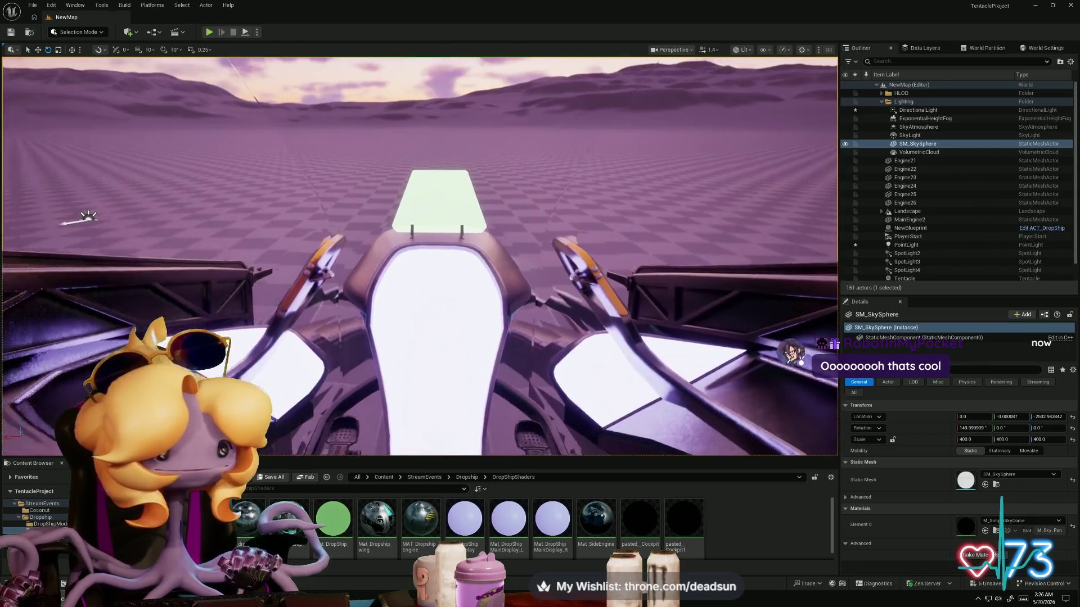
{"action": "right_click_drag", "start_coordinate": [690, 150], "coordinate": [690, 151]}
{"action": "right_click_drag", "start_coordinate": [523, 136], "coordinate": [523, 137]}
{"action": "right_click_drag", "start_coordinate": [477, 325], "coordinate": [476, 325]}
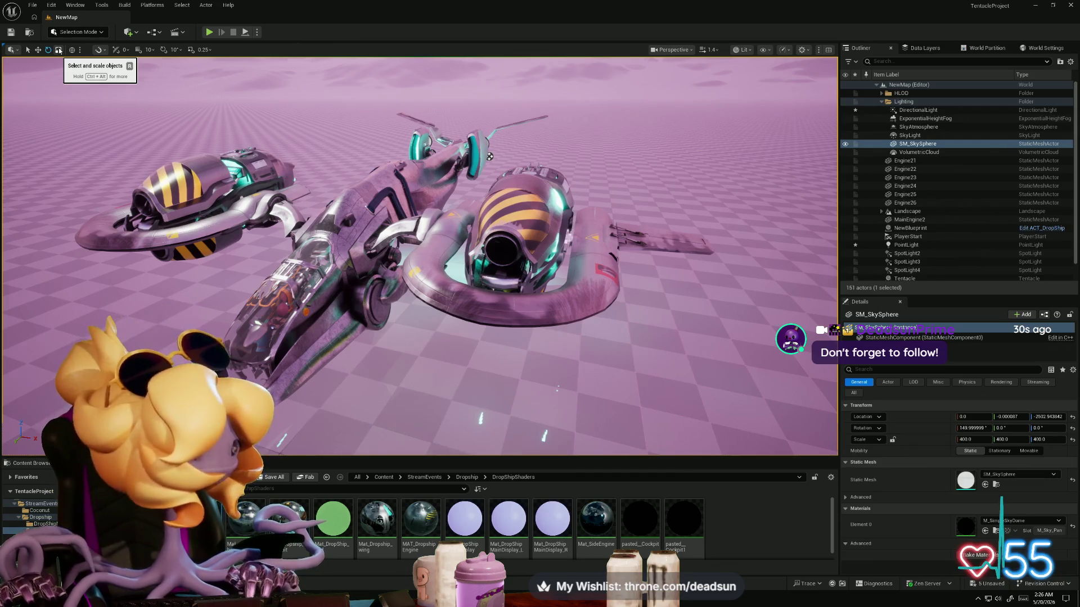
Step: Save the current level and return to the Maya DropshipCockpit gun mesh
{"action": "left_click", "coordinate": [32, 5]}
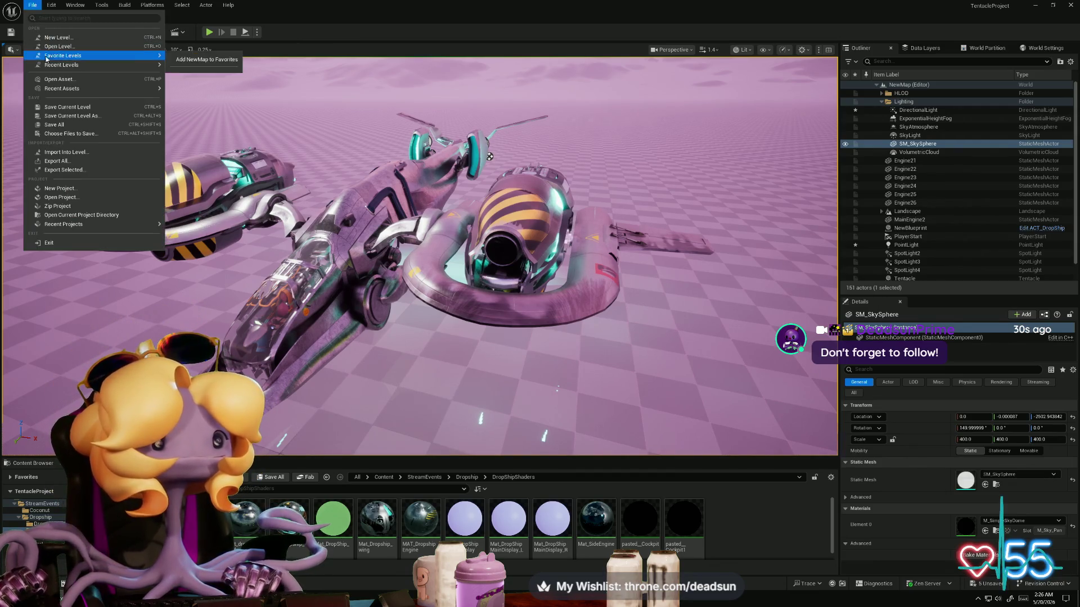
{"action": "left_click", "coordinate": [59, 124]}
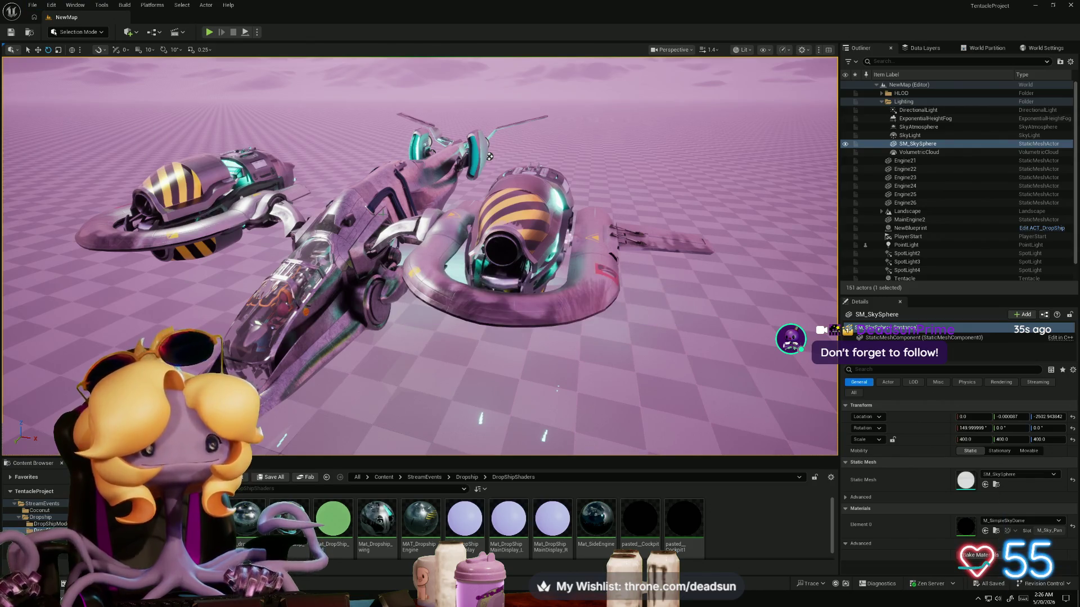
{"action": "key", "text": "alt+Tab"}
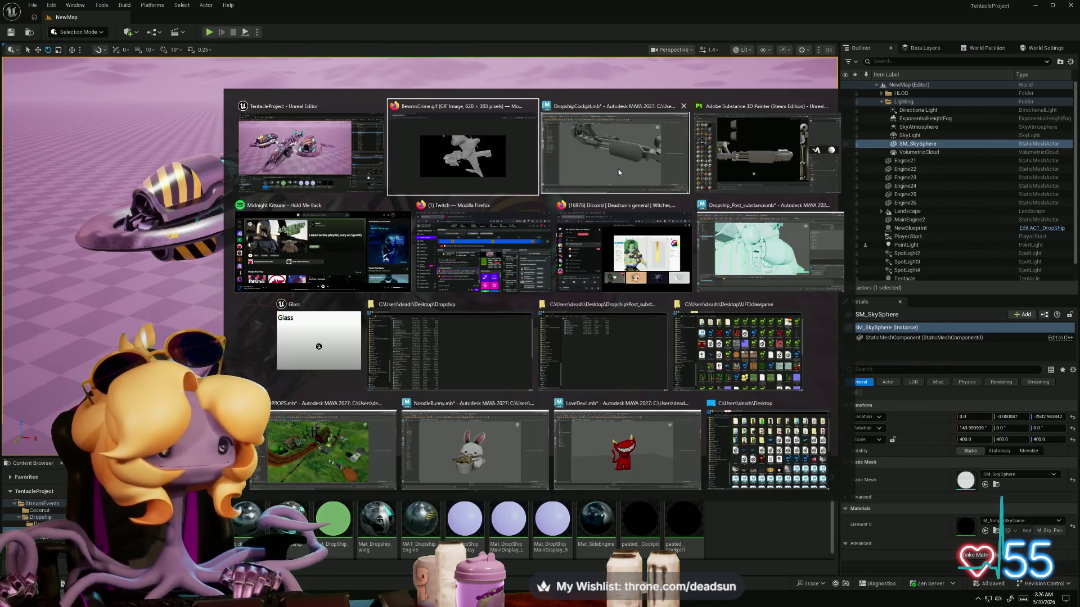
{"action": "left_click", "coordinate": [619, 172]}
{"action": "left_click", "coordinate": [521, 216]}
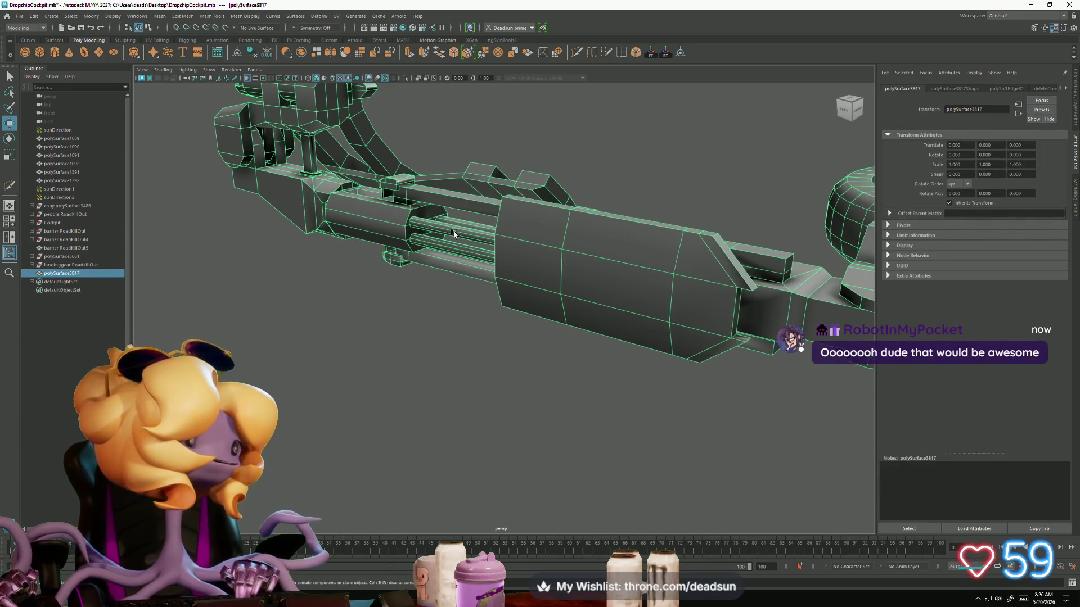
Step: Rename polySurface3817 to LandingGear in the Outliner
{"action": "left_click", "coordinate": [403, 307]}
{"action": "key", "text": "ctrl+z"}
{"action": "left_click_drag", "start_coordinate": [299, 294], "coordinate": [362, 281], "text": "alt"}
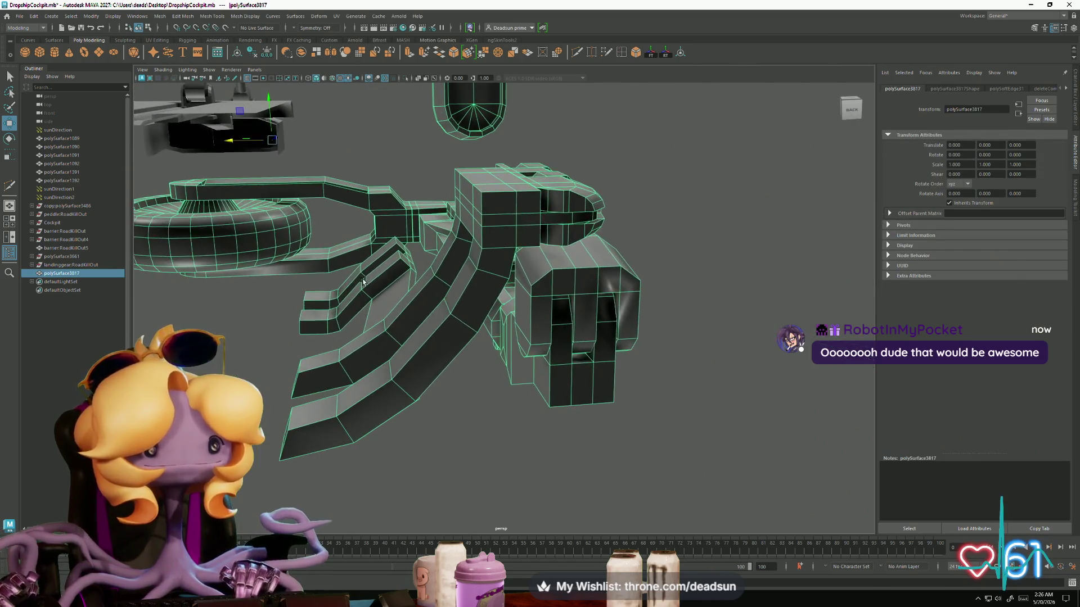
{"action": "double_click", "coordinate": [63, 273]}
{"action": "type", "text": "land"}
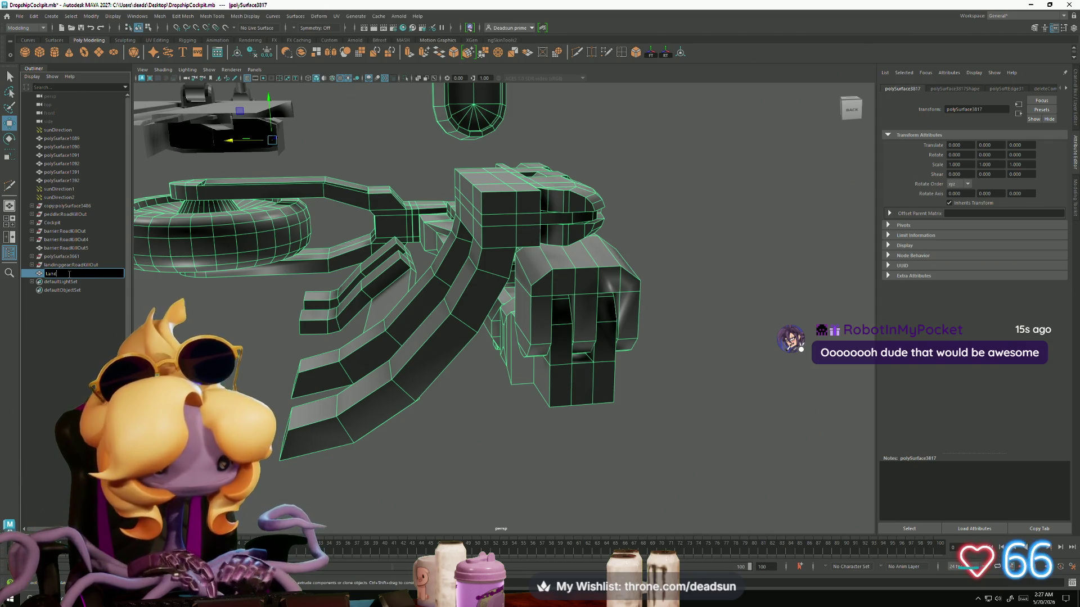
{"action": "type", "text": "ingGear"}
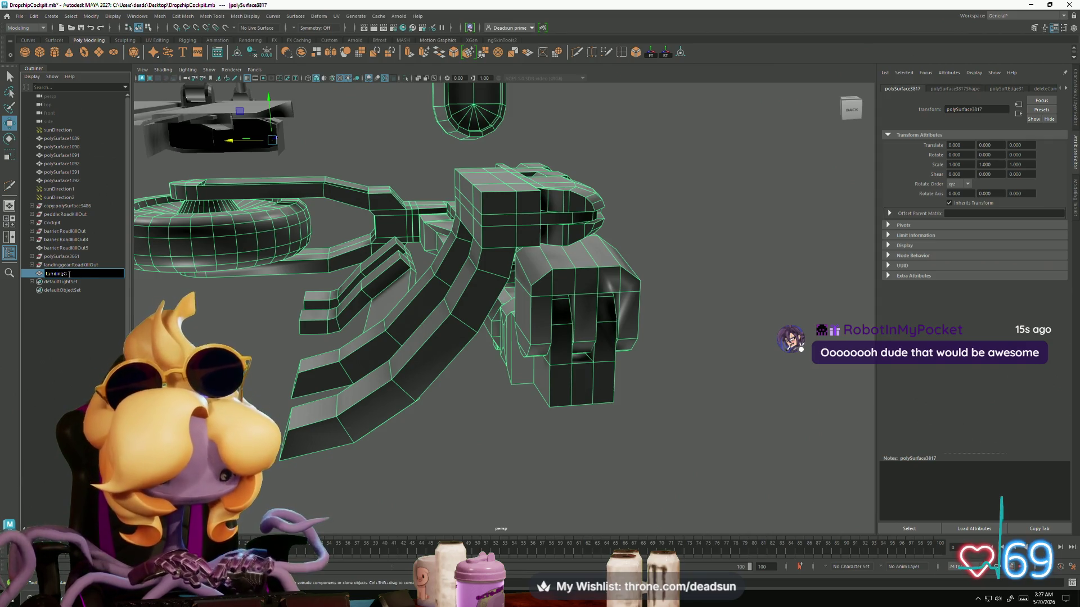
{"action": "key", "text": "Return"}
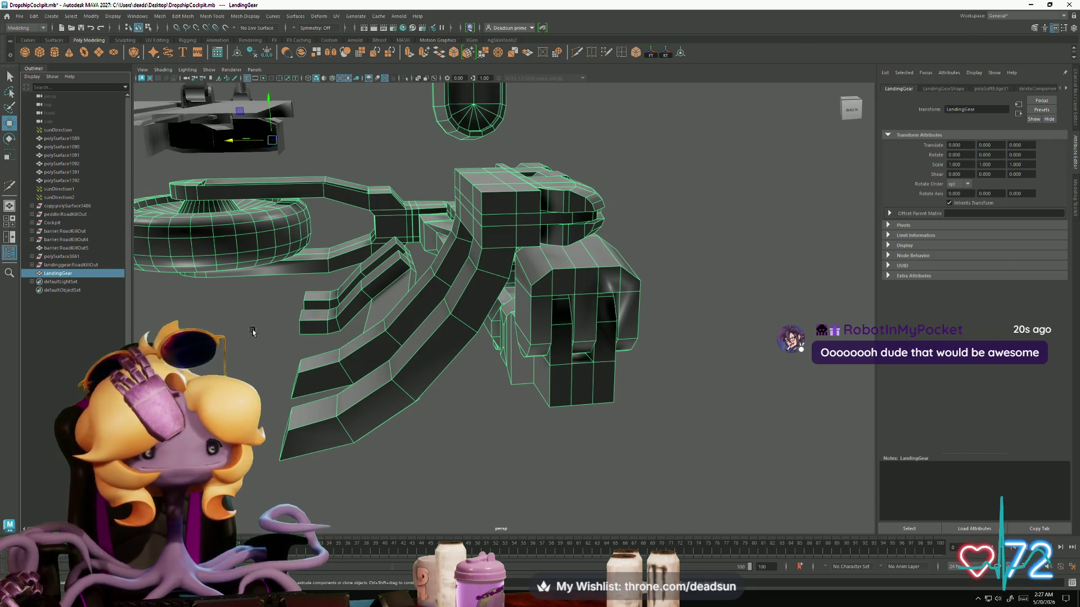
{"action": "left_click", "coordinate": [19, 15]}
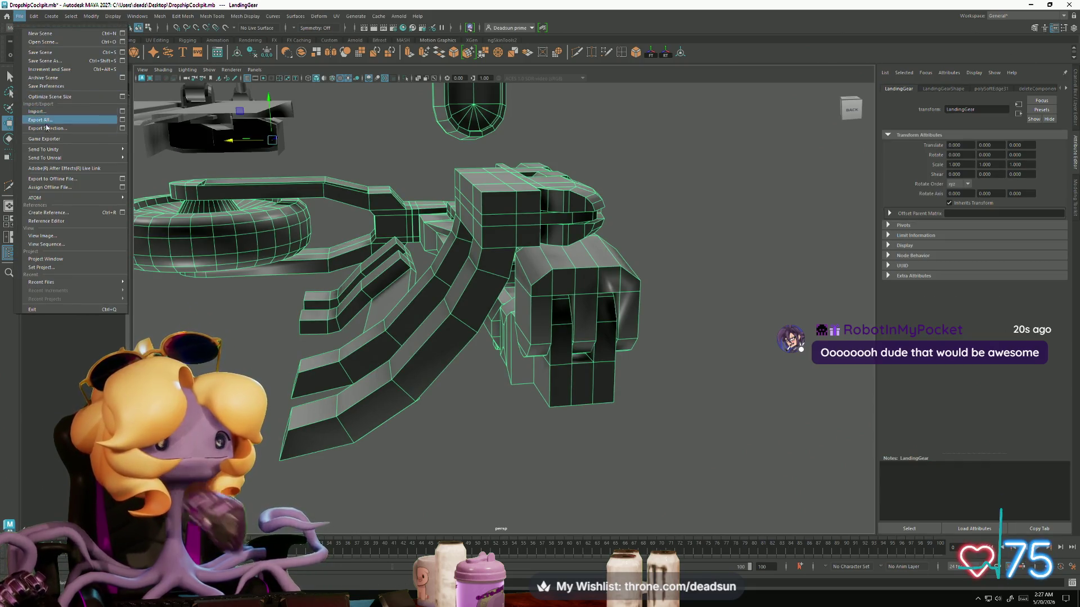
{"action": "mouse_move", "coordinate": [58, 158]}
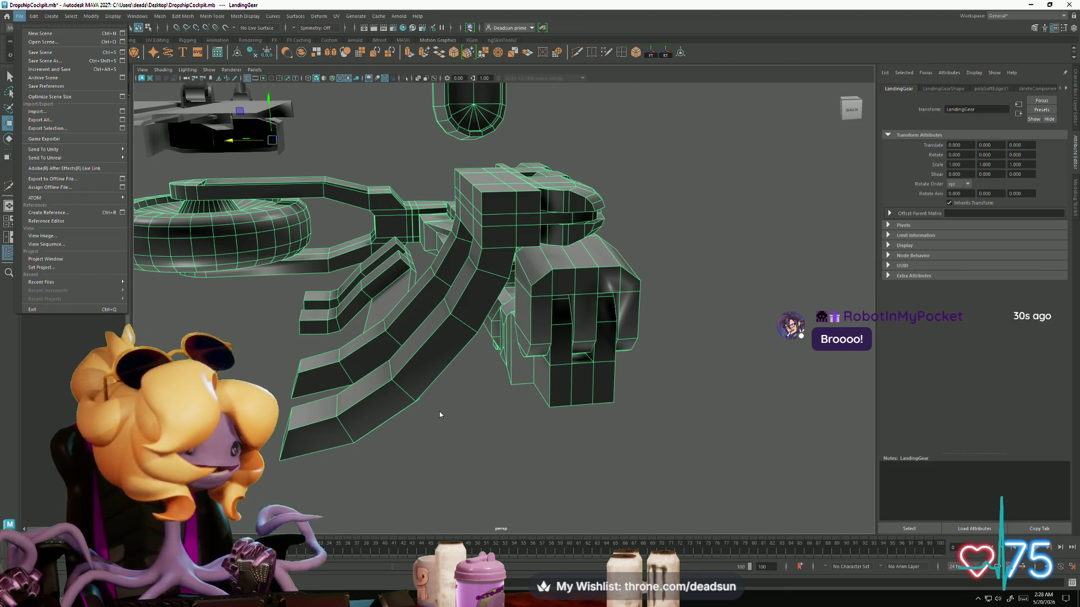
{"action": "mouse_move", "coordinate": [482, 415]}
{"action": "left_mouse_down", "text": "alt"}
{"action": "mouse_move", "coordinate": [445, 402]}
{"action": "mouse_move", "coordinate": [415, 432]}
{"action": "mouse_move", "coordinate": [430, 436]}
{"action": "mouse_move", "coordinate": [407, 437]}
{"action": "mouse_move", "coordinate": [445, 422]}
{"action": "left_mouse_up", "text": "alt"}
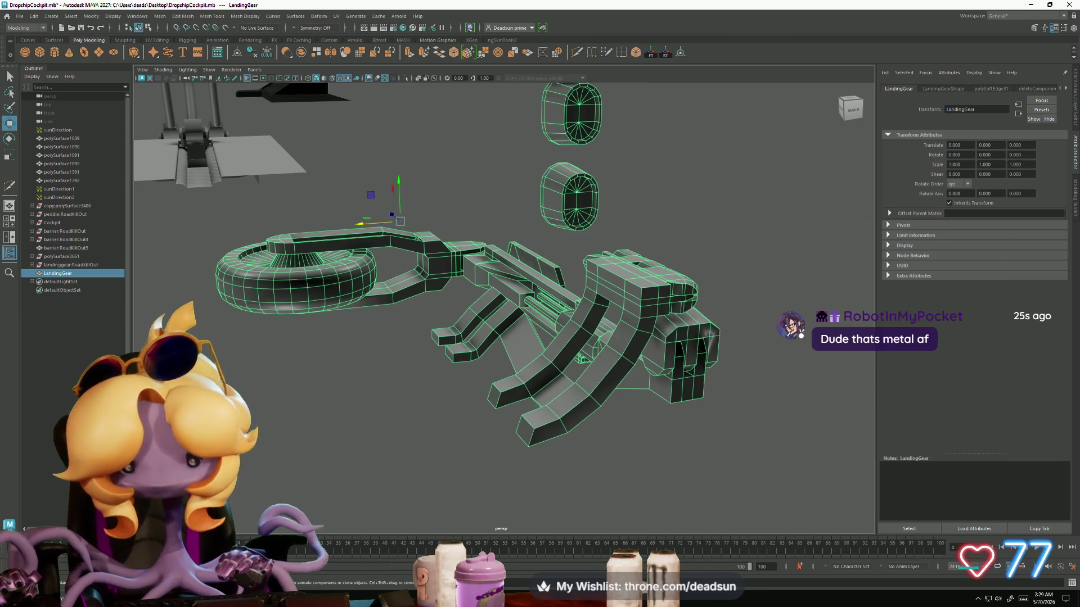
Step: Switch from Maya to the Steam window
{"action": "key", "text": "alt+Tab"}
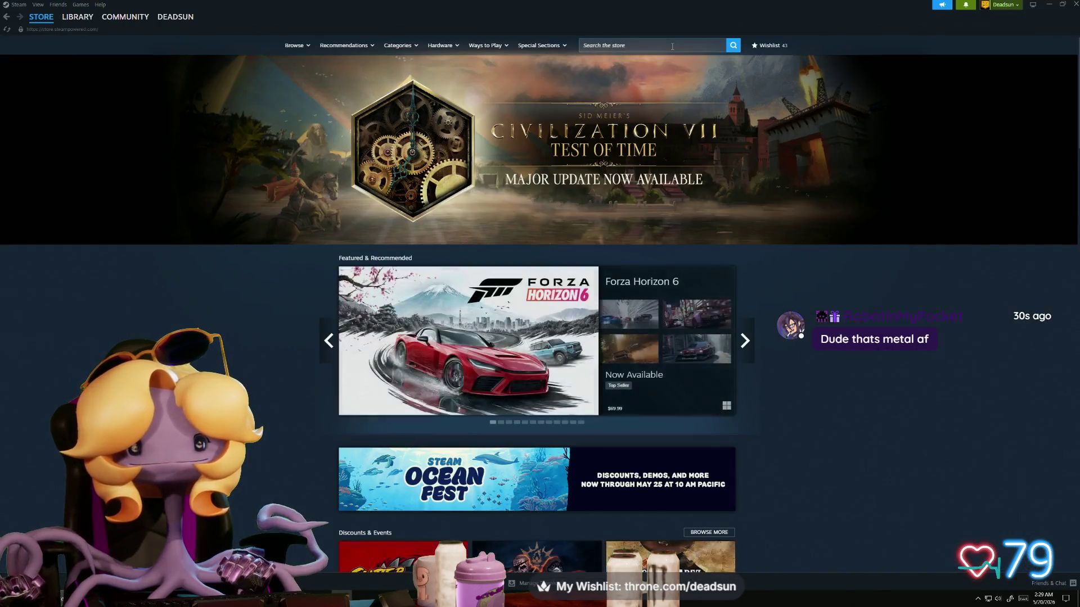
Step: Type 'project phy' into the Steam store search, then clear it
{"action": "left_click", "coordinate": [674, 46]}
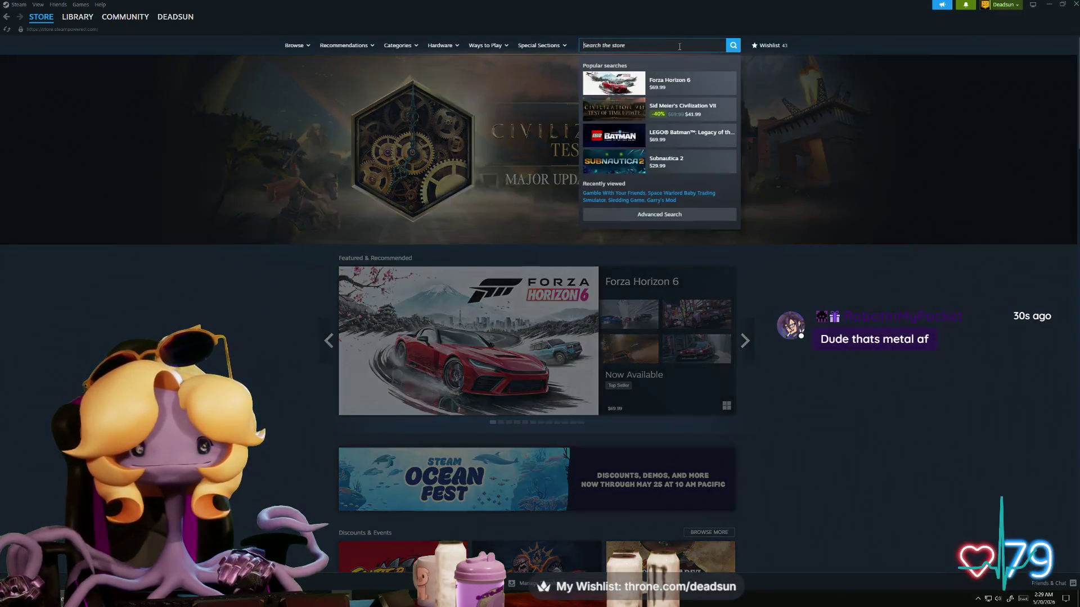
{"action": "type", "text": "phnyx"}
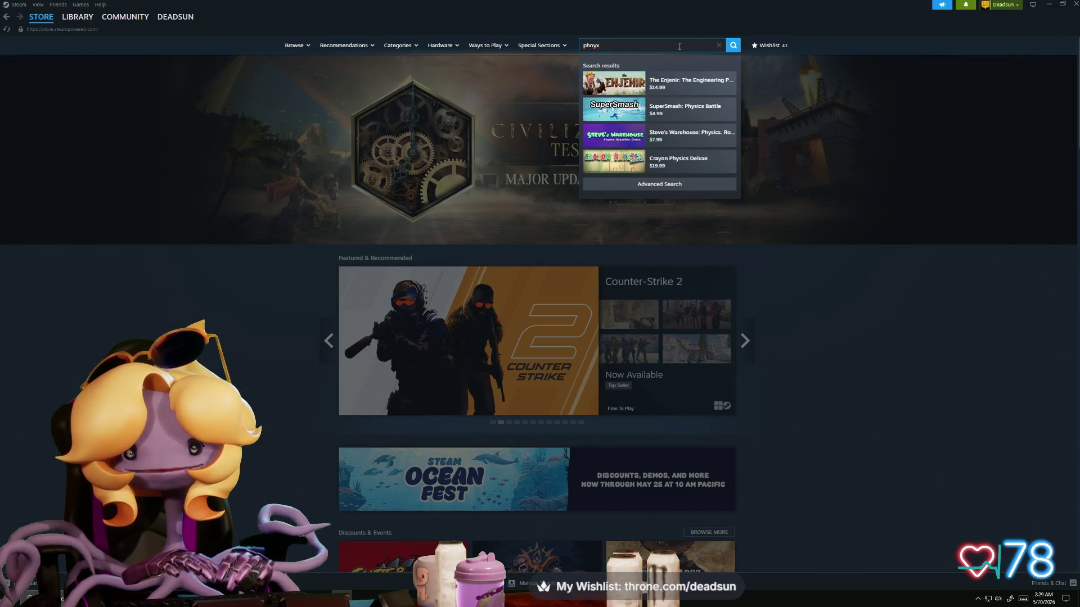
{"action": "key", "text": "BackSpace"}
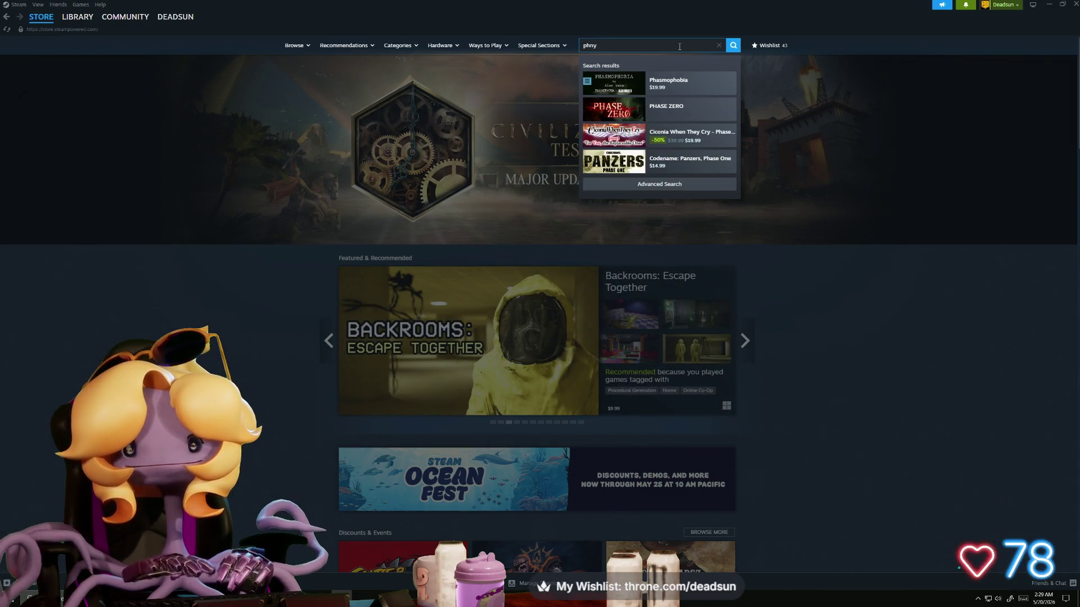
{"action": "key", "text": "BackSpace"}
{"action": "key", "text": "BackSpace"}
{"action": "type", "text": "roject"}
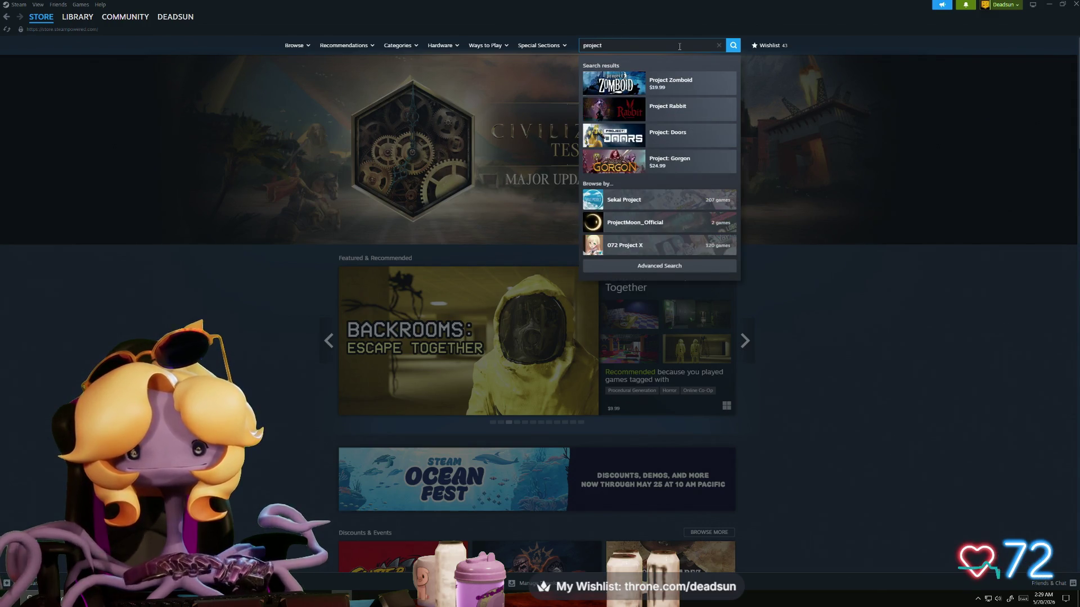
{"action": "type", "text": " phy"}
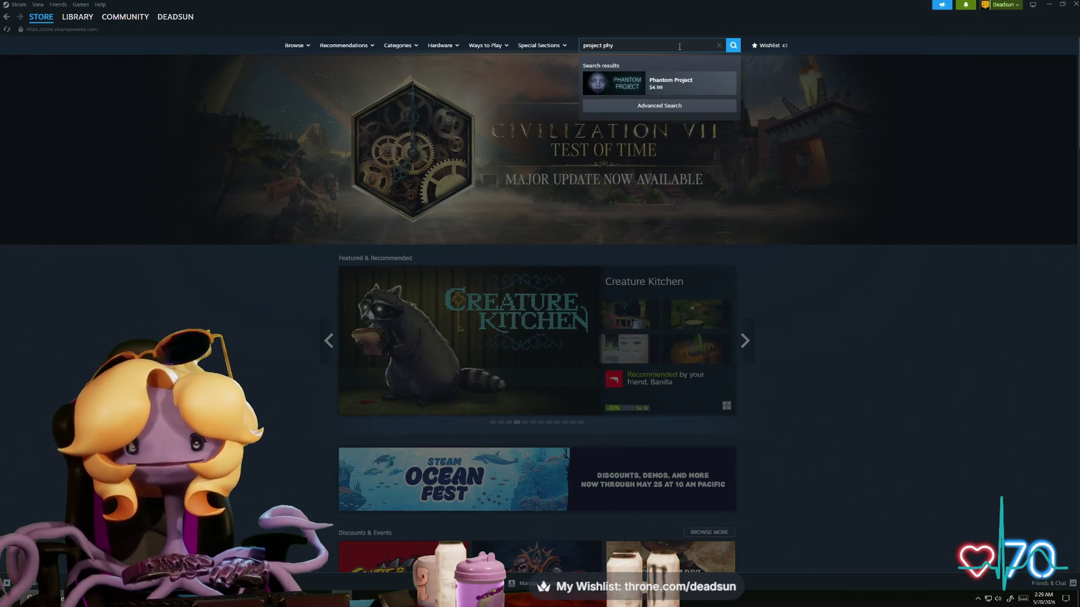
{"action": "key", "text": "BackSpace"}
{"action": "key", "text": "BackSpace"}
{"action": "key", "text": "BackSpace"}
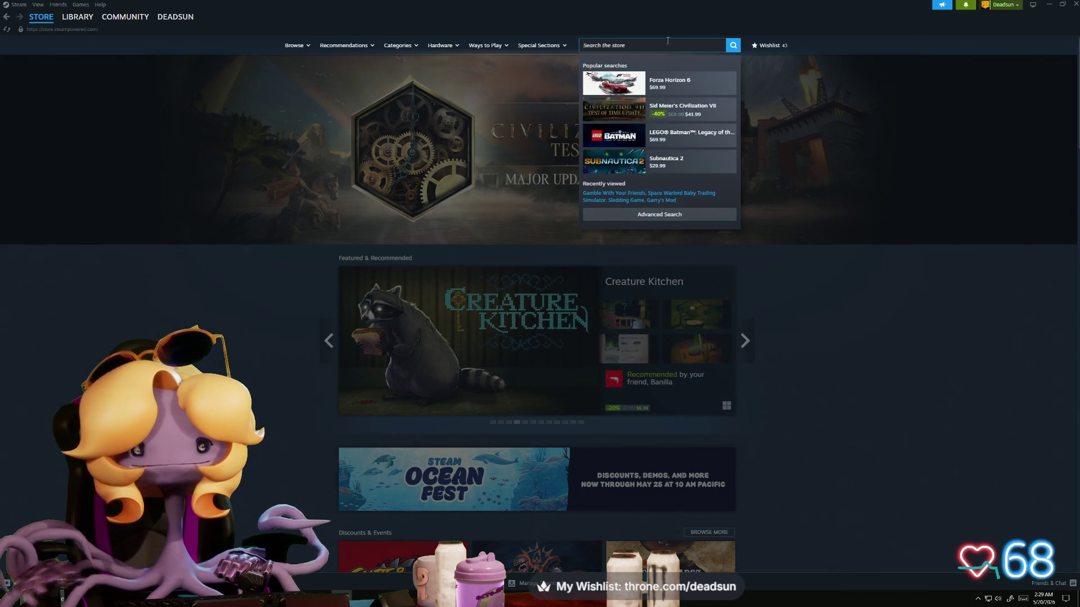
Step: Open the account's wishlist page from the Browse menu
{"action": "left_click", "coordinate": [229, 356]}
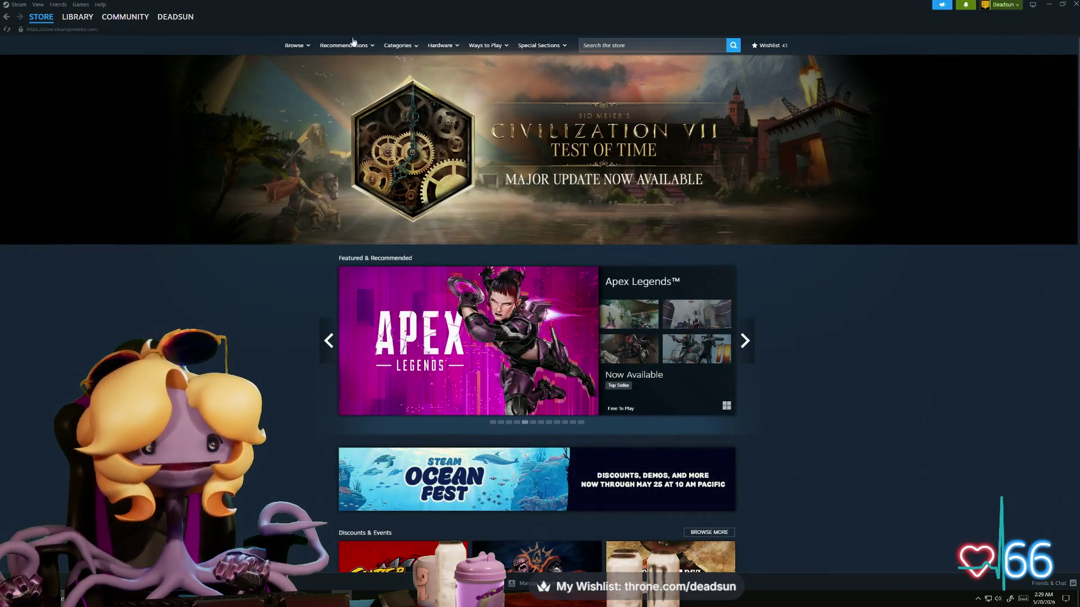
{"action": "mouse_move", "coordinate": [294, 50]}
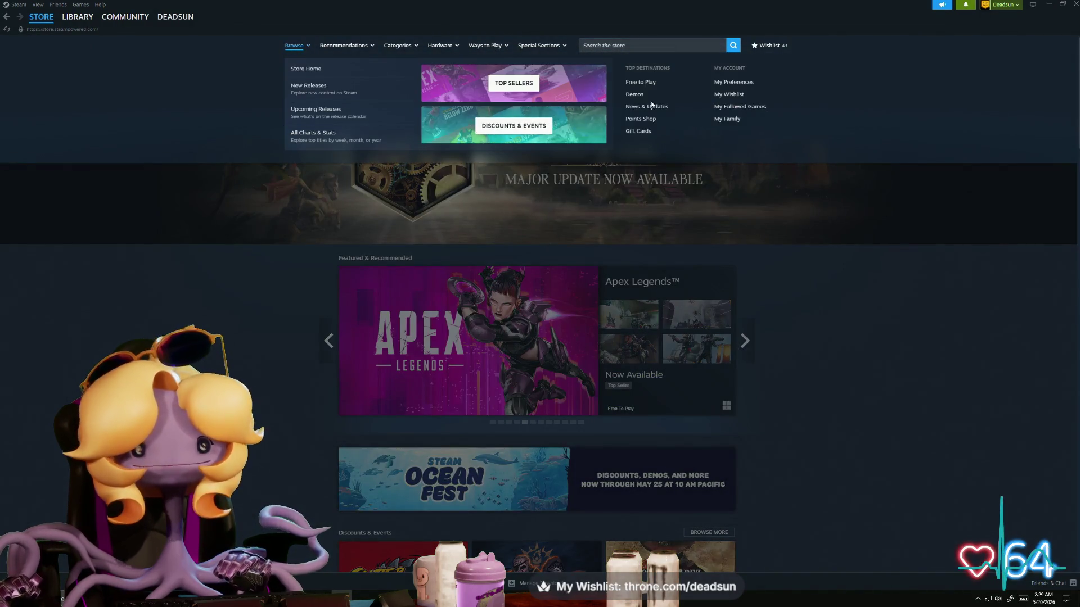
{"action": "left_click", "coordinate": [729, 94]}
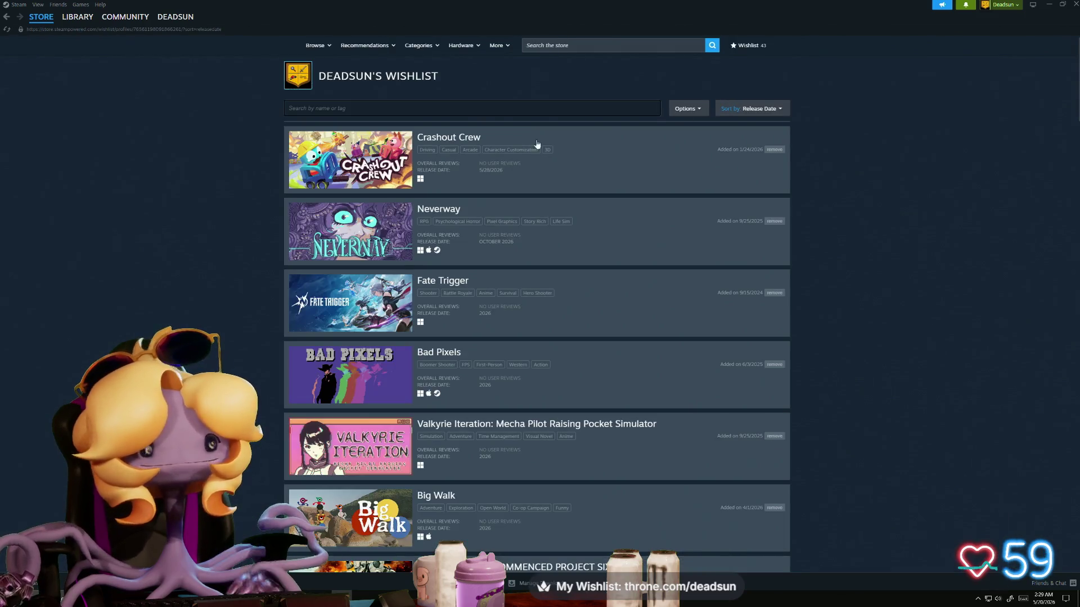
Step: Scroll the wishlist and open the OMEGA PHENEX COMMENCED PROJECT SIX store page
{"action": "scroll", "coordinate": [450, 171], "scroll_direction": "down", "scroll_amount": 3}
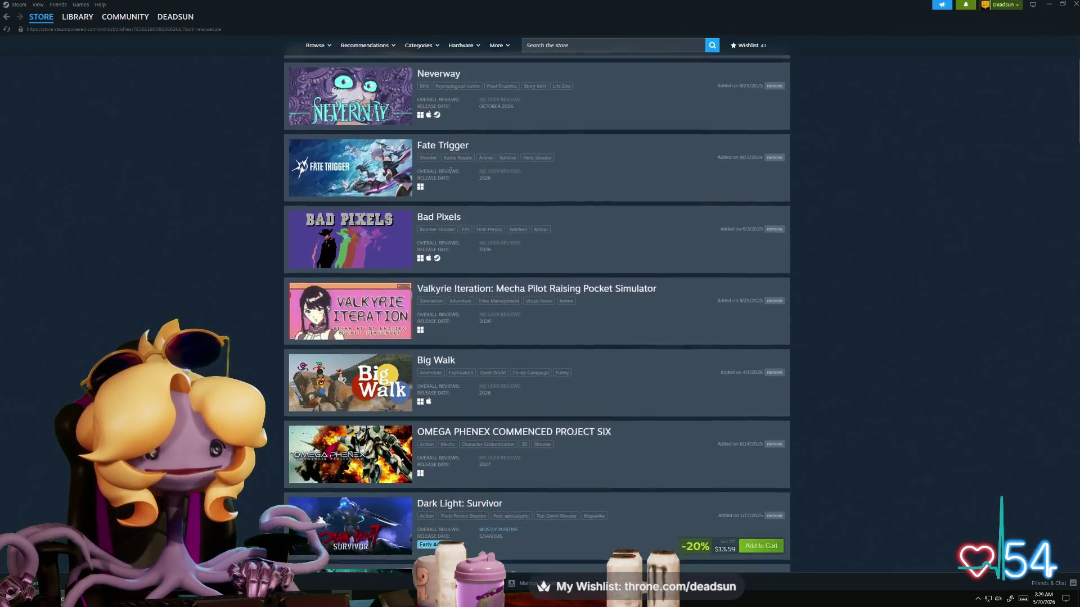
{"action": "scroll", "coordinate": [451, 173], "scroll_direction": "down", "scroll_amount": 2}
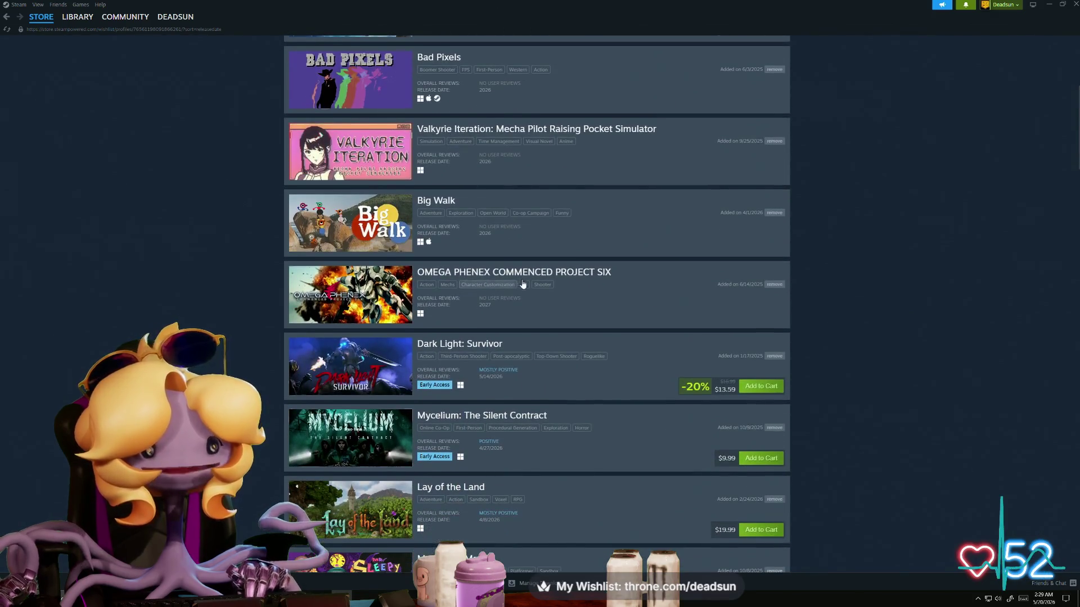
{"action": "left_click", "coordinate": [539, 275]}
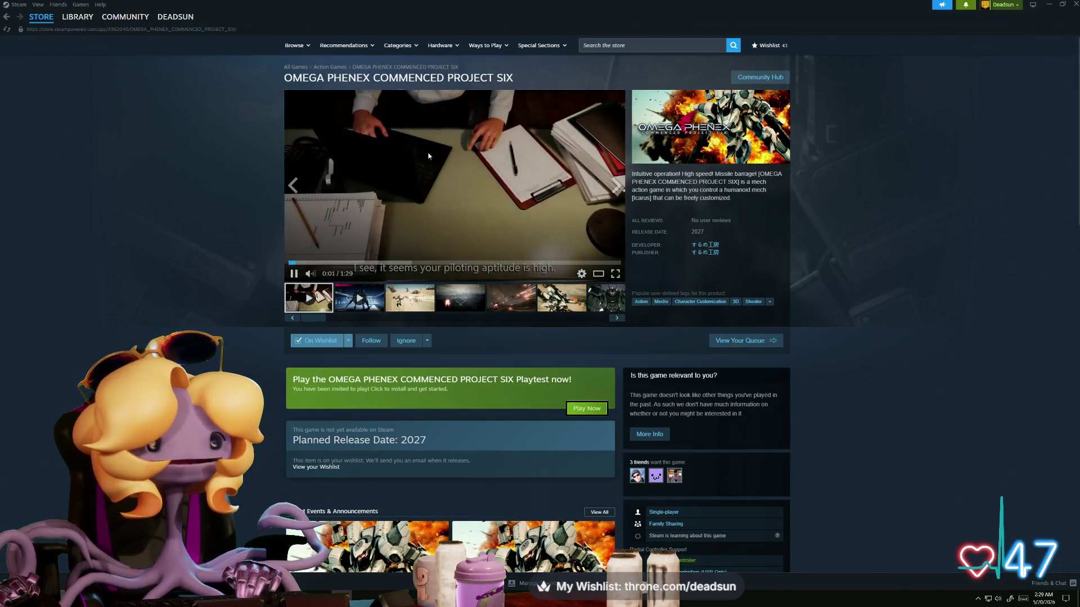
Step: Browse the combat, mech closeup and city screenshots, then enlarge the garage mech screenshot
{"action": "left_click", "coordinate": [421, 300]}
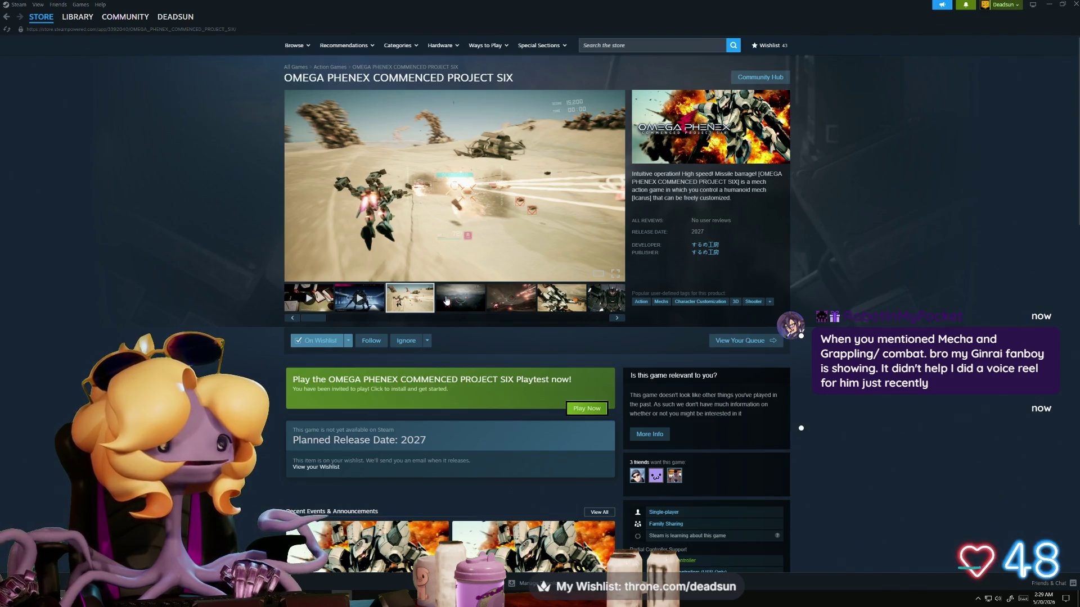
{"action": "left_click", "coordinate": [532, 295]}
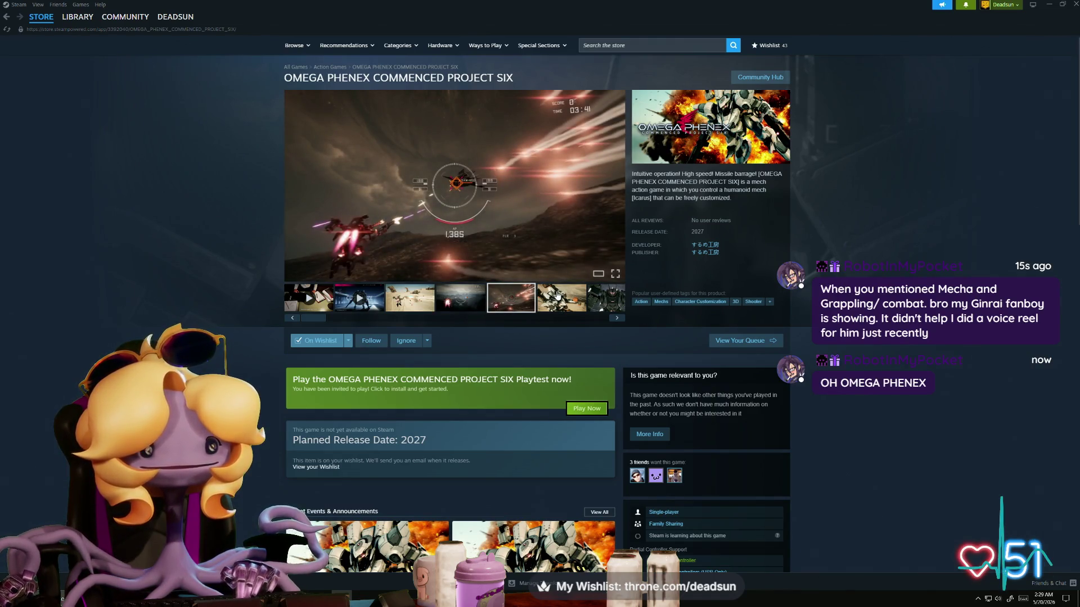
{"action": "left_click", "coordinate": [558, 295]}
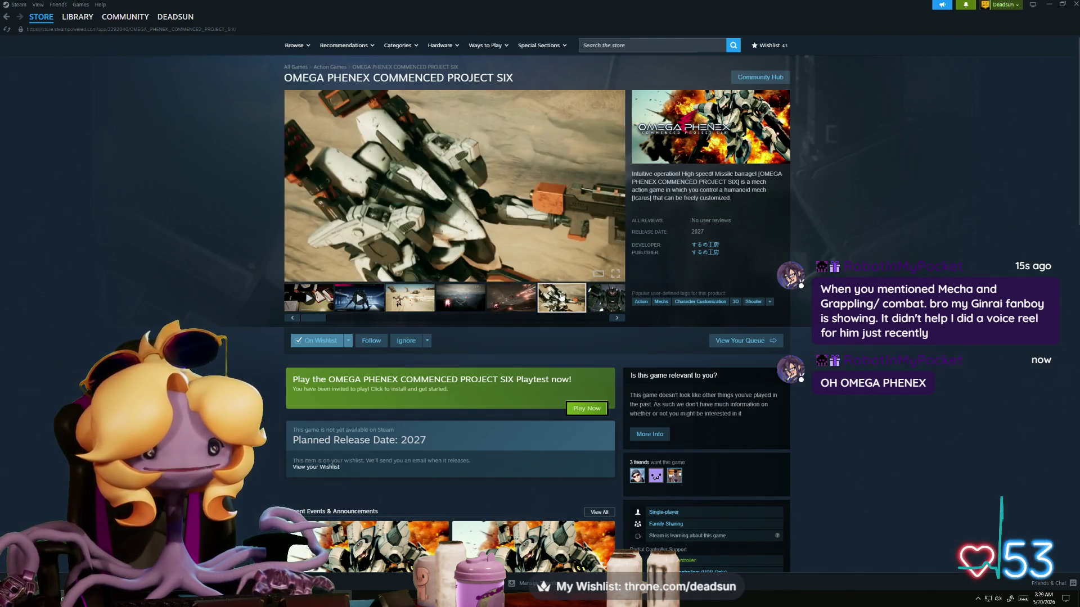
{"action": "left_click", "coordinate": [600, 299]}
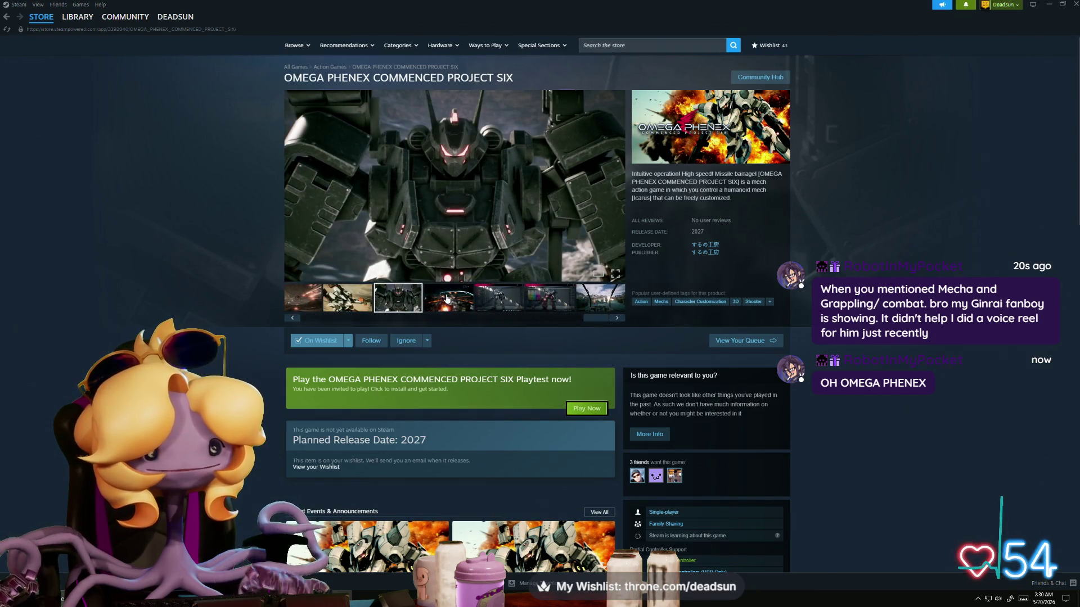
{"action": "left_click", "coordinate": [447, 299]}
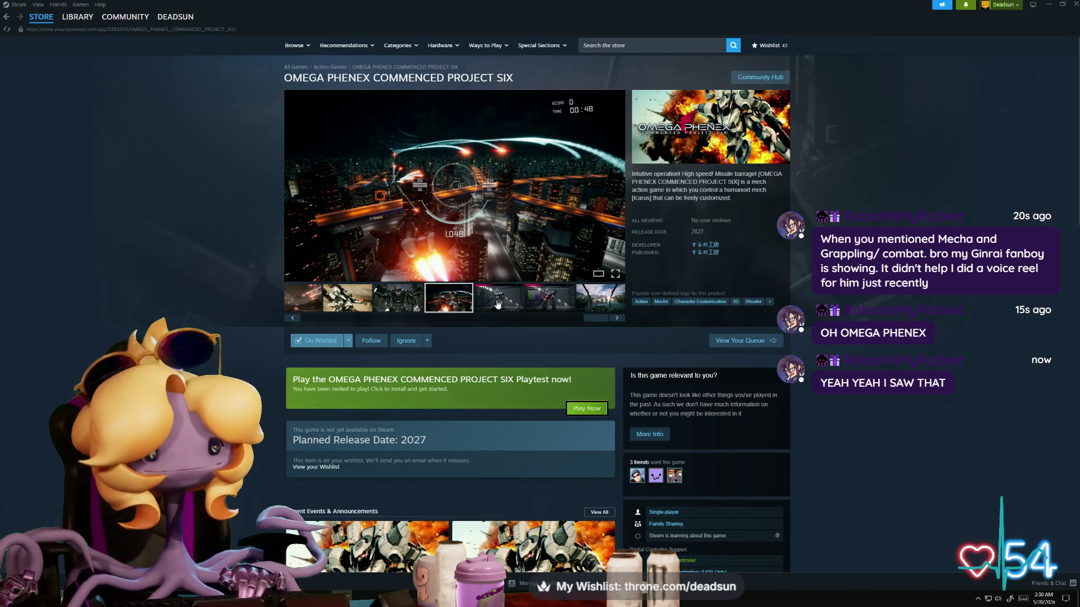
{"action": "left_click", "coordinate": [498, 304]}
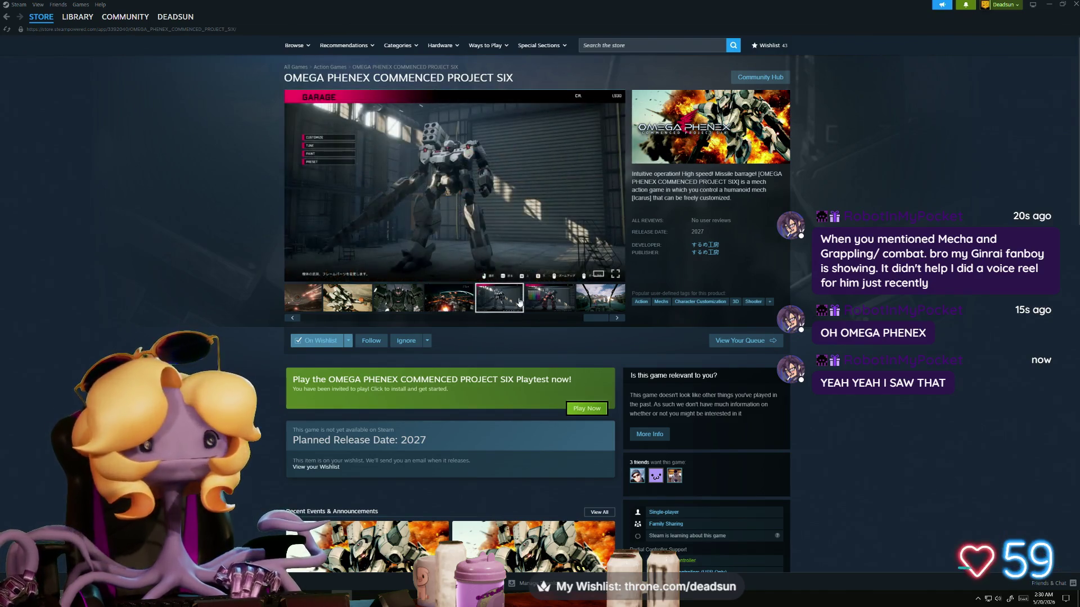
{"action": "left_click", "coordinate": [467, 206]}
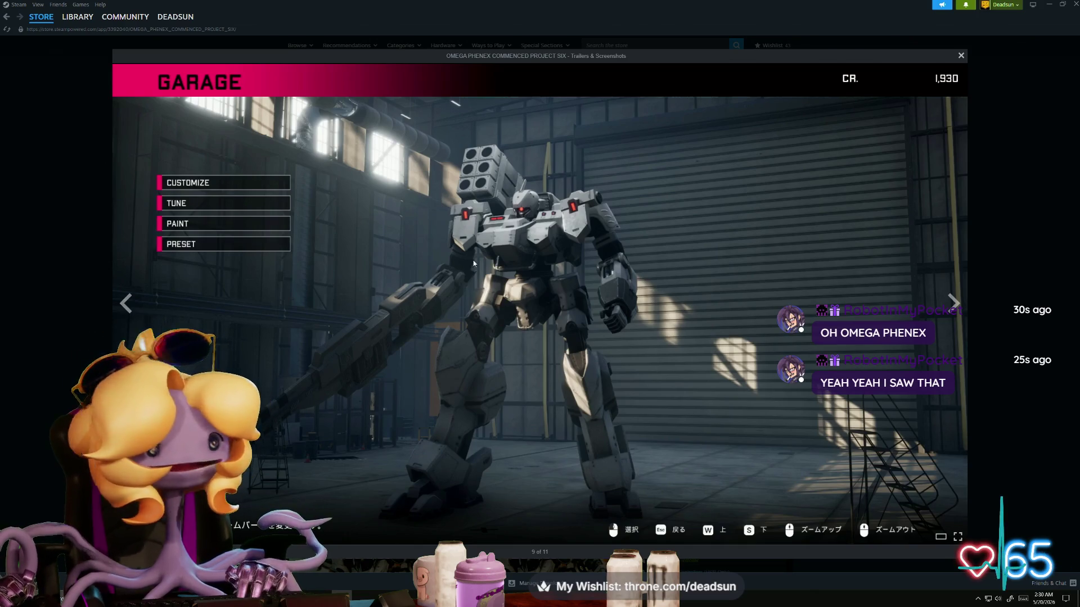
Step: Step through the Paint screen and cockpit screenshots to the trailer and the next trailer
{"action": "left_click", "coordinate": [953, 304]}
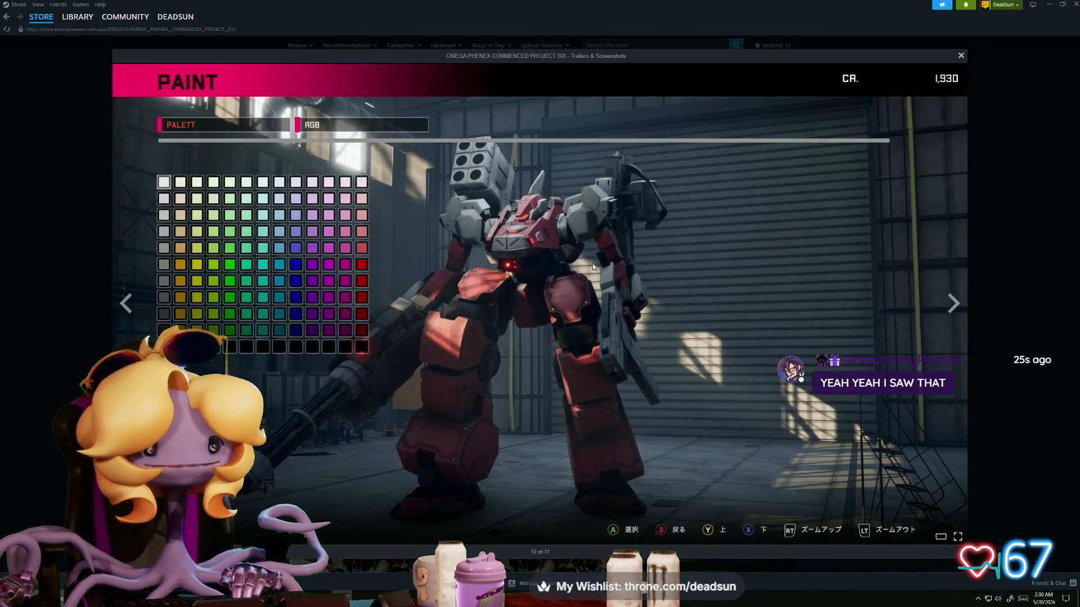
{"action": "left_click", "coordinate": [955, 304]}
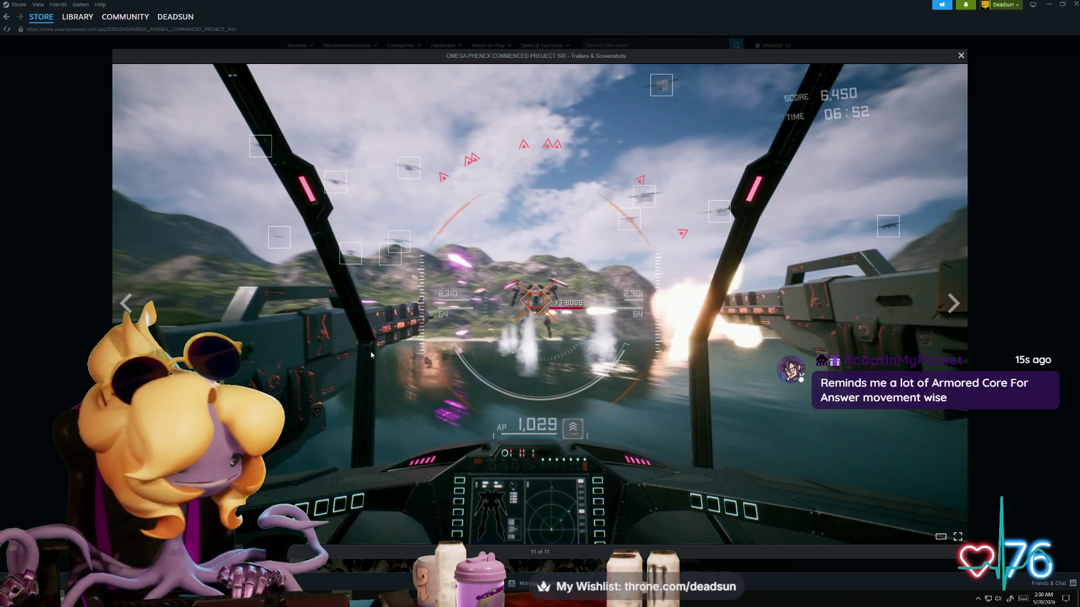
{"action": "left_click", "coordinate": [950, 312]}
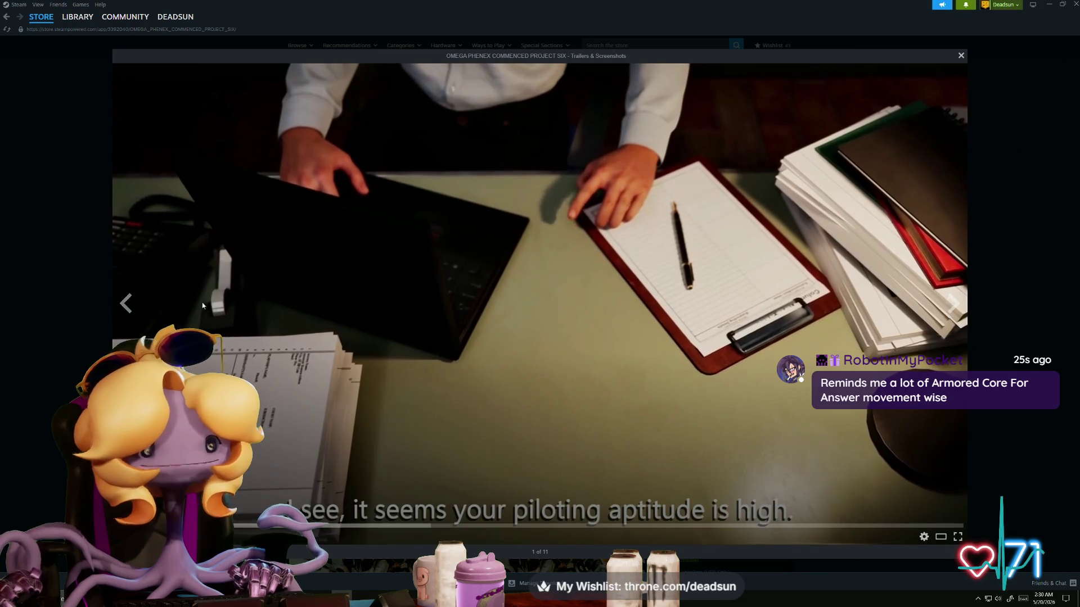
{"action": "left_click", "coordinate": [126, 303]}
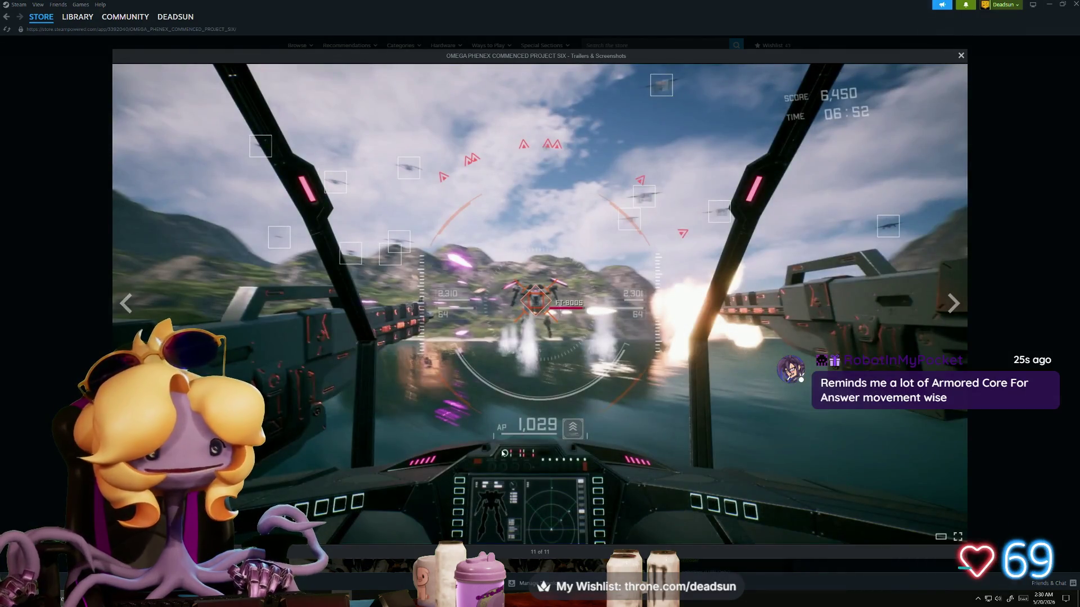
{"action": "left_click", "coordinate": [954, 304]}
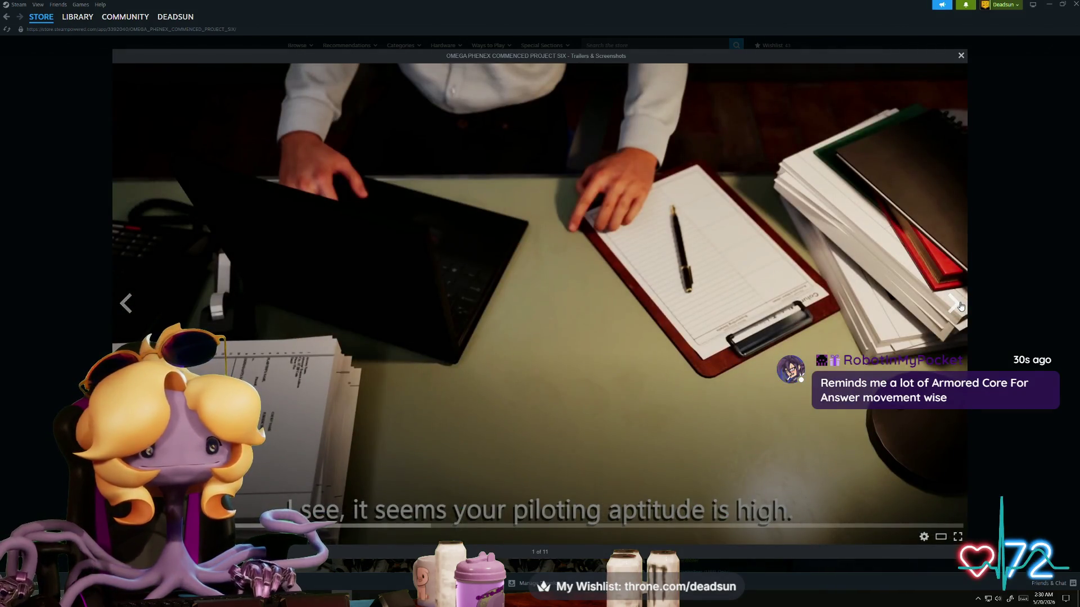
{"action": "left_click", "coordinate": [960, 307]}
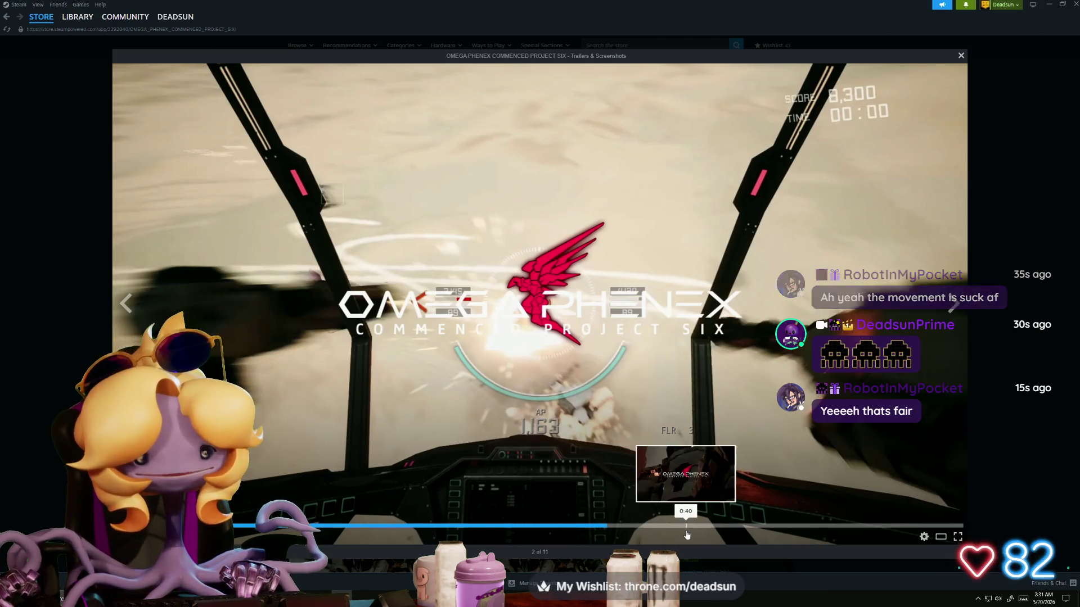
Step: Rewind the Omega Phenex trailer in Steam to about 0:30, then close the trailer viewer
{"action": "left_click_drag", "start_coordinate": [551, 531], "coordinate": [519, 529]}
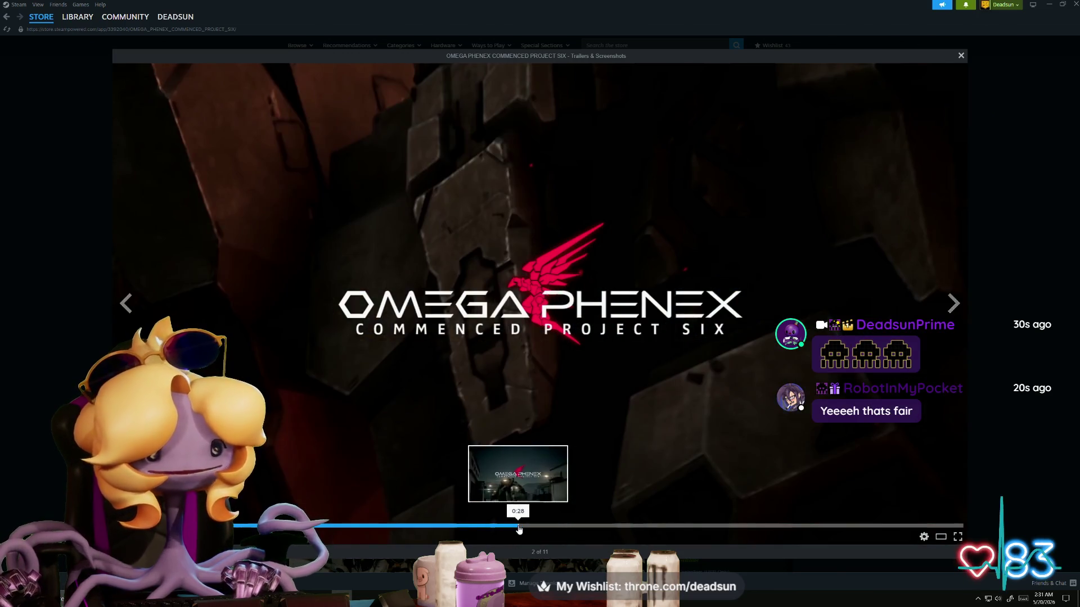
{"action": "left_click", "coordinate": [548, 531]}
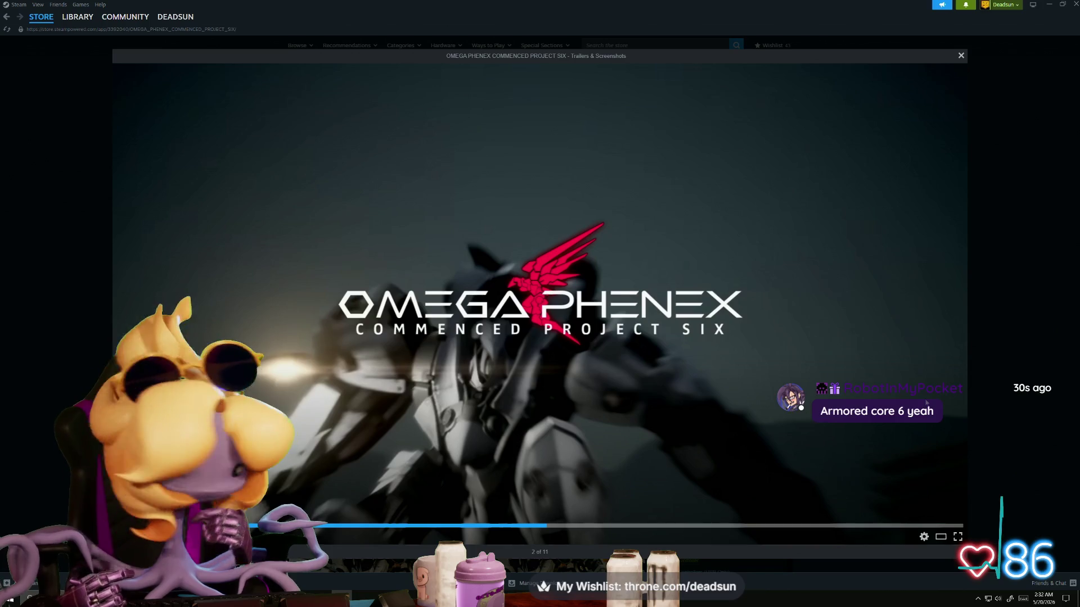
{"action": "mouse_move", "coordinate": [739, 300]}
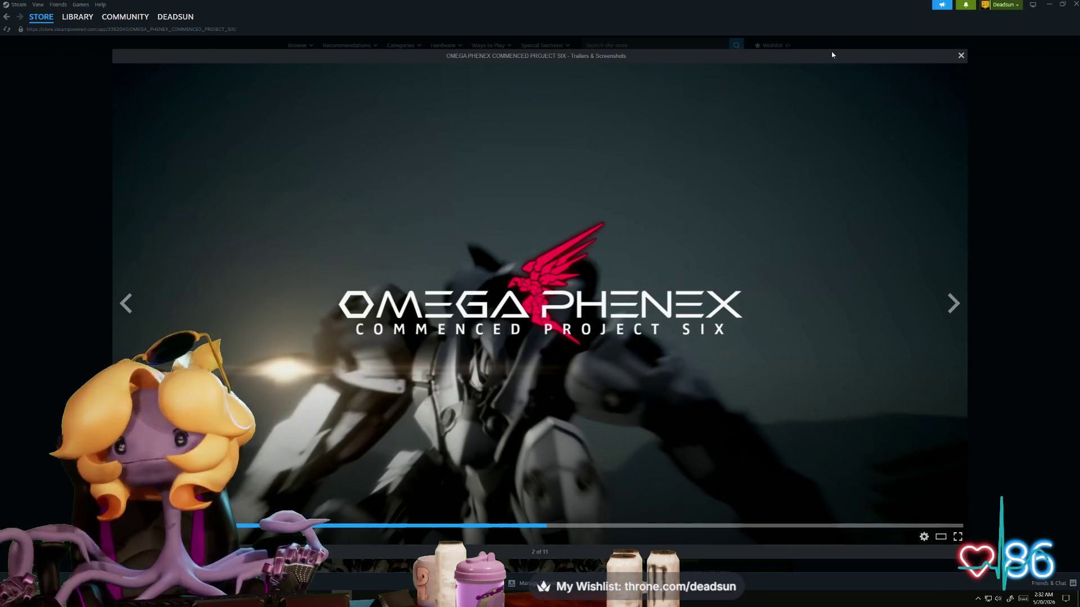
{"action": "left_click", "coordinate": [1075, 4]}
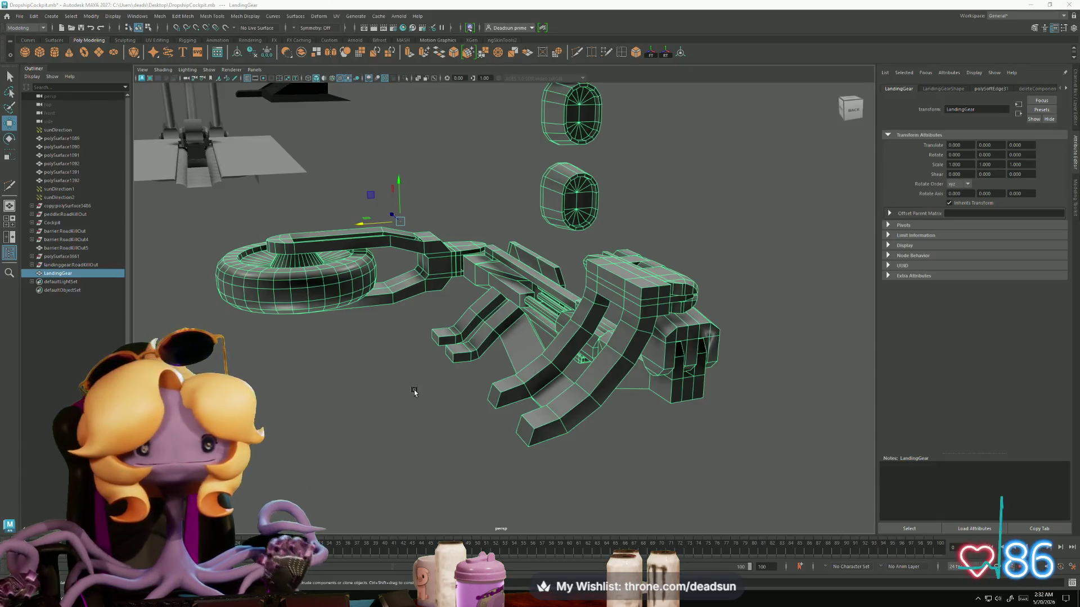
Step: Tumble around the reselected LandingGear model to a side view, then switch to Substance 3D Painter
{"action": "mouse_move", "coordinate": [398, 429]}
{"action": "left_mouse_down", "text": "alt"}
{"action": "mouse_move", "coordinate": [319, 453]}
{"action": "mouse_move", "coordinate": [350, 309]}
{"action": "left_mouse_up", "text": "alt"}
{"action": "left_click", "coordinate": [319, 453]}
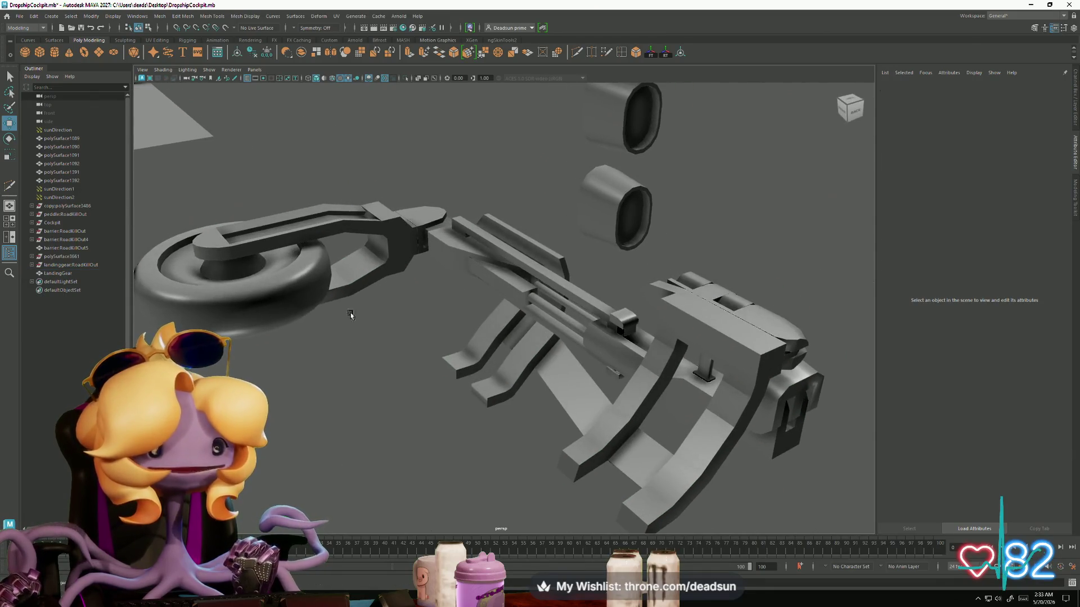
{"action": "left_click", "coordinate": [349, 309]}
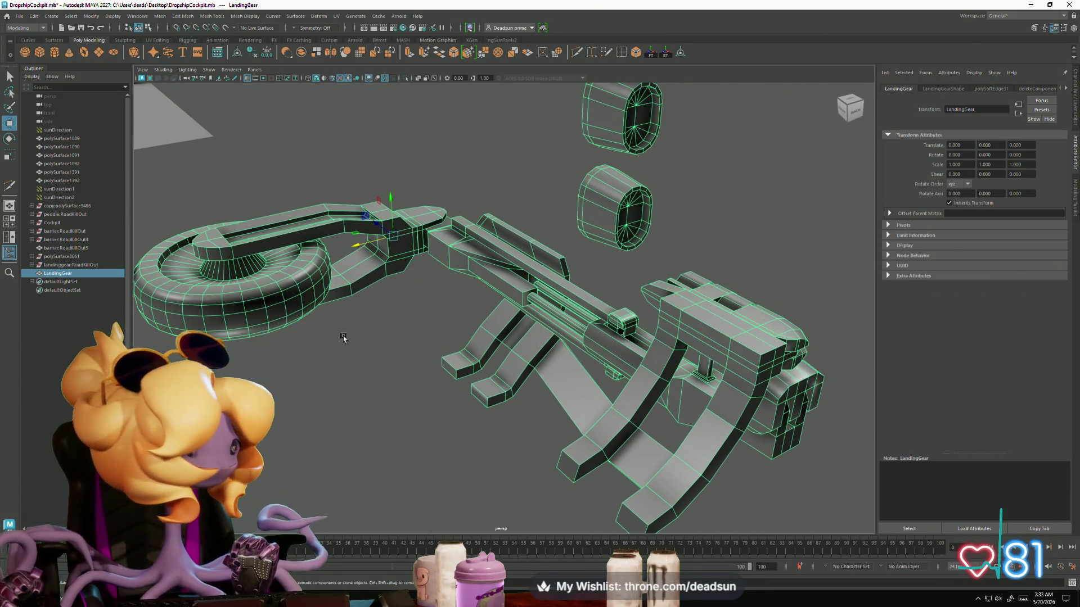
{"action": "scroll", "coordinate": [482, 401], "scroll_direction": "down", "scroll_amount": 5}
{"action": "mouse_move", "coordinate": [482, 401]}
{"action": "left_mouse_down", "text": "alt"}
{"action": "mouse_move", "coordinate": [453, 434]}
{"action": "mouse_move", "coordinate": [487, 410]}
{"action": "mouse_move", "coordinate": [458, 379]}
{"action": "mouse_move", "coordinate": [388, 448]}
{"action": "mouse_move", "coordinate": [417, 445]}
{"action": "left_mouse_up", "text": "alt"}
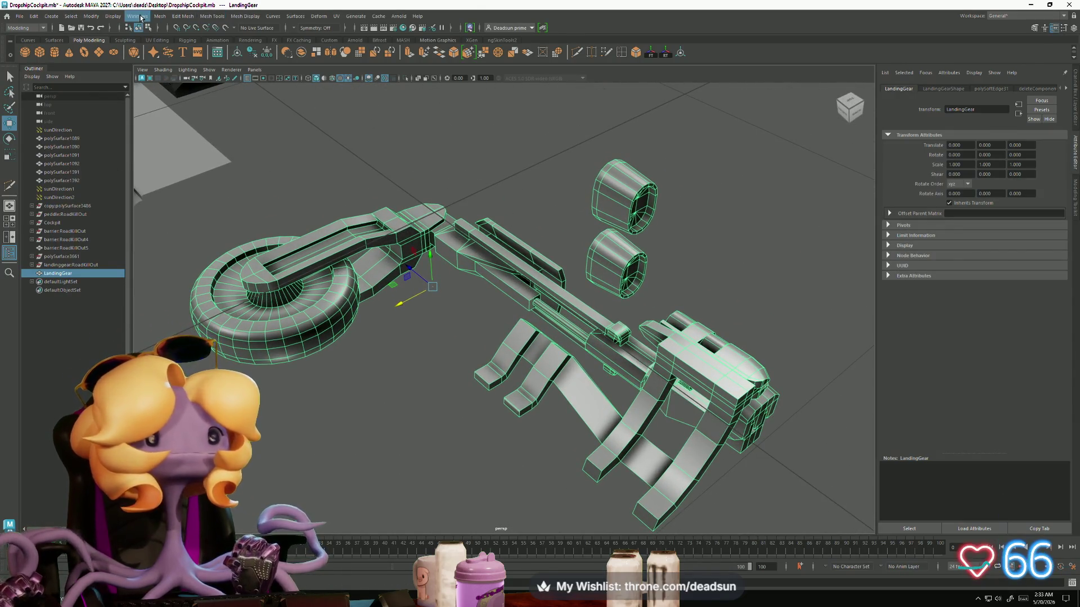
{"action": "key", "text": "alt+Tab"}
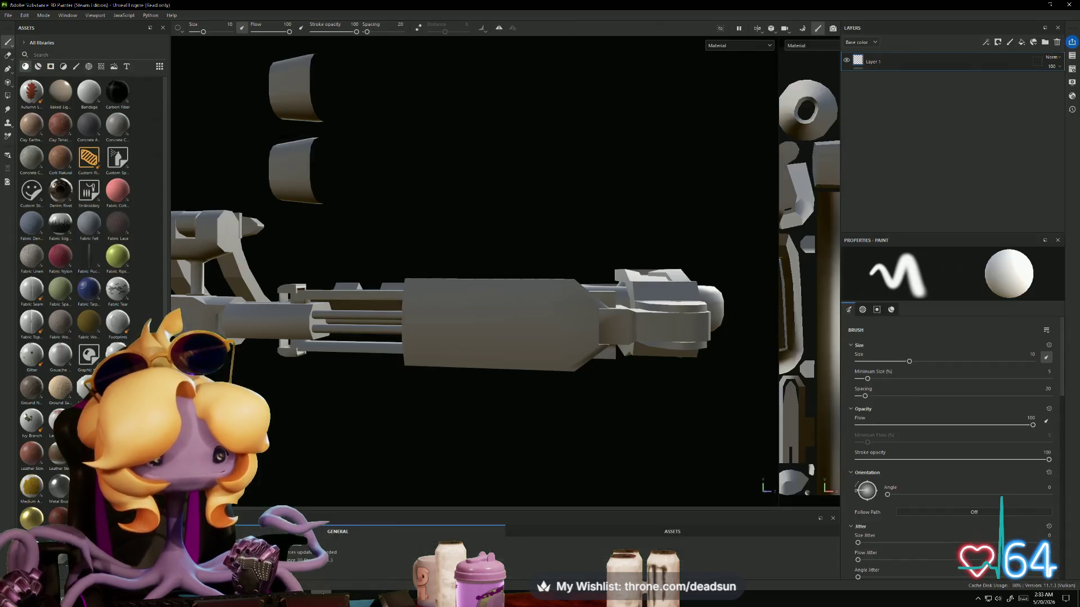
Step: Orbit the model and look through the File and Edit menus without choosing anything
{"action": "mouse_move", "coordinate": [540, 208]}
{"action": "left_mouse_down", "text": "alt"}
{"action": "mouse_move", "coordinate": [283, 224]}
{"action": "mouse_move", "coordinate": [675, 222]}
{"action": "mouse_move", "coordinate": [400, 259]}
{"action": "mouse_move", "coordinate": [543, 275]}
{"action": "mouse_move", "coordinate": [477, 284]}
{"action": "mouse_move", "coordinate": [498, 335]}
{"action": "mouse_move", "coordinate": [480, 328]}
{"action": "mouse_move", "coordinate": [510, 166]}
{"action": "mouse_move", "coordinate": [489, 137]}
{"action": "mouse_move", "coordinate": [518, 157]}
{"action": "mouse_move", "coordinate": [525, 374]}
{"action": "mouse_move", "coordinate": [461, 420]}
{"action": "mouse_move", "coordinate": [1, 15]}
{"action": "left_mouse_up", "text": "alt"}
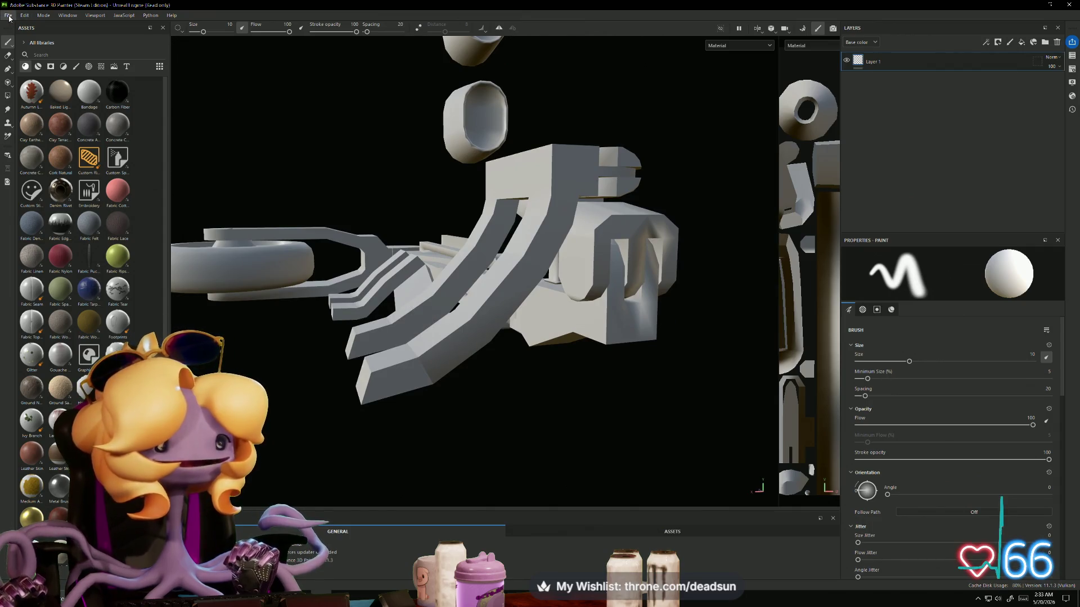
{"action": "left_click", "coordinate": [6, 15]}
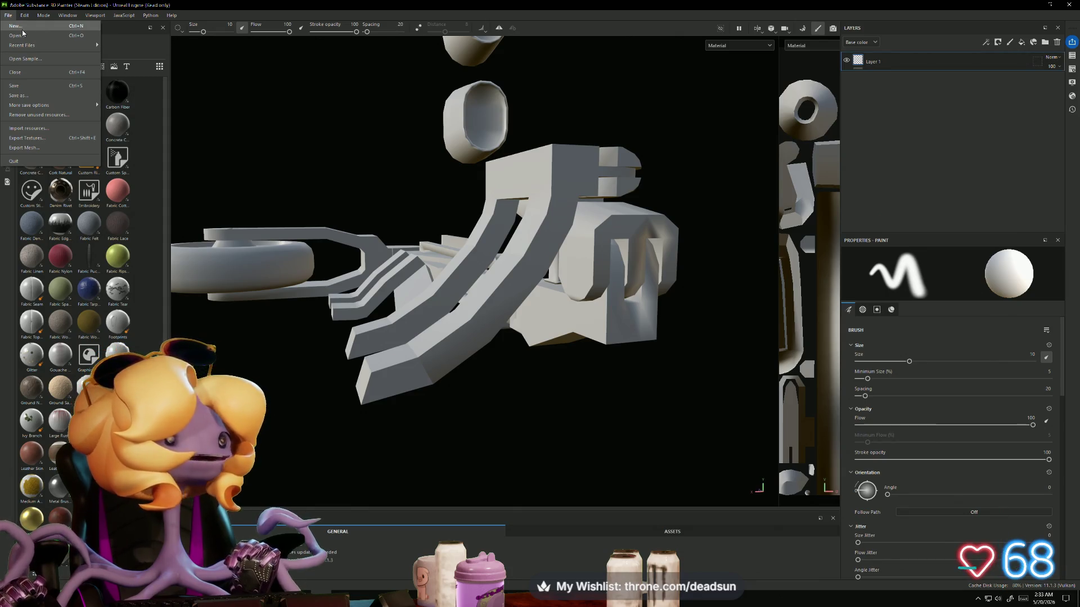
{"action": "mouse_move", "coordinate": [40, 46]}
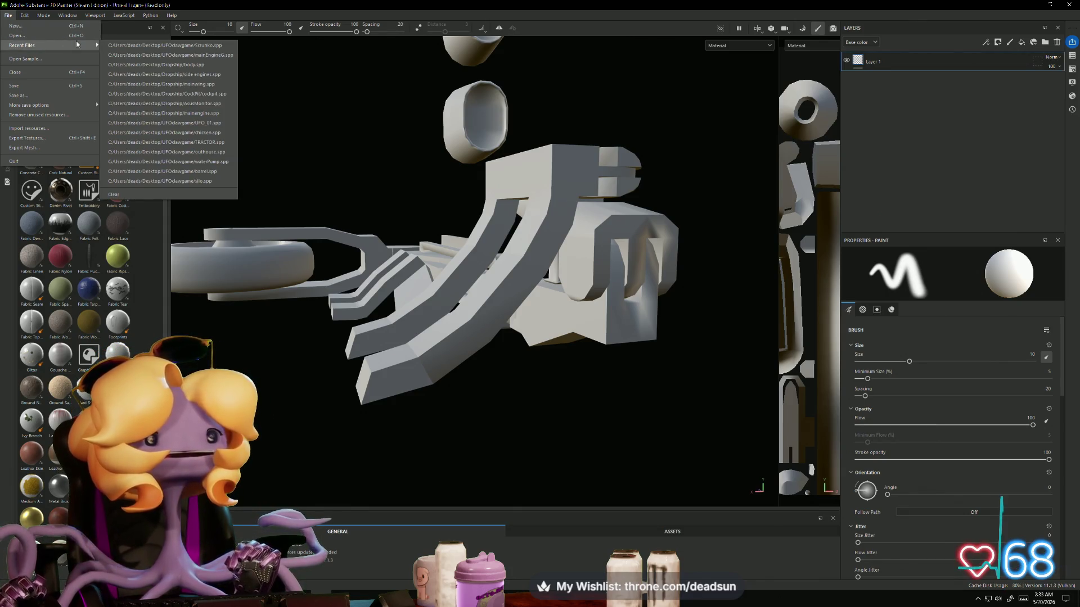
{"action": "mouse_move", "coordinate": [24, 15]}
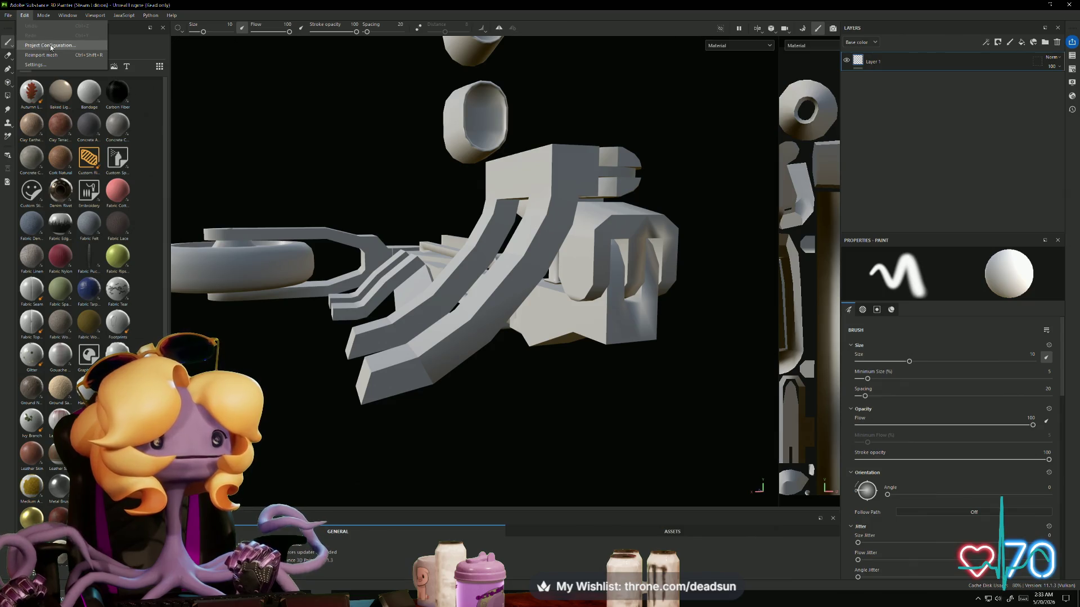
{"action": "key", "text": "Escape"}
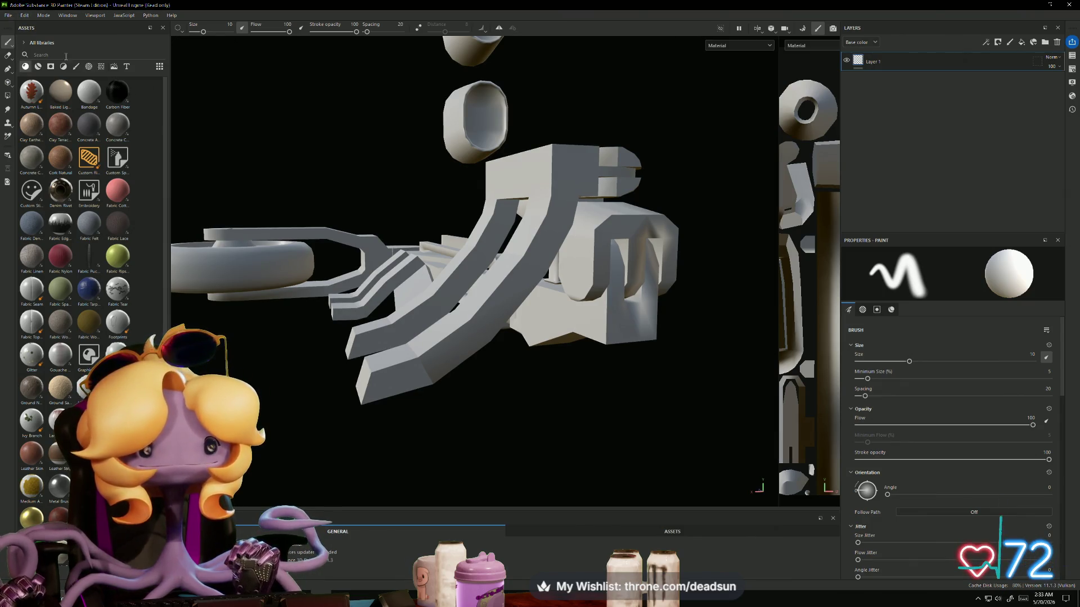
Step: Start a new project at 1024 document resolution, browse for its mesh, then return to Maya
{"action": "mouse_move", "coordinate": [410, 192]}
{"action": "left_mouse_down", "text": "alt"}
{"action": "mouse_move", "coordinate": [354, 178]}
{"action": "mouse_move", "coordinate": [383, 123]}
{"action": "mouse_move", "coordinate": [222, 188]}
{"action": "mouse_move", "coordinate": [426, 173]}
{"action": "mouse_move", "coordinate": [417, 169]}
{"action": "left_mouse_up", "text": "alt"}
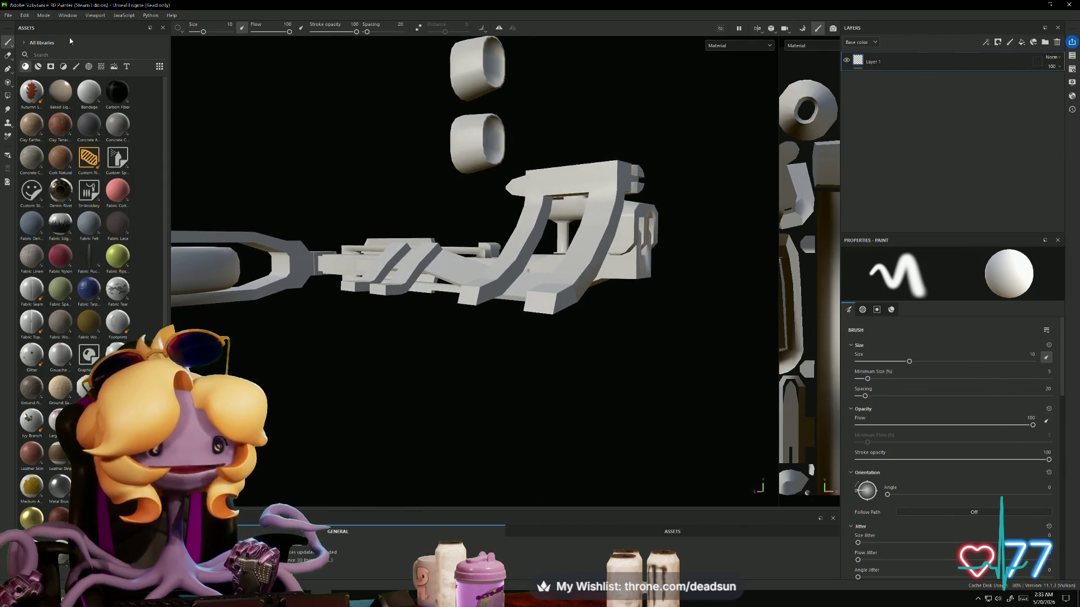
{"action": "left_click", "coordinate": [9, 15]}
{"action": "key", "text": "Escape"}
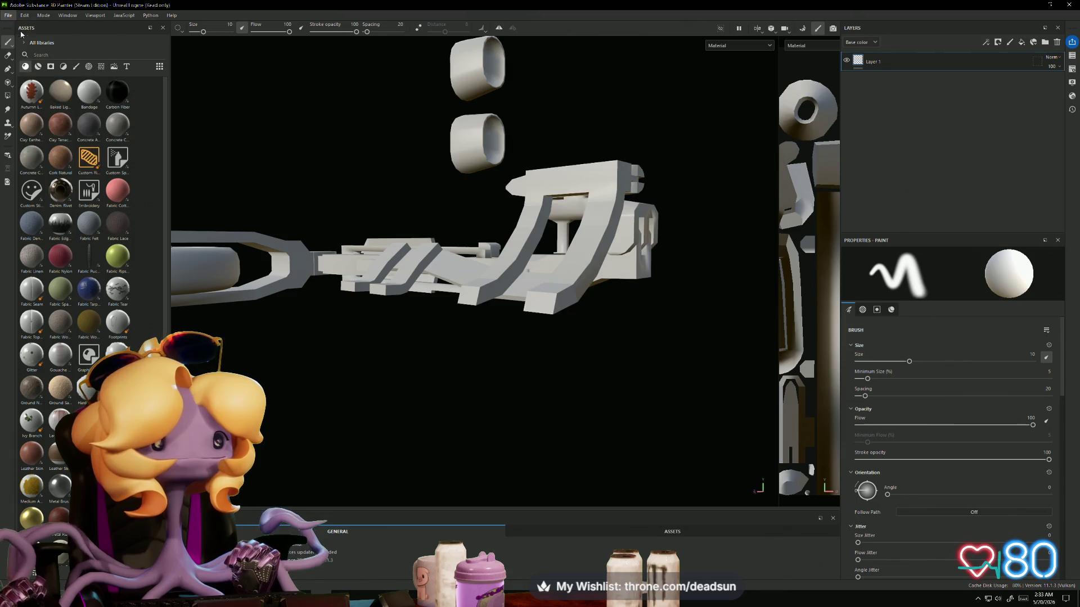
{"action": "left_click", "coordinate": [512, 228]}
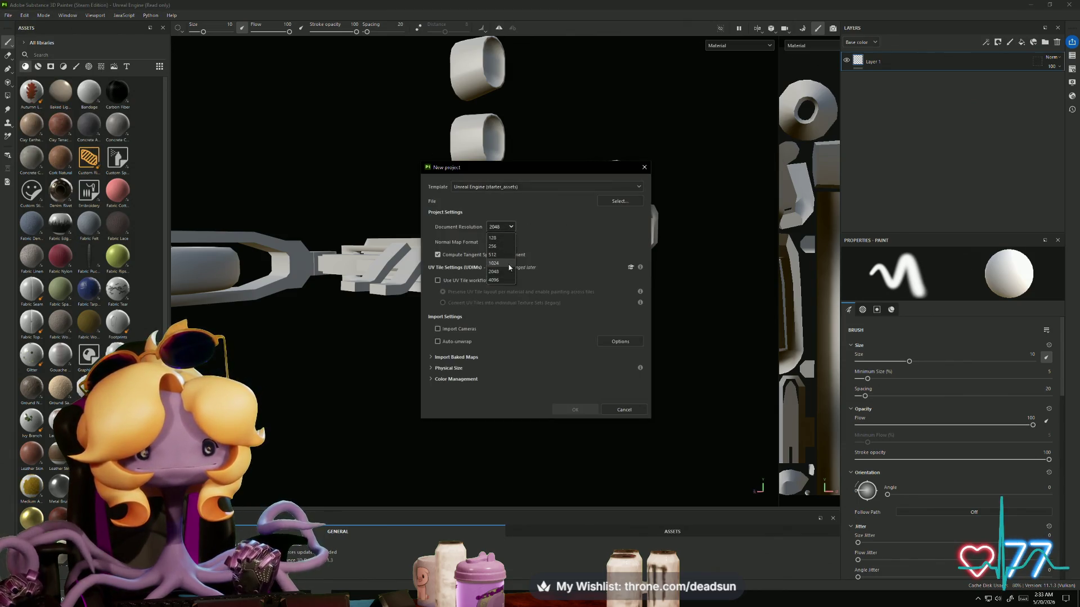
{"action": "left_click", "coordinate": [508, 264]}
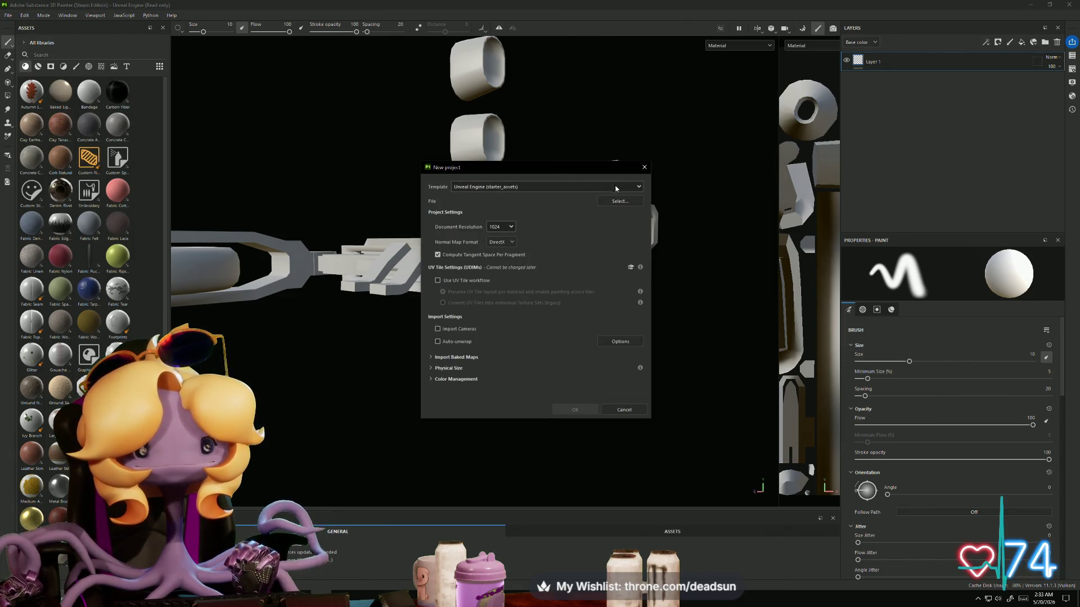
{"action": "left_click", "coordinate": [613, 203]}
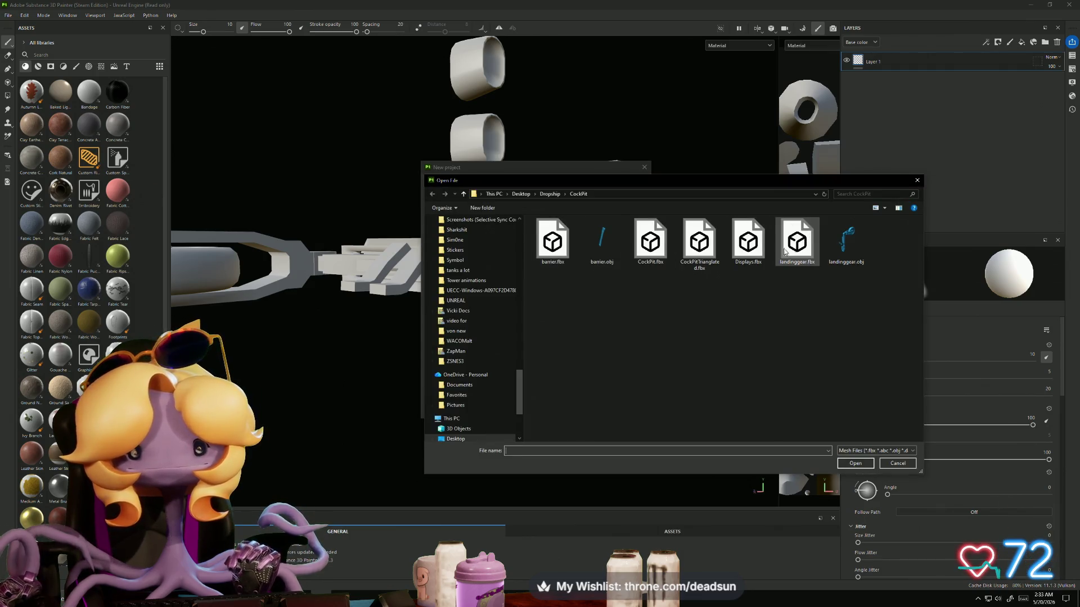
{"action": "key", "text": "alt+Tab"}
{"action": "left_click", "coordinate": [19, 17]}
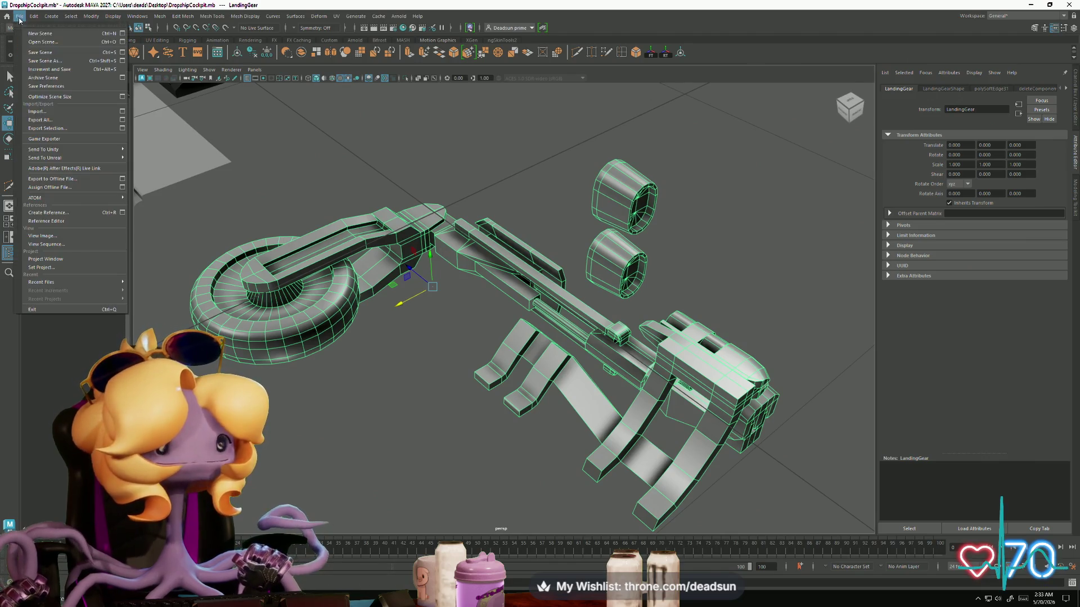
Step: Export the selected LandingGear over landinggear.fbx, confirm the overwrite, and return to Painter
{"action": "left_click", "coordinate": [47, 128]}
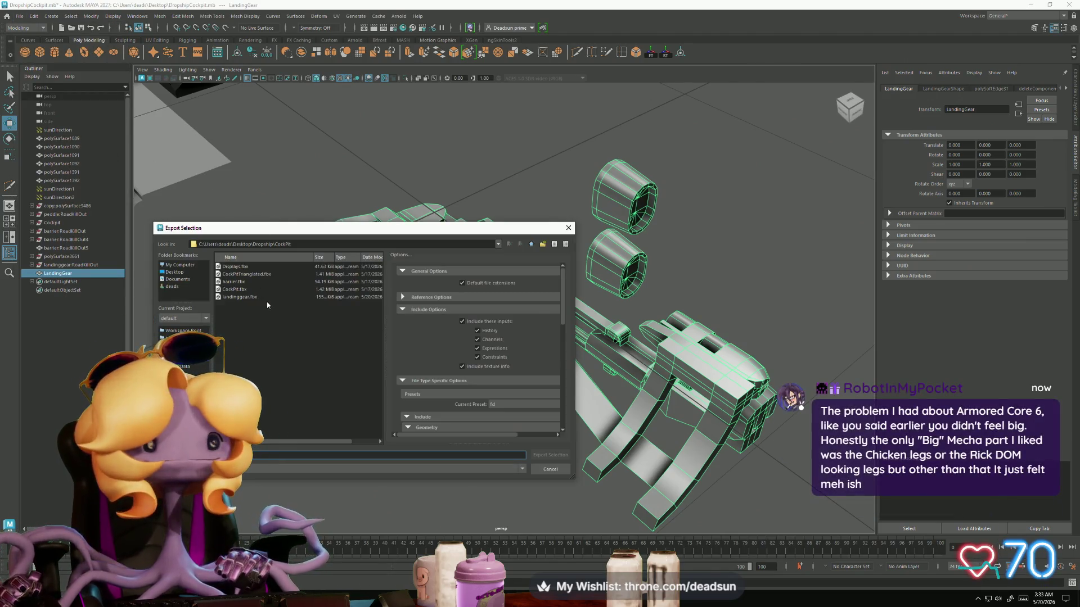
{"action": "left_click", "coordinate": [255, 297]}
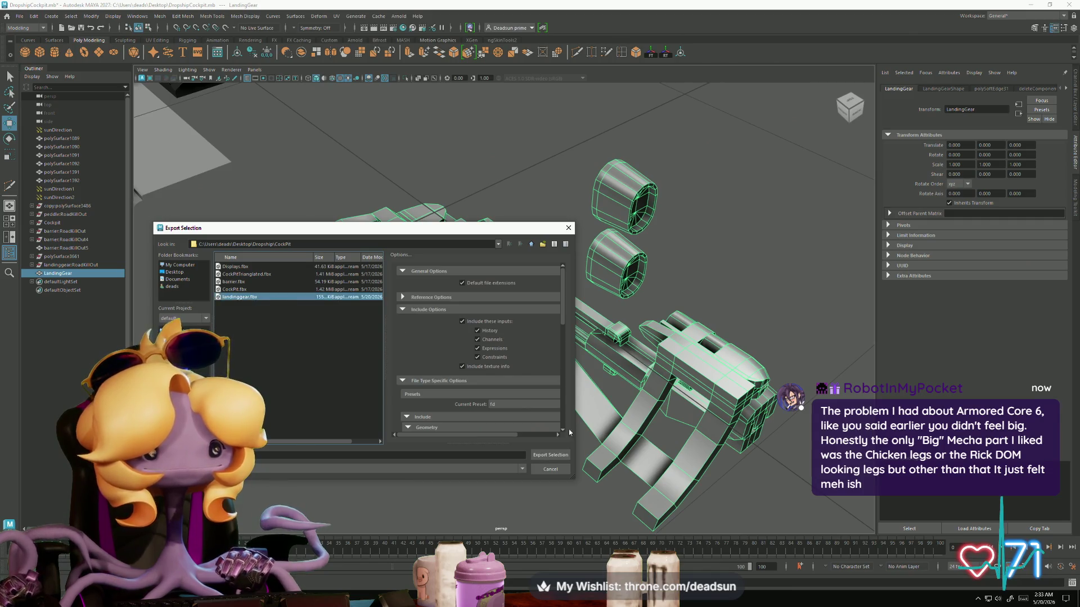
{"action": "left_click", "coordinate": [550, 454]}
{"action": "left_click", "coordinate": [343, 364]}
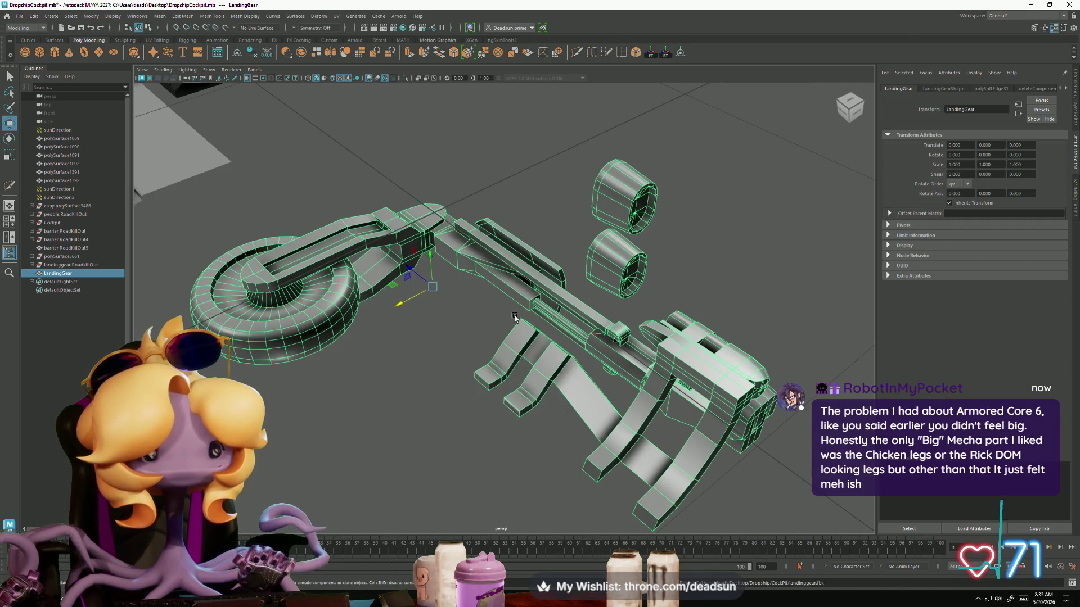
{"action": "key", "text": "alt+Tab"}
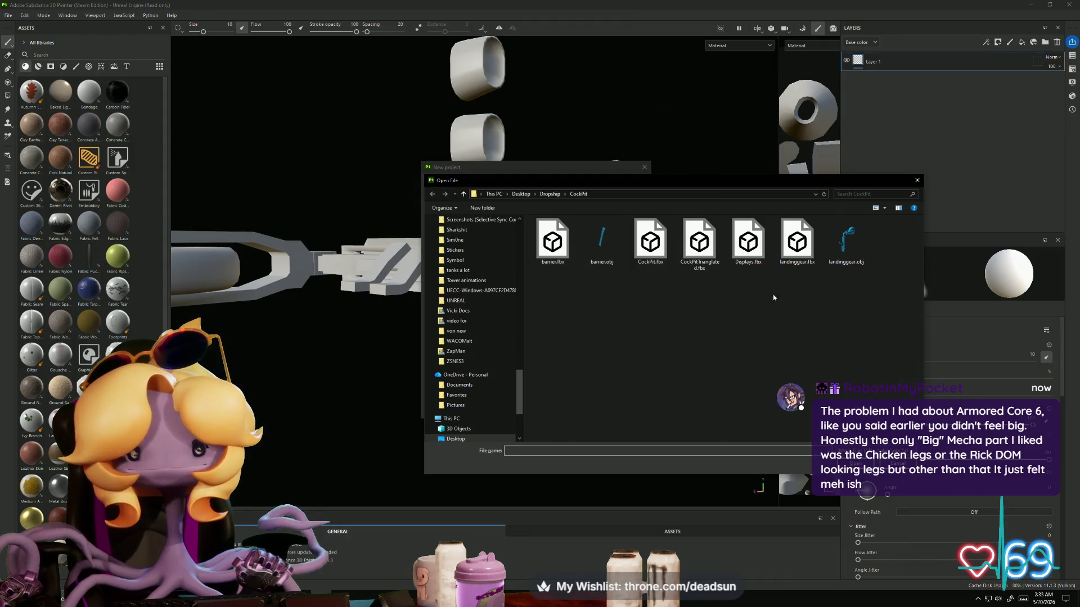
Step: Create the new project from landinggear.fbx, discarding the previous project's unsaved changes
{"action": "left_click", "coordinate": [797, 242]}
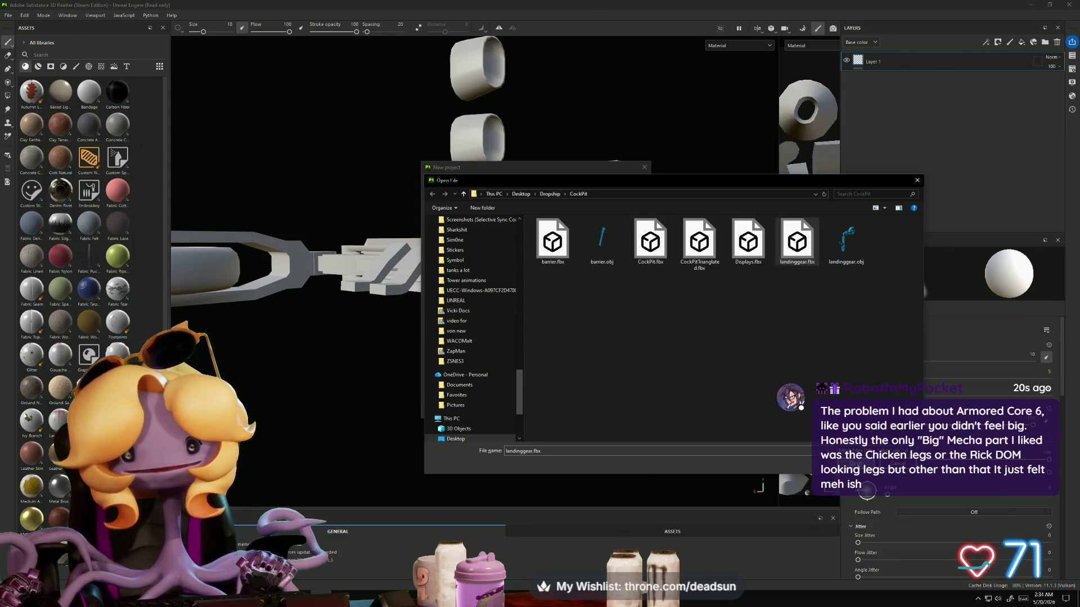
{"action": "key", "text": "Return"}
{"action": "left_click", "coordinate": [576, 411]}
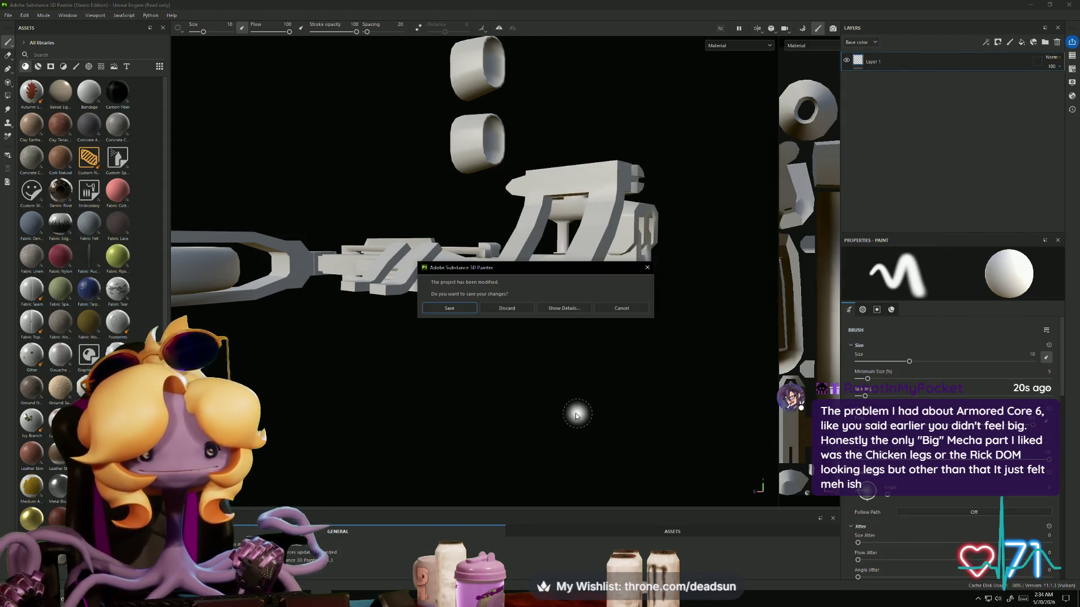
{"action": "left_click", "coordinate": [516, 311]}
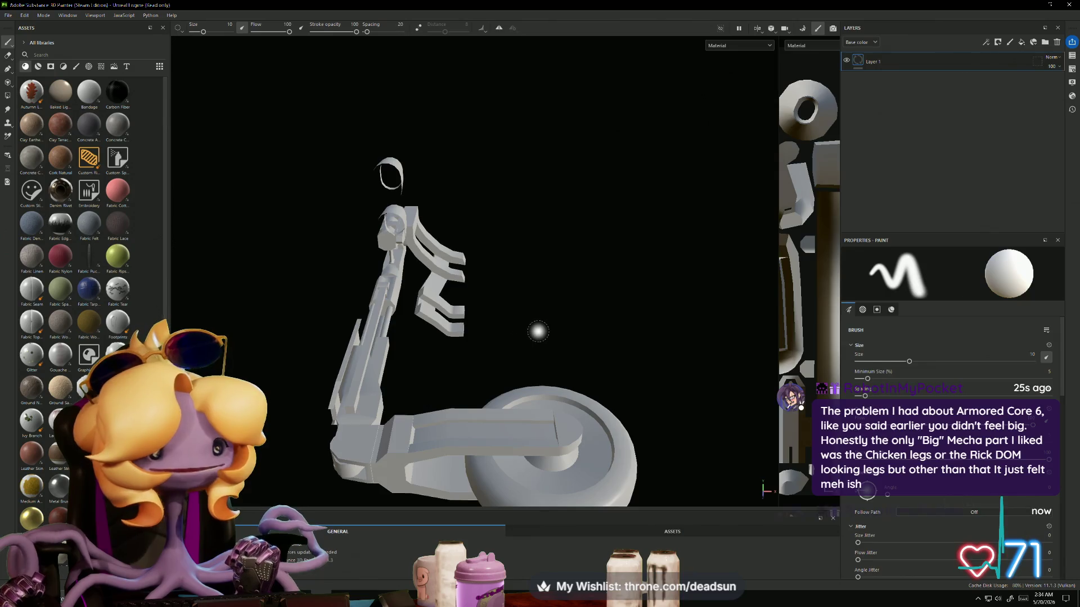
Step: Inspect the loaded landing gear up close, then bring Maya's DropshipCockpit scene back
{"action": "mouse_move", "coordinate": [556, 352]}
{"action": "left_mouse_down", "text": "alt"}
{"action": "mouse_move", "coordinate": [475, 329]}
{"action": "mouse_move", "coordinate": [231, 298]}
{"action": "mouse_move", "coordinate": [453, 381]}
{"action": "left_mouse_up", "text": "alt"}
{"action": "right_click_drag", "start_coordinate": [454, 381], "coordinate": [566, 443], "text": "alt"}
{"action": "mouse_move", "coordinate": [566, 443]}
{"action": "left_mouse_down", "text": "alt"}
{"action": "mouse_move", "coordinate": [470, 393]}
{"action": "mouse_move", "coordinate": [447, 400]}
{"action": "mouse_move", "coordinate": [446, 388]}
{"action": "left_mouse_up", "text": "alt"}
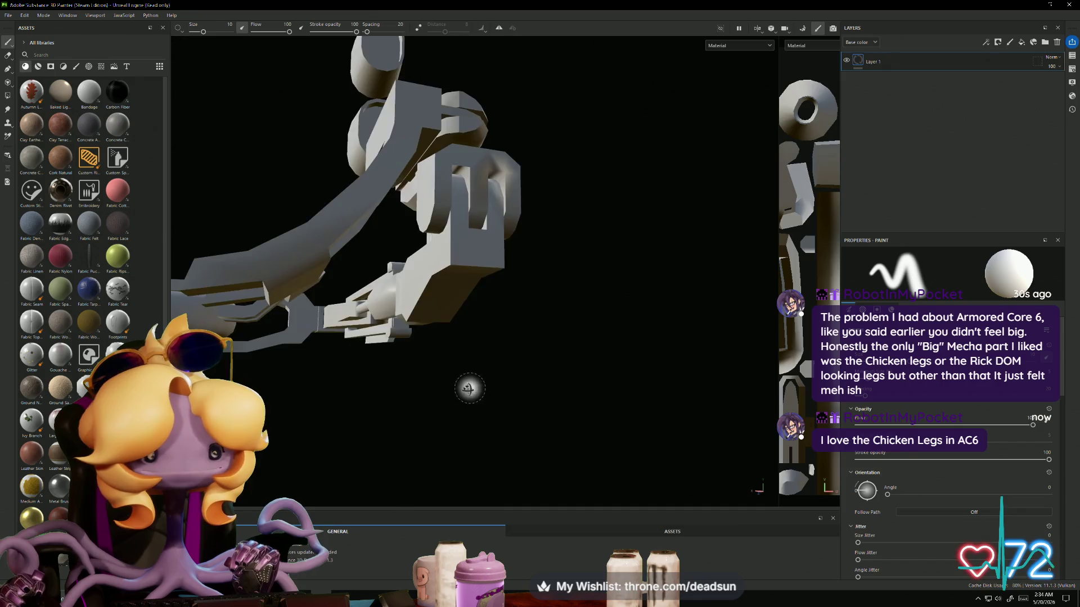
{"action": "right_click_drag", "start_coordinate": [446, 388], "coordinate": [473, 150], "text": "alt"}
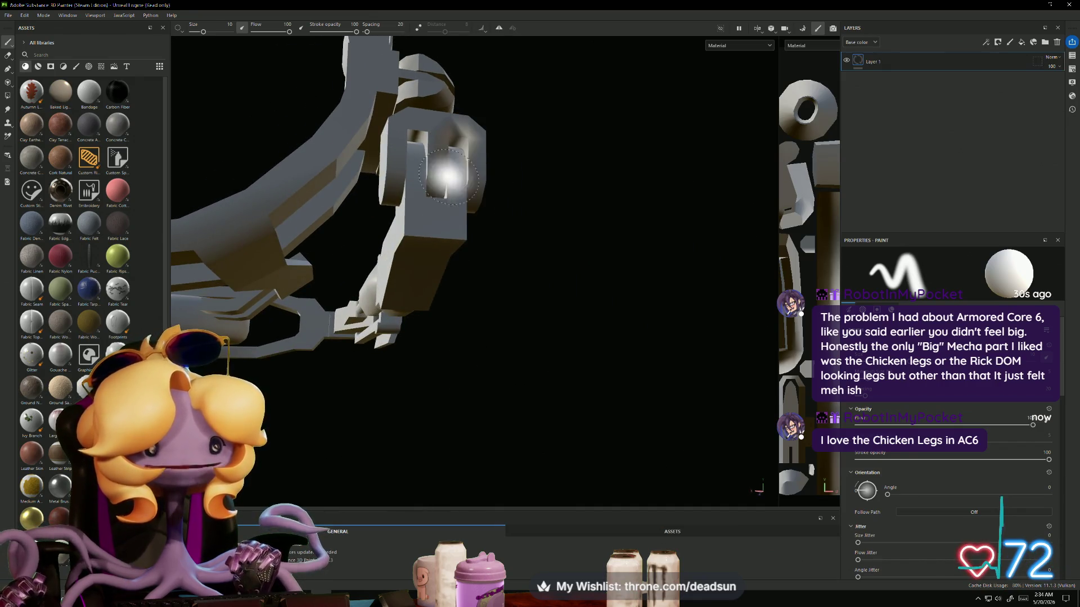
{"action": "key", "text": "super+Tab"}
{"action": "left_click", "coordinate": [418, 127]}
{"action": "mouse_move", "coordinate": [417, 126]}
{"action": "left_mouse_down", "text": "alt"}
{"action": "mouse_move", "coordinate": [688, 403]}
{"action": "mouse_move", "coordinate": [499, 482]}
{"action": "left_mouse_up", "text": "alt"}
{"action": "scroll", "coordinate": [499, 482], "scroll_direction": "up", "scroll_amount": 5}
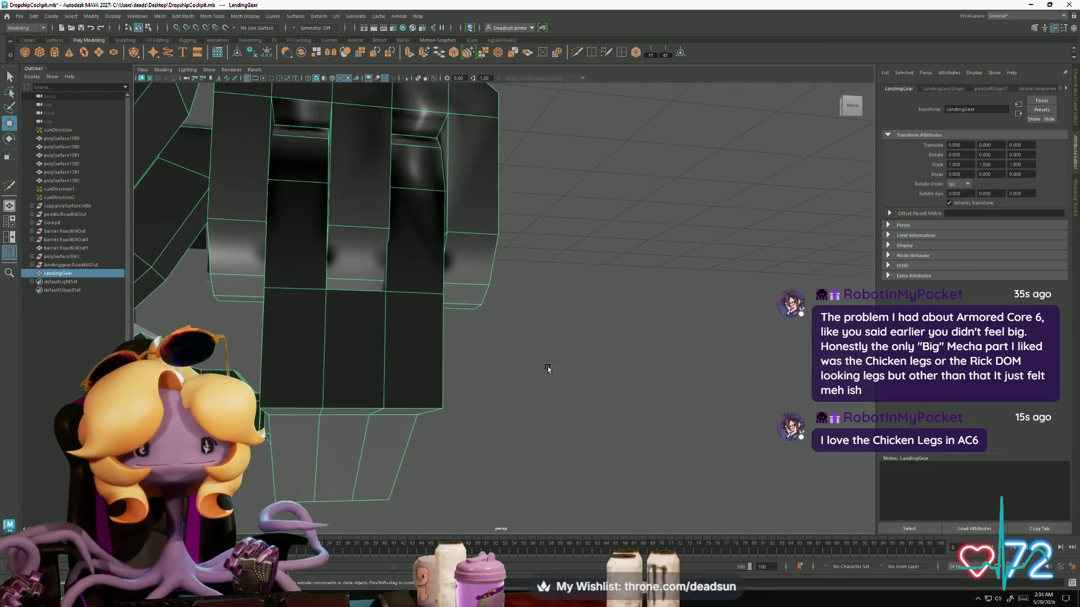
Step: Select three edges of the landing gear bay and apply Harden Edge to them
{"action": "left_click", "coordinate": [429, 116]}
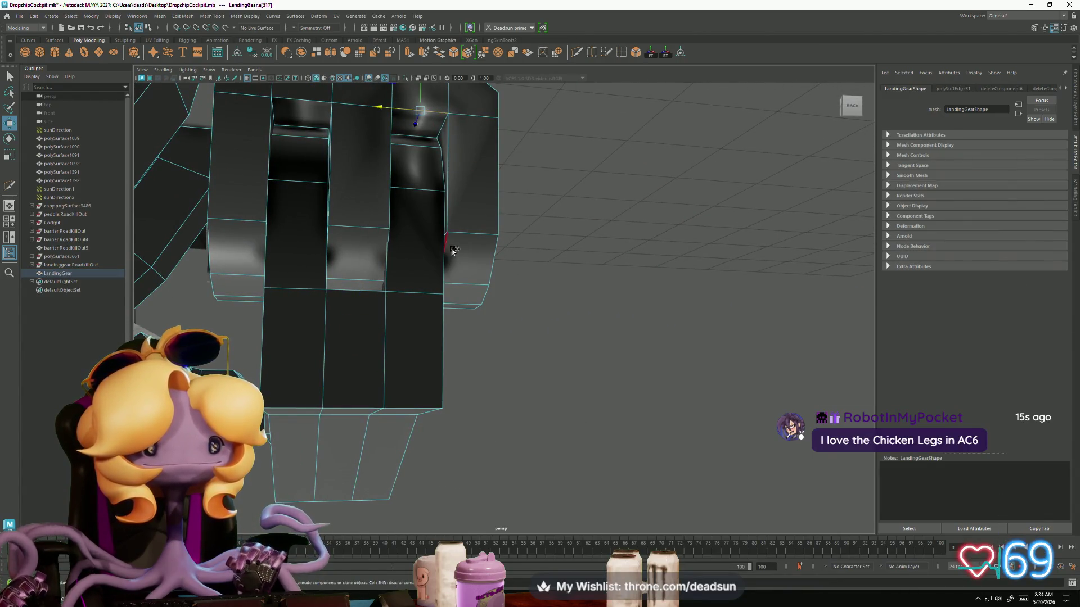
{"action": "left_click", "coordinate": [332, 248], "text": "shift"}
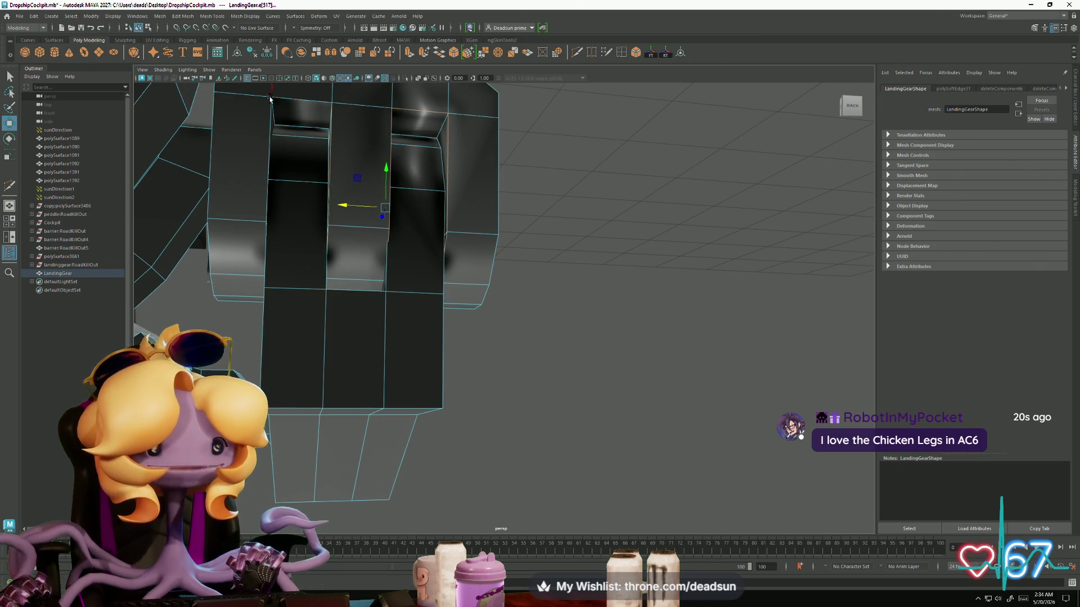
{"action": "left_click", "coordinate": [309, 103], "text": "shift"}
{"action": "left_click", "coordinate": [273, 16]}
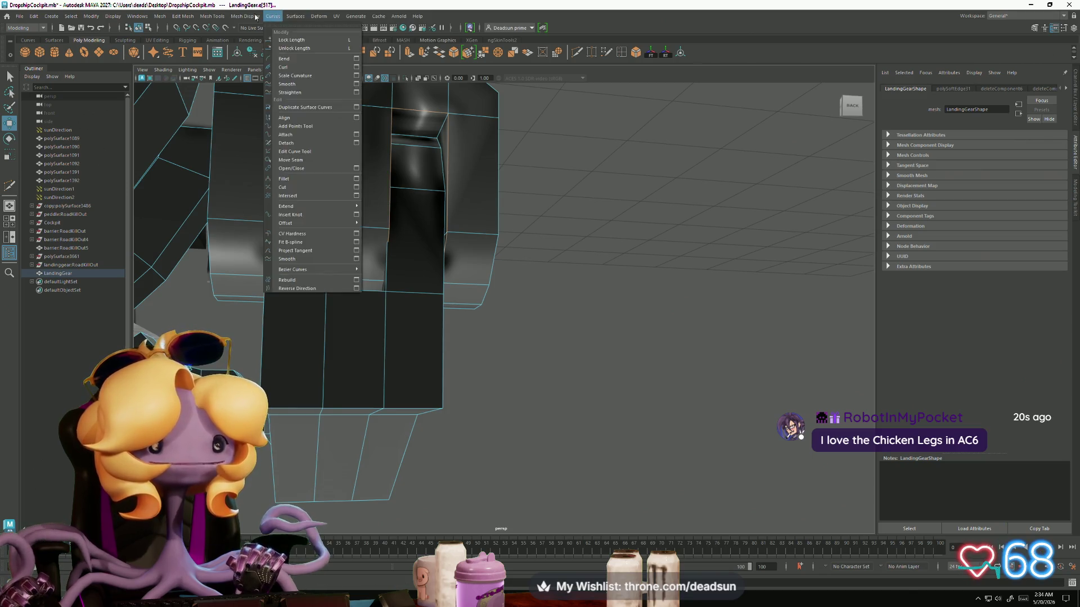
{"action": "left_click", "coordinate": [258, 84]}
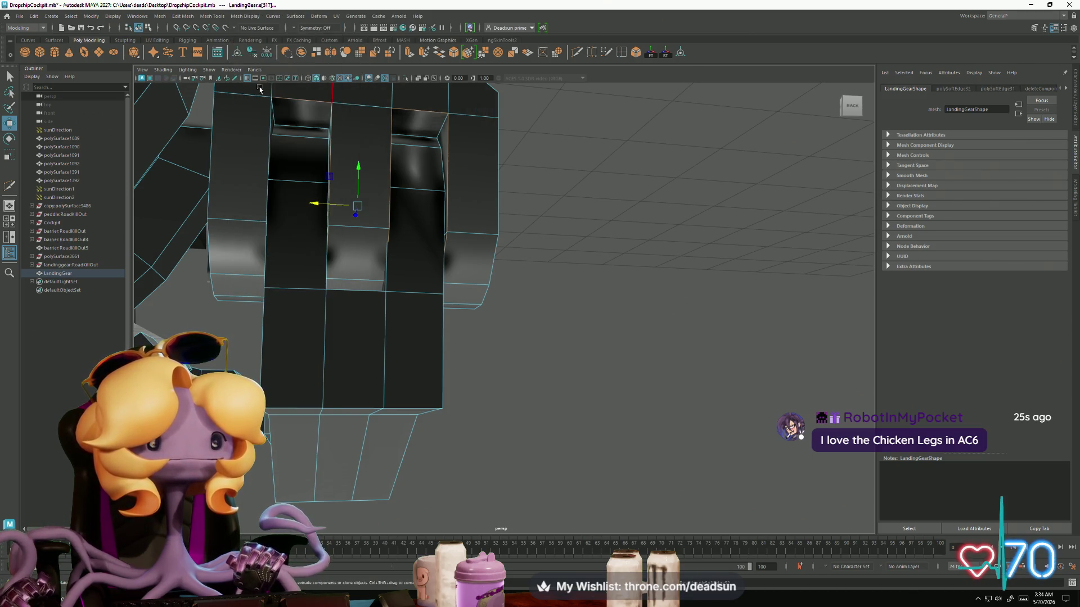
Step: Tumble in on the strut and select four vertical edges in the bay
{"action": "scroll", "coordinate": [420, 274], "scroll_direction": "down", "scroll_amount": 5}
{"action": "mouse_move", "coordinate": [421, 274]}
{"action": "left_mouse_down", "text": "alt"}
{"action": "mouse_move", "coordinate": [506, 261]}
{"action": "mouse_move", "coordinate": [639, 285]}
{"action": "mouse_move", "coordinate": [345, 265]}
{"action": "mouse_move", "coordinate": [481, 293]}
{"action": "left_mouse_up", "text": "alt"}
{"action": "scroll", "coordinate": [481, 292], "scroll_direction": "up", "scroll_amount": 10}
{"action": "mouse_move", "coordinate": [357, 373]}
{"action": "left_mouse_down", "text": "alt"}
{"action": "mouse_move", "coordinate": [719, 402]}
{"action": "mouse_move", "coordinate": [467, 386]}
{"action": "mouse_move", "coordinate": [388, 263]}
{"action": "mouse_move", "coordinate": [372, 262]}
{"action": "left_mouse_up", "text": "alt"}
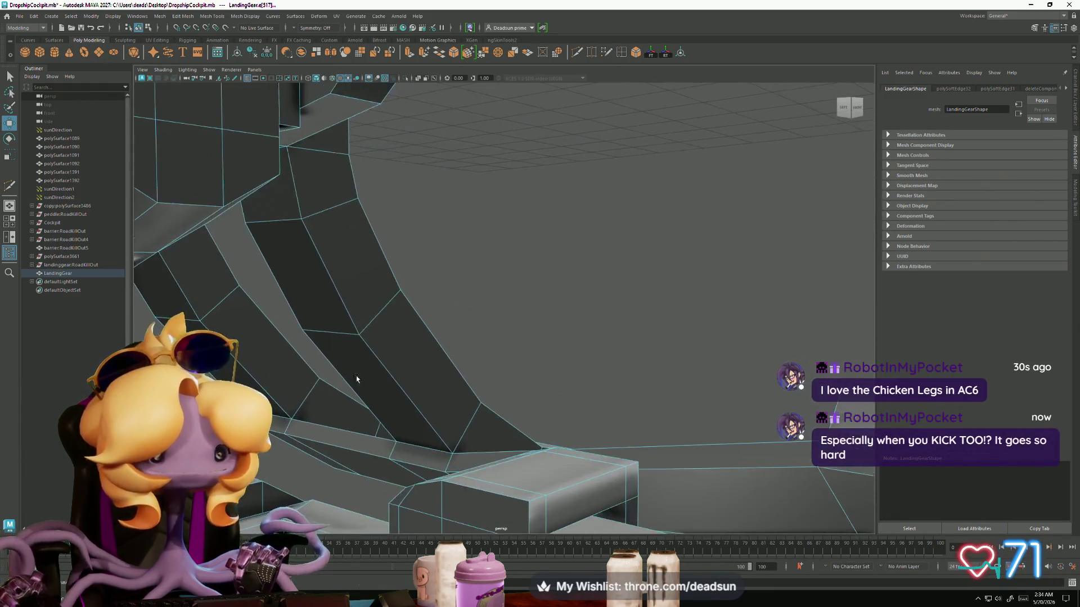
{"action": "left_click", "coordinate": [427, 282]}
{"action": "left_click", "coordinate": [398, 297]}
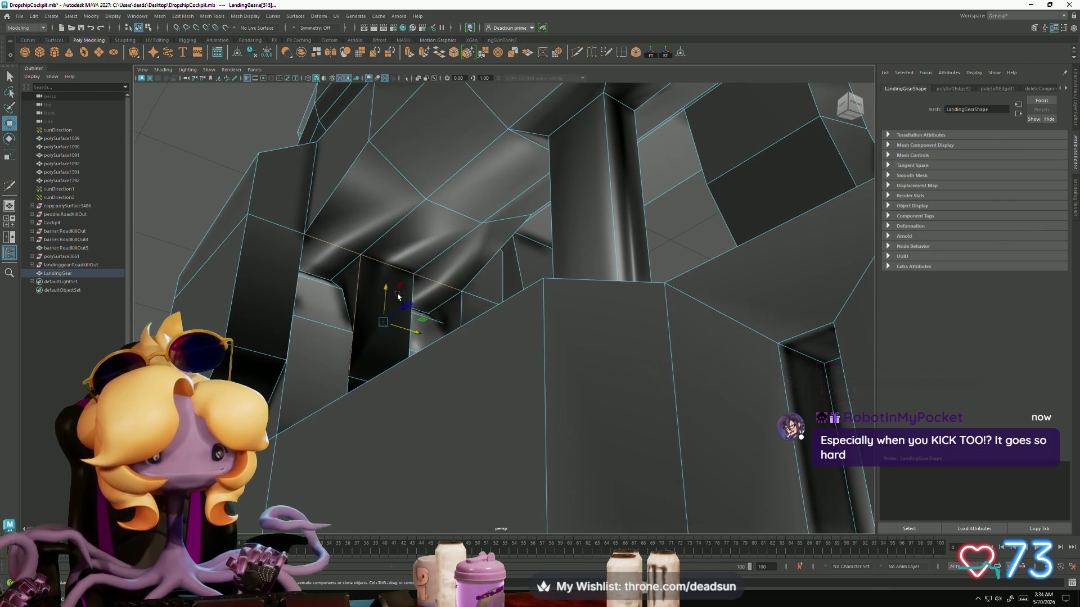
{"action": "left_click", "coordinate": [412, 297]}
{"action": "left_click", "coordinate": [369, 290]}
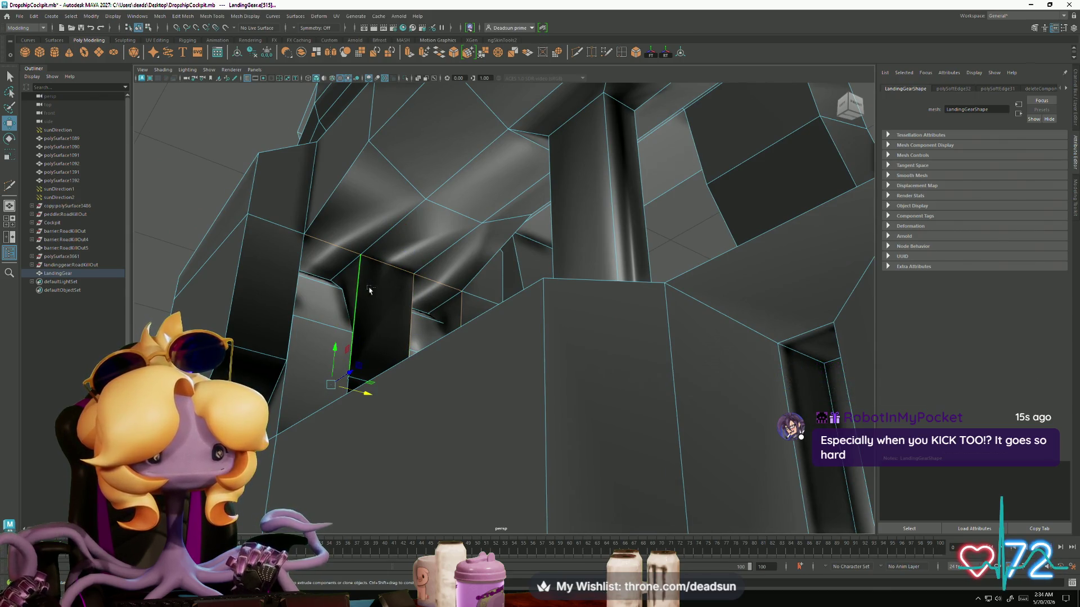
Step: Add another bay edge, reframe to a wide view, and look for the Mesh Display menu
{"action": "scroll", "coordinate": [373, 306], "scroll_direction": "down", "scroll_amount": 5}
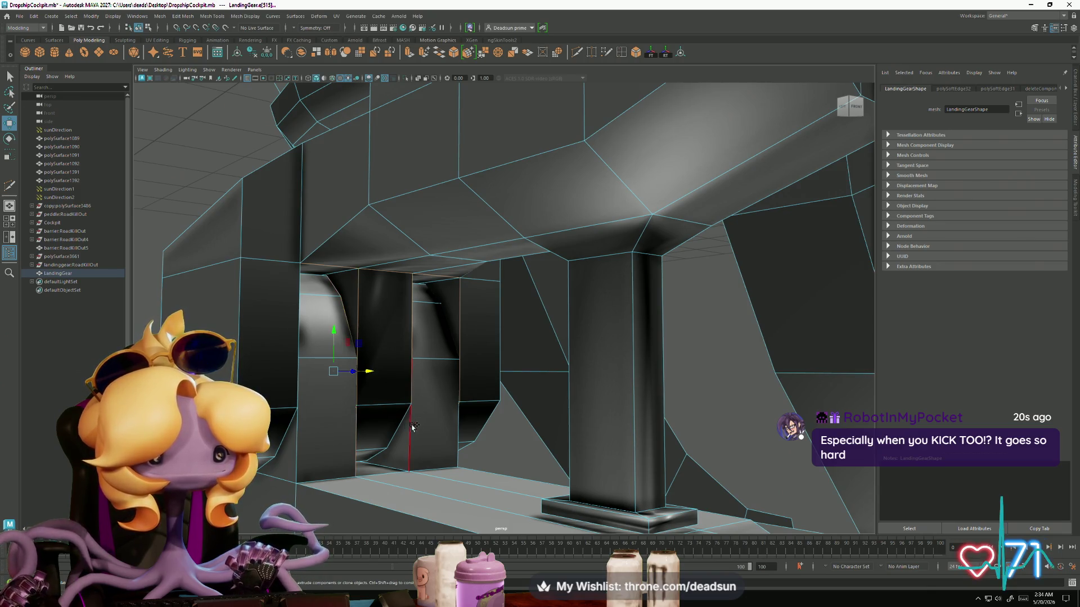
{"action": "left_click", "coordinate": [486, 417], "text": "shift"}
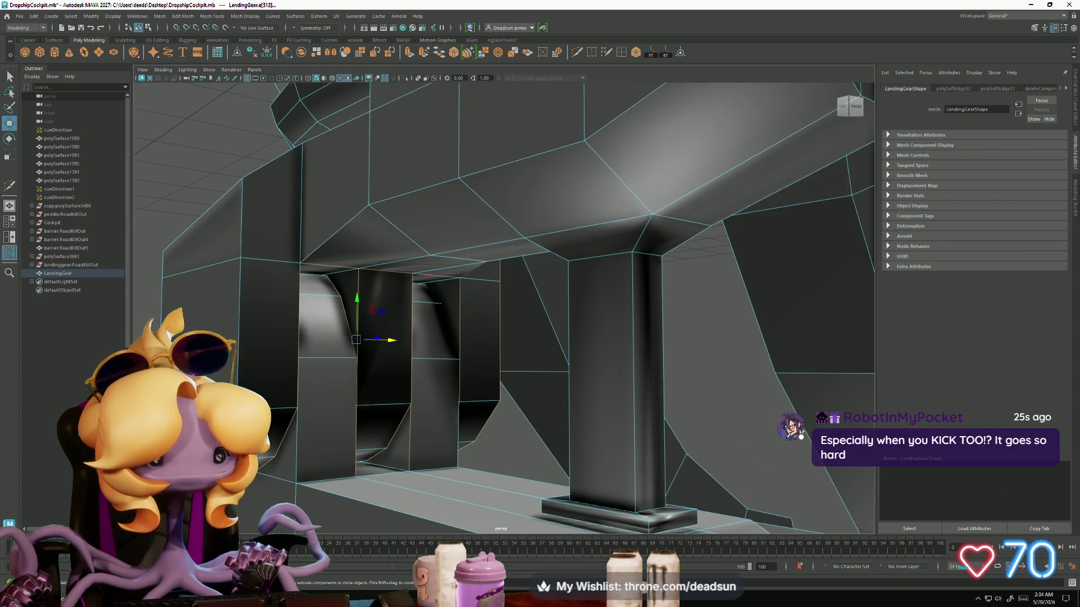
{"action": "mouse_move", "coordinate": [486, 417]}
{"action": "left_mouse_down", "text": "alt"}
{"action": "mouse_move", "coordinate": [406, 480]}
{"action": "mouse_move", "coordinate": [391, 418]}
{"action": "mouse_move", "coordinate": [349, 438]}
{"action": "left_mouse_up", "text": "alt"}
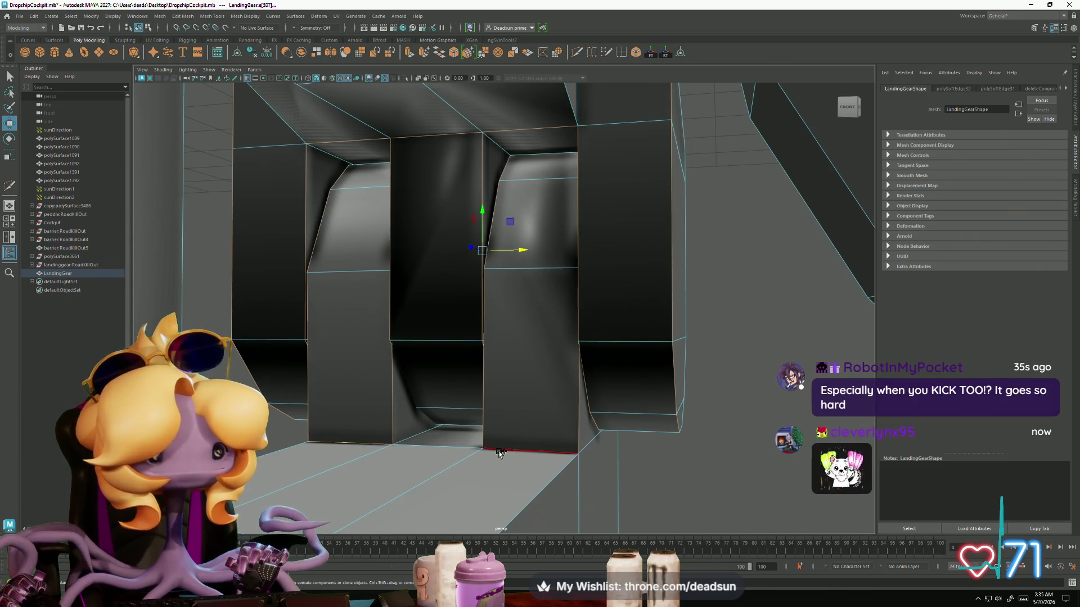
{"action": "middle_click_drag", "start_coordinate": [414, 430], "coordinate": [448, 450], "text": "alt"}
{"action": "mouse_move", "coordinate": [447, 449]}
{"action": "left_mouse_down", "text": "alt"}
{"action": "mouse_move", "coordinate": [475, 465]}
{"action": "mouse_move", "coordinate": [405, 458]}
{"action": "mouse_move", "coordinate": [261, 106]}
{"action": "left_mouse_up", "text": "alt"}
{"action": "left_click", "coordinate": [245, 16]}
{"action": "left_click", "coordinate": [212, 15]}
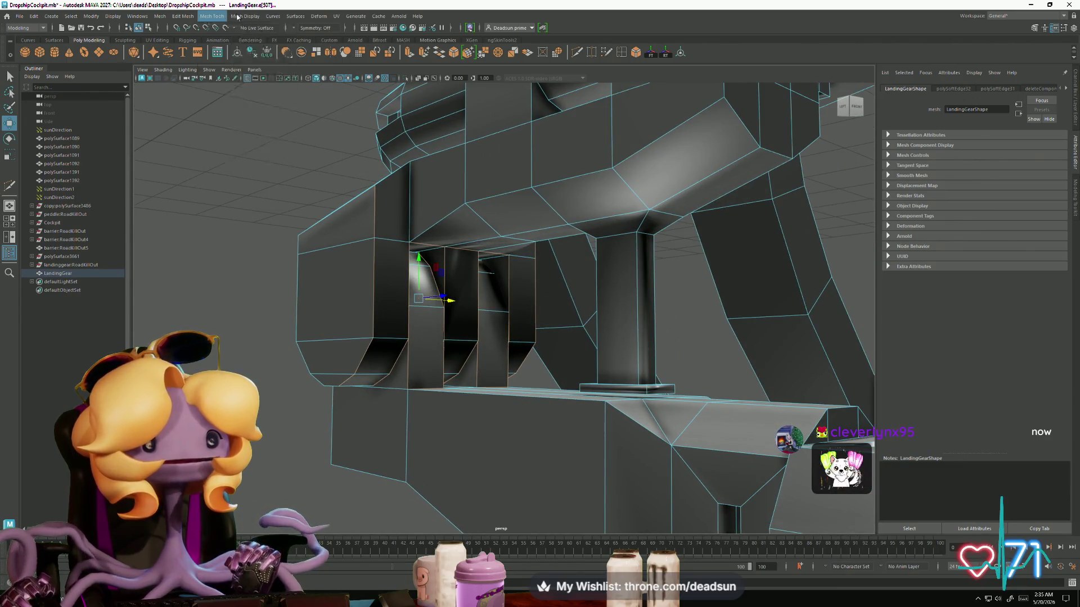
Step: Harden the selected bay edges, then select the whole LandingGear object
{"action": "left_click", "coordinate": [244, 16]}
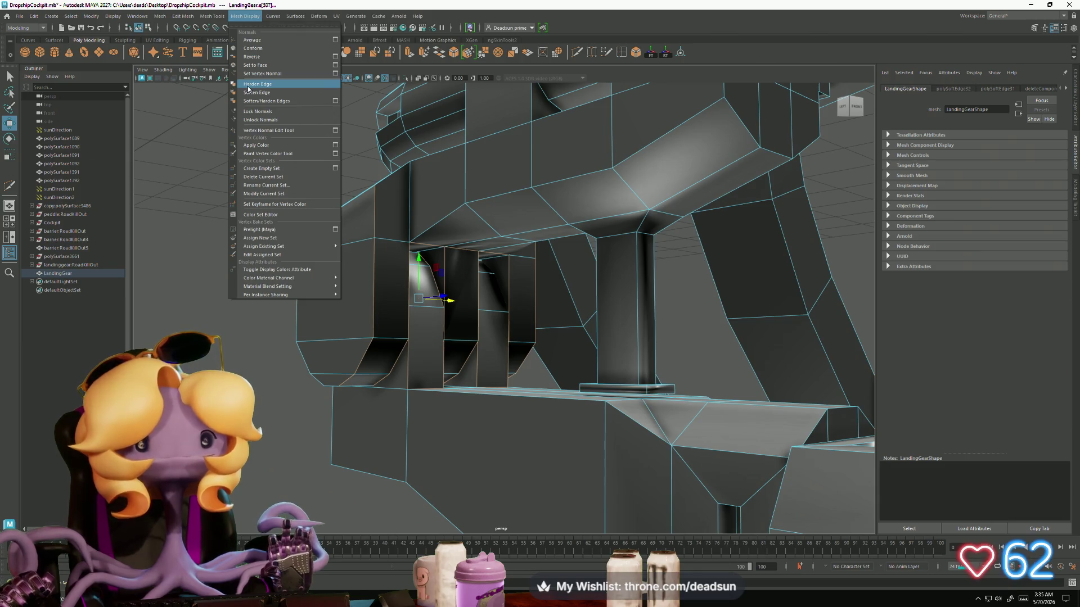
{"action": "left_click", "coordinate": [248, 85]}
{"action": "mouse_move", "coordinate": [478, 323]}
{"action": "left_mouse_down", "text": "alt"}
{"action": "mouse_move", "coordinate": [497, 327]}
{"action": "mouse_move", "coordinate": [436, 302]}
{"action": "mouse_move", "coordinate": [521, 301]}
{"action": "mouse_move", "coordinate": [536, 230]}
{"action": "left_mouse_up", "text": "alt"}
{"action": "key", "text": "F8"}
{"action": "left_click", "coordinate": [536, 230]}
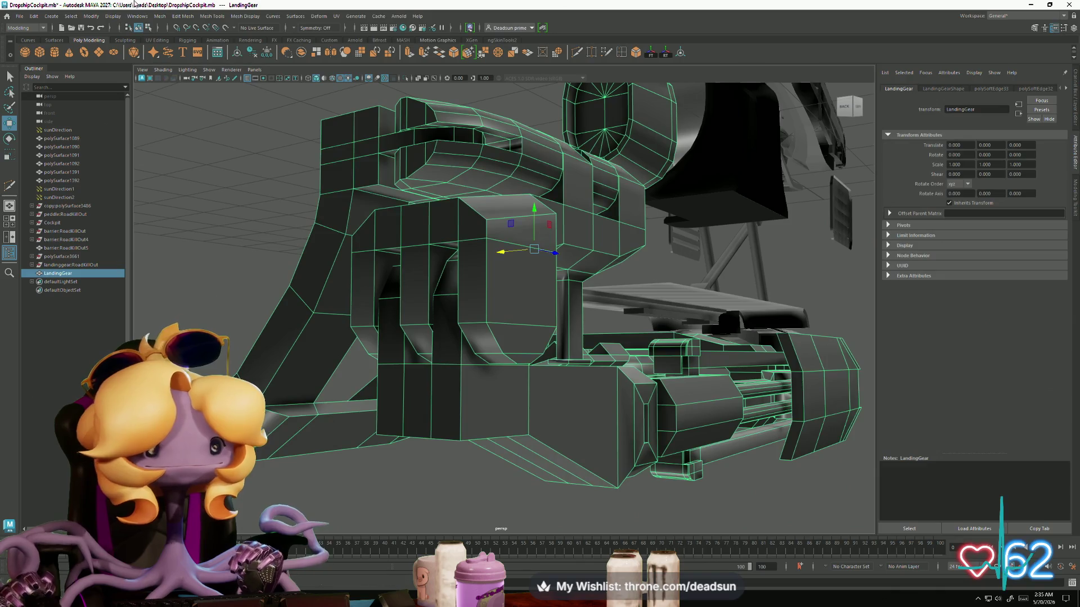
Step: Save the Maya scene and export the selection over landinggear.fbx
{"action": "left_click", "coordinate": [16, 17]}
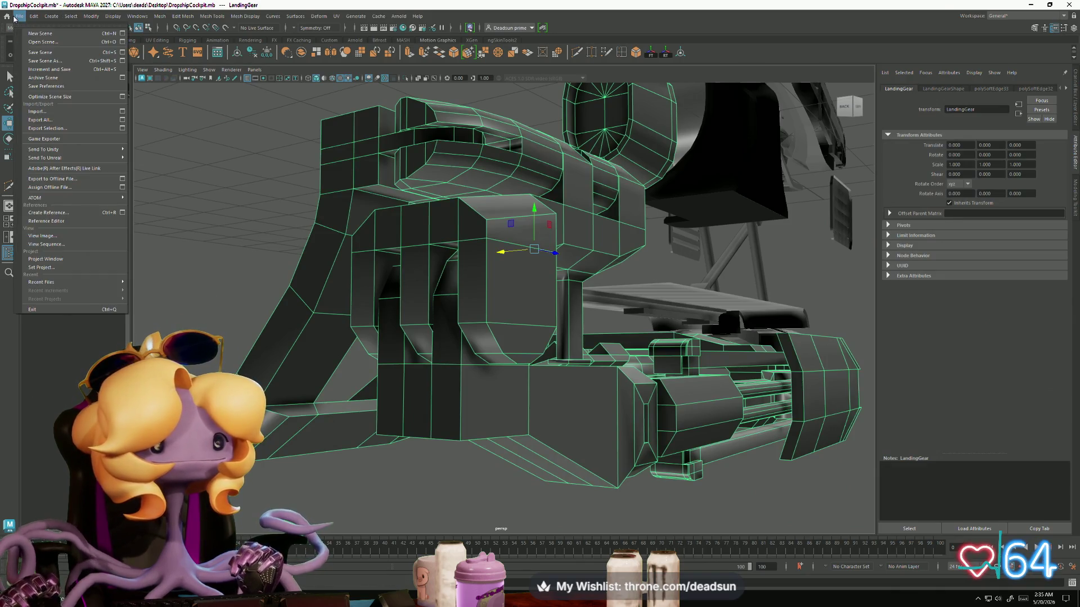
{"action": "left_click", "coordinate": [49, 54]}
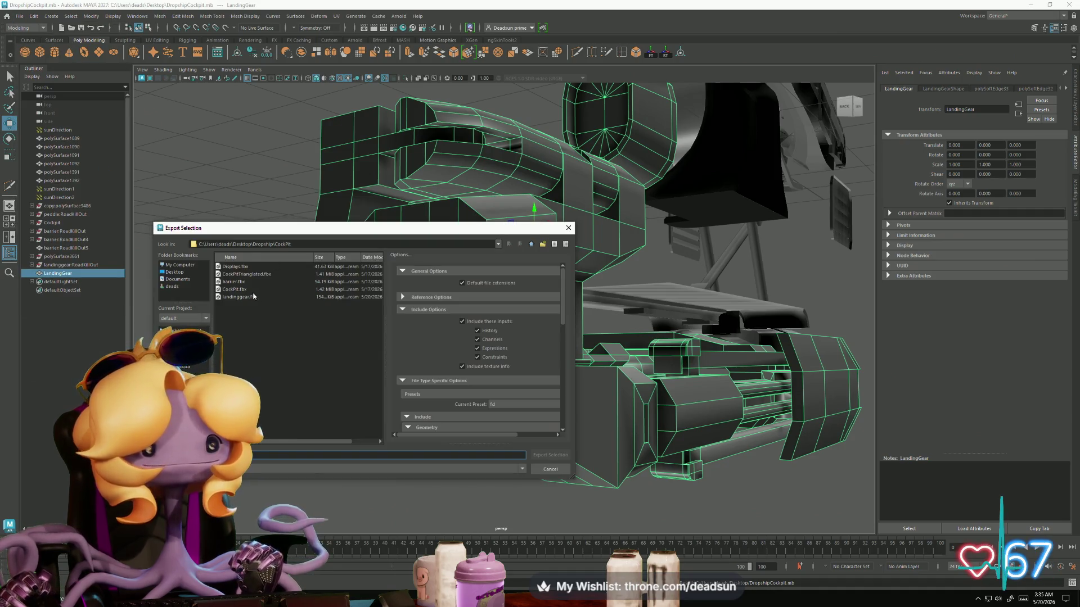
{"action": "left_click", "coordinate": [551, 455]}
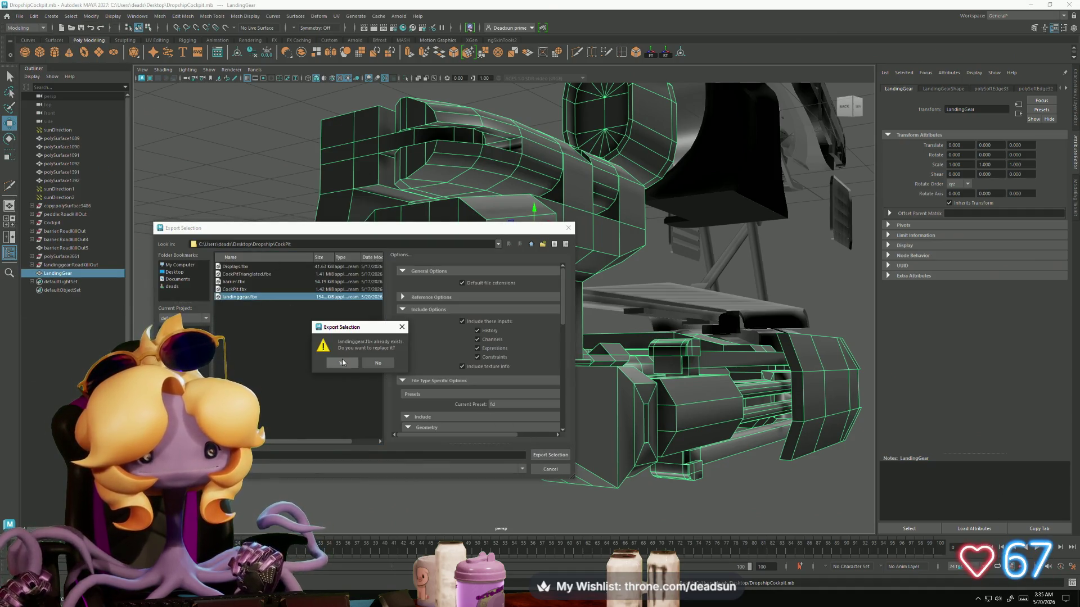
{"action": "left_click", "coordinate": [342, 363]}
{"action": "key", "text": "alt+Tab"}
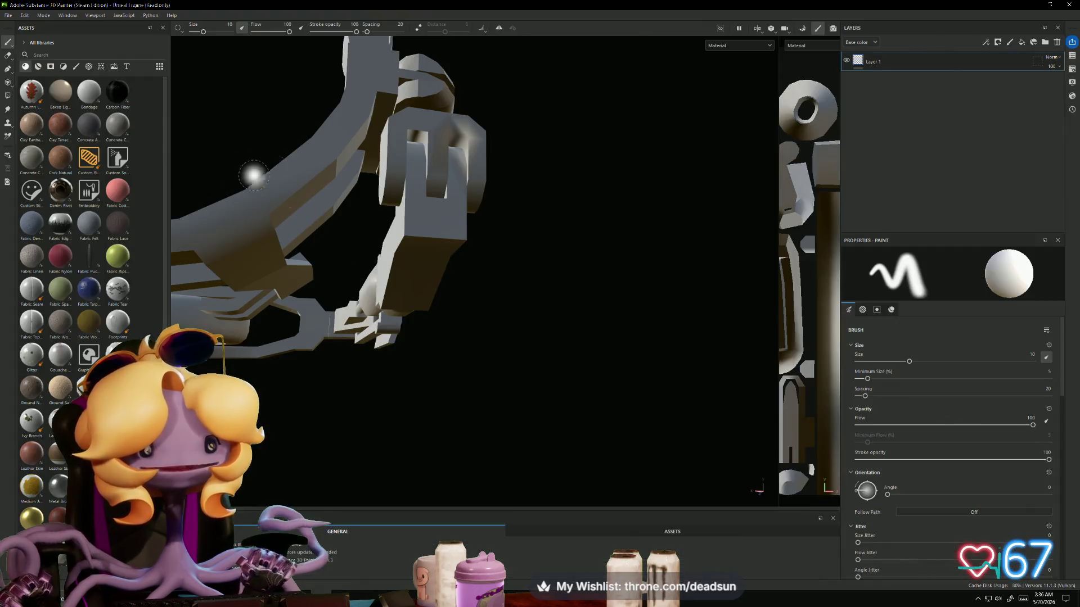
Step: Open the current project's configuration and close it with OK
{"action": "left_click", "coordinate": [32, 18]}
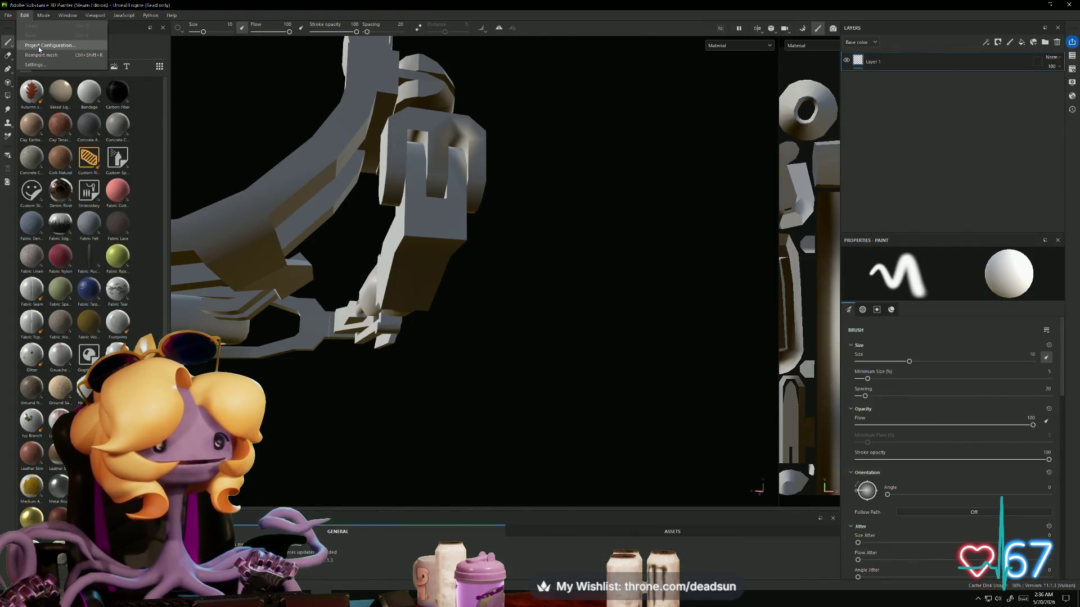
{"action": "left_click", "coordinate": [45, 50]}
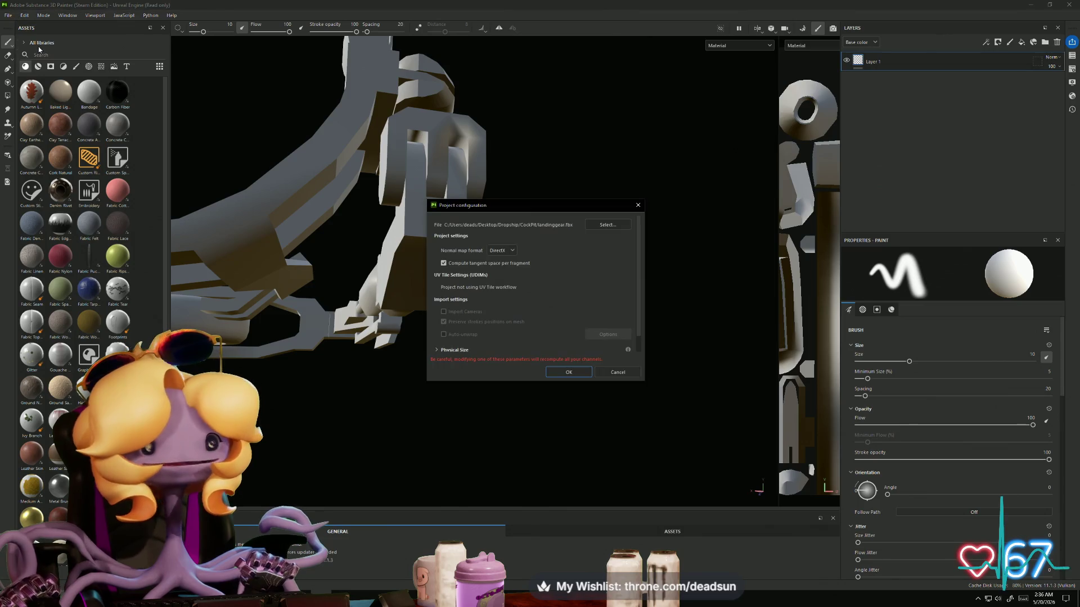
{"action": "left_click", "coordinate": [584, 372]}
Step: Create a new 1024-resolution project from landinggear.fbx, discarding the old project's changes
{"action": "left_click", "coordinate": [8, 16]}
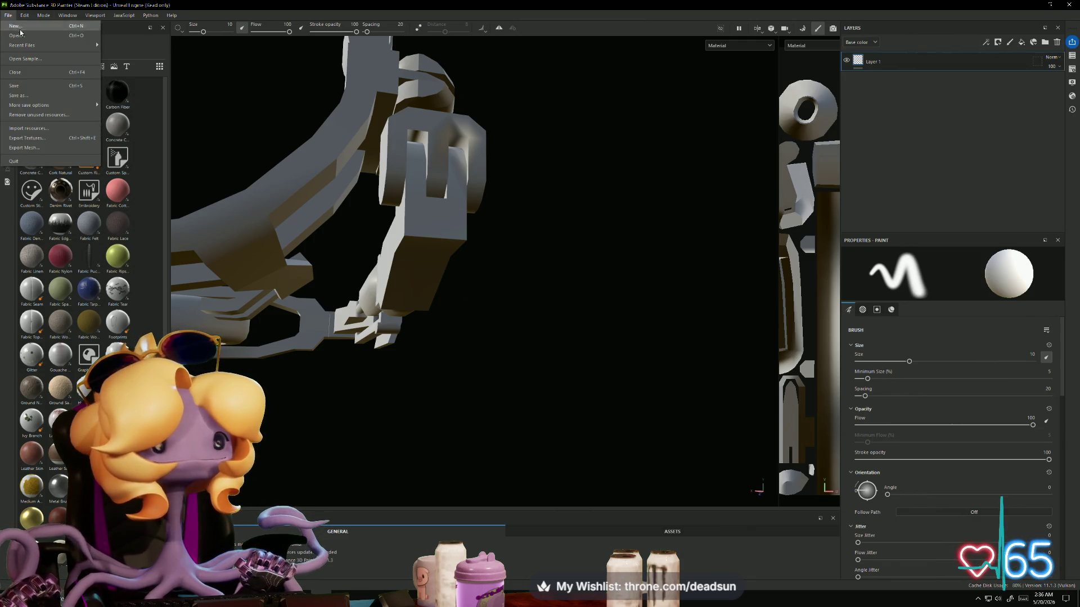
{"action": "left_click", "coordinate": [25, 26]}
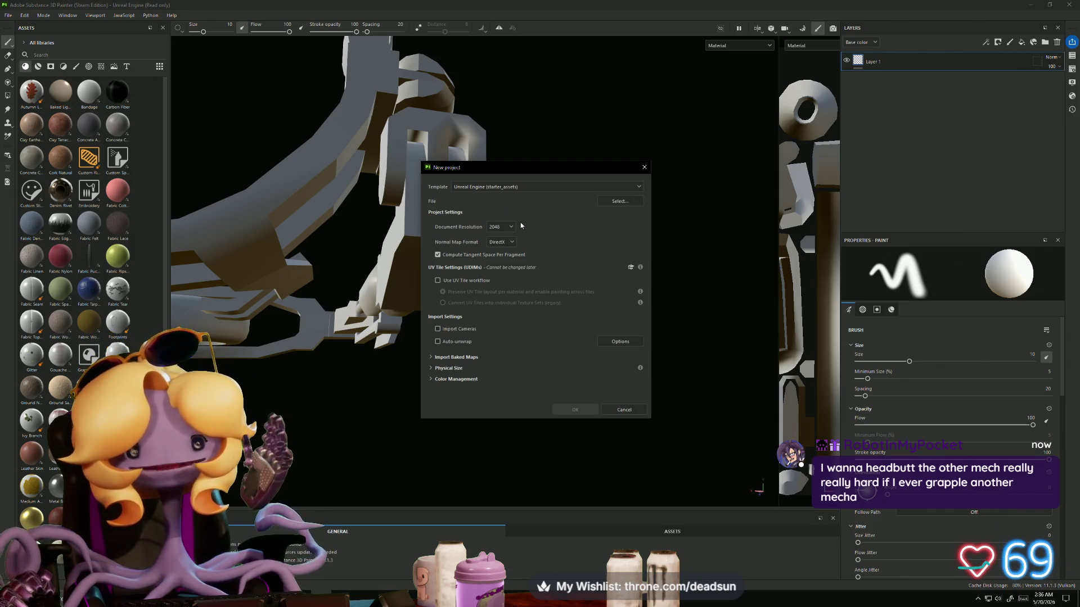
{"action": "left_click", "coordinate": [514, 227]}
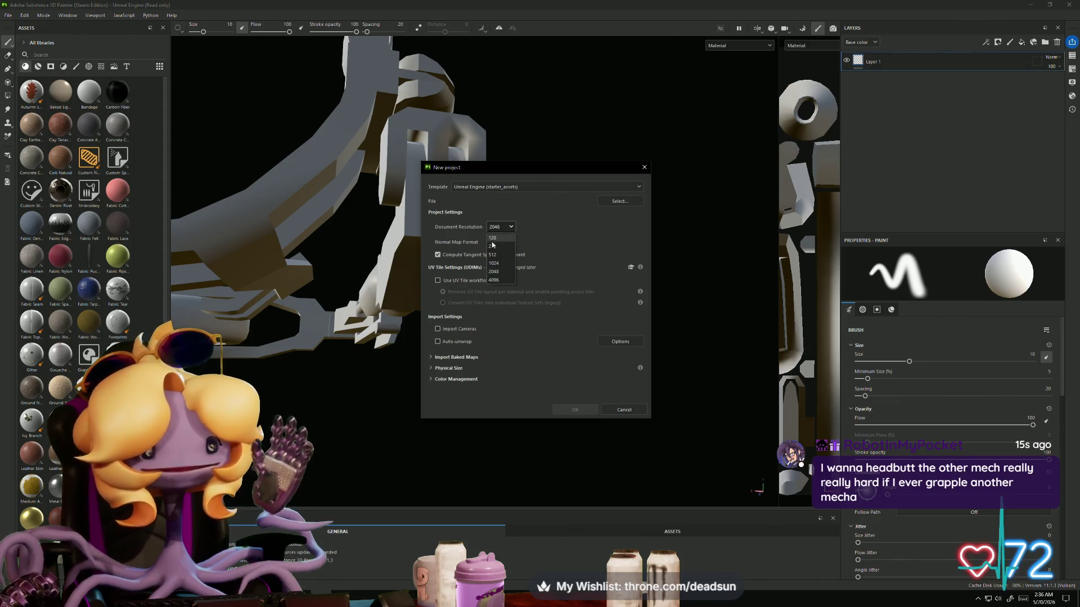
{"action": "left_click", "coordinate": [497, 266]}
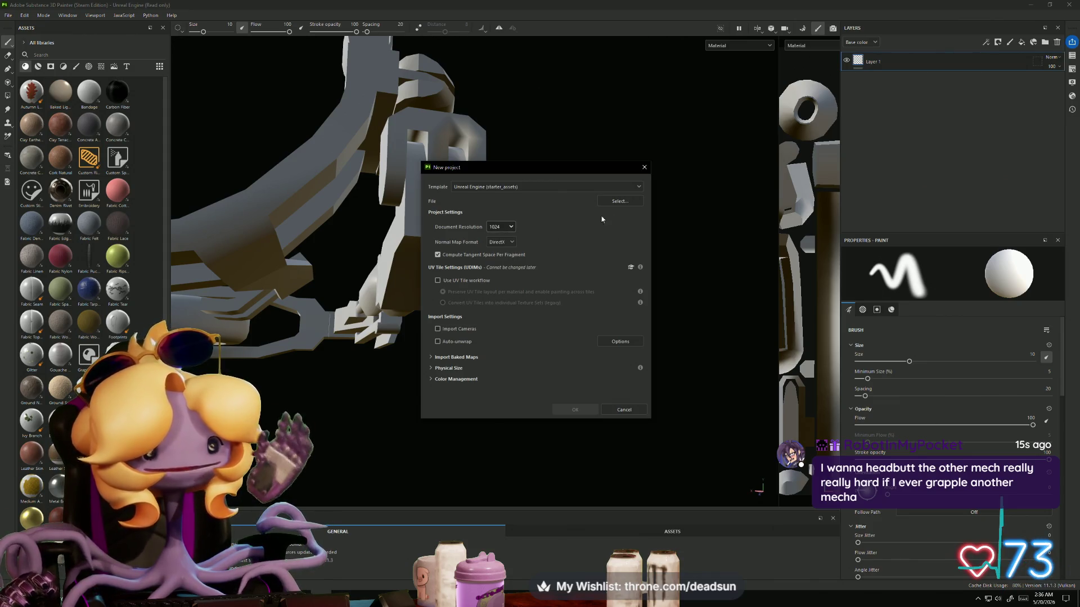
{"action": "left_click", "coordinate": [630, 200]}
{"action": "left_click", "coordinate": [804, 247]}
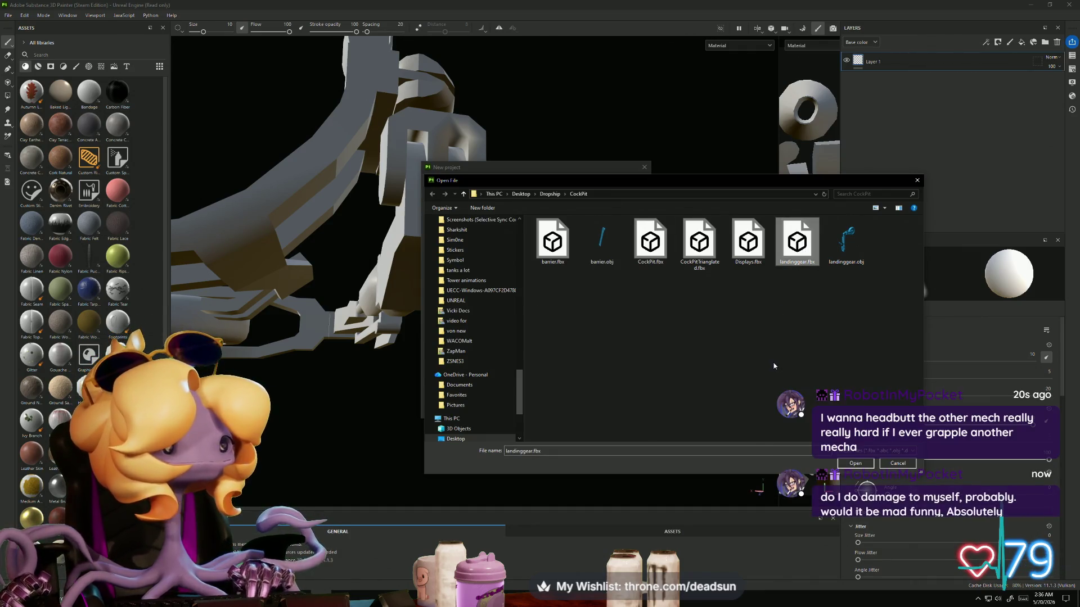
{"action": "left_click", "coordinate": [855, 463]}
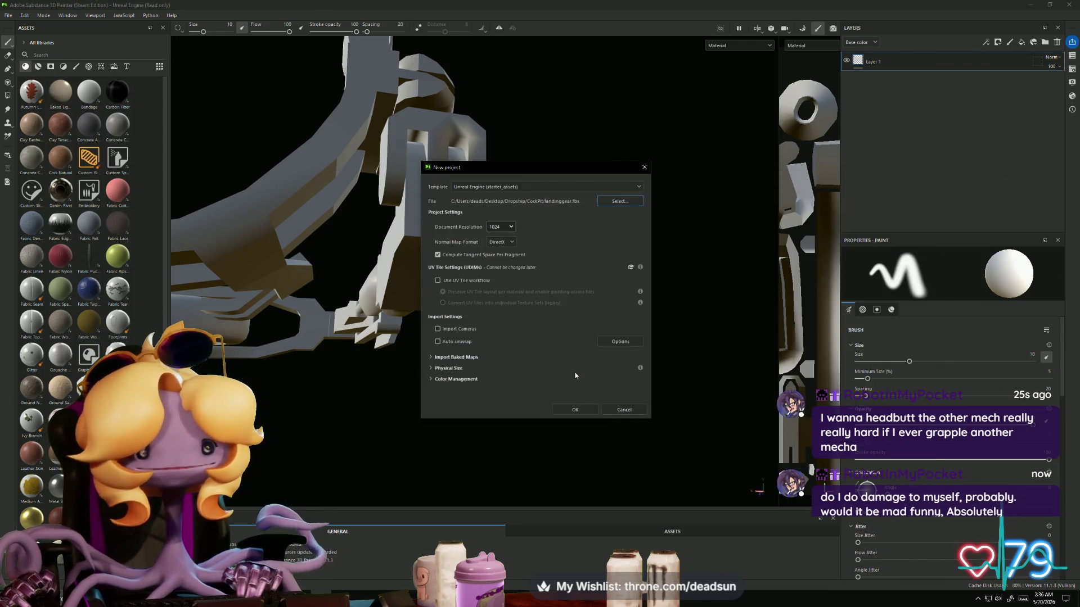
{"action": "left_click", "coordinate": [590, 409]}
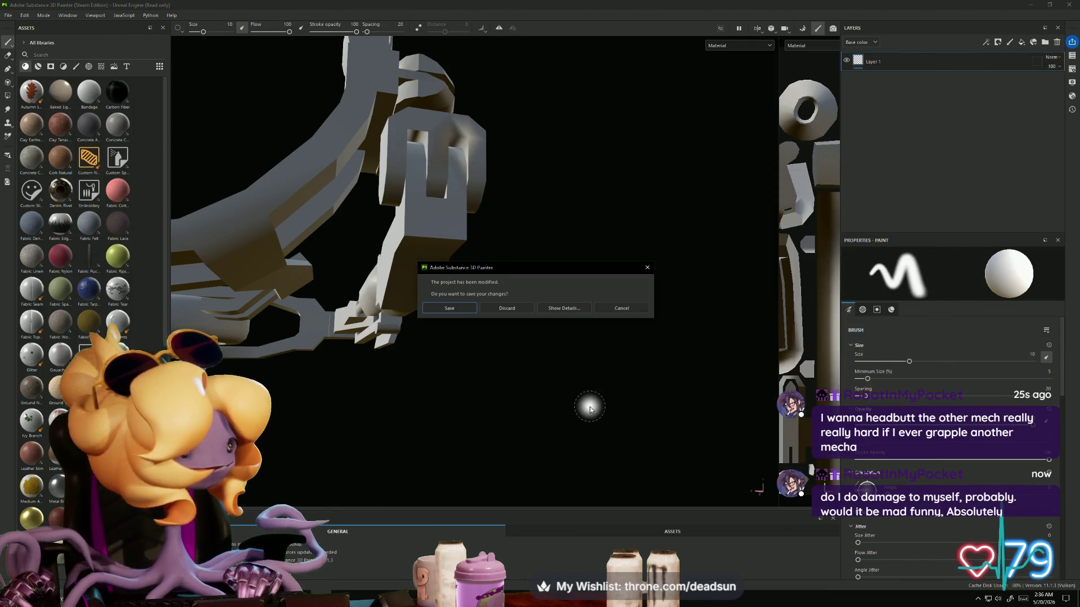
{"action": "left_click", "coordinate": [503, 308]}
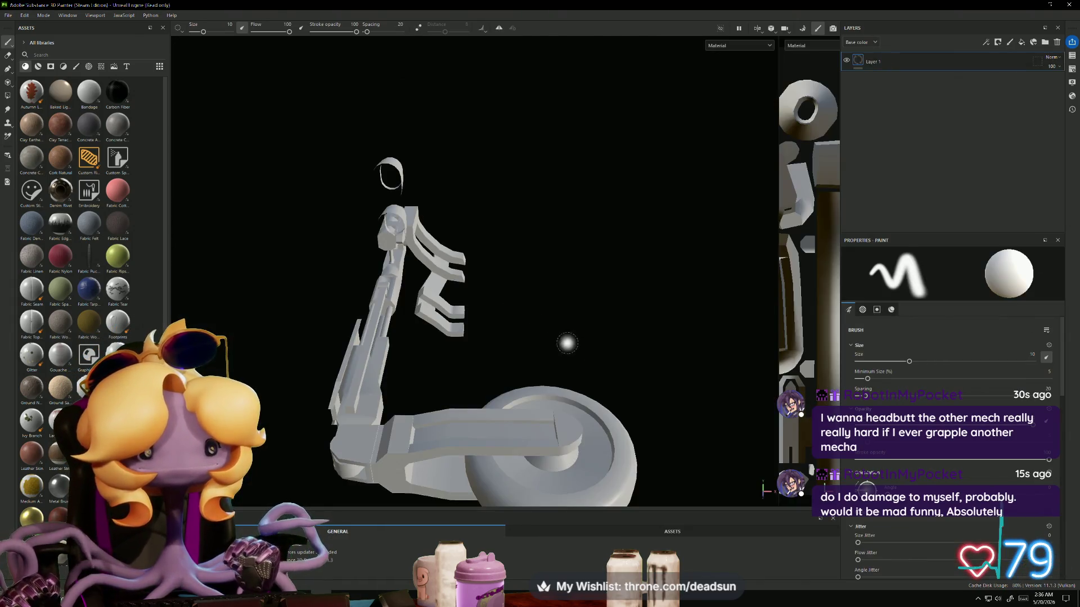
{"action": "mouse_move", "coordinate": [612, 347]}
{"action": "left_mouse_down", "text": "alt"}
{"action": "mouse_move", "coordinate": [478, 346]}
{"action": "mouse_move", "coordinate": [304, 311]}
{"action": "mouse_move", "coordinate": [357, 340]}
{"action": "mouse_move", "coordinate": [236, 313]}
{"action": "mouse_move", "coordinate": [542, 368]}
{"action": "mouse_move", "coordinate": [991, 349]}
{"action": "mouse_move", "coordinate": [833, 315]}
{"action": "left_mouse_up", "text": "alt"}
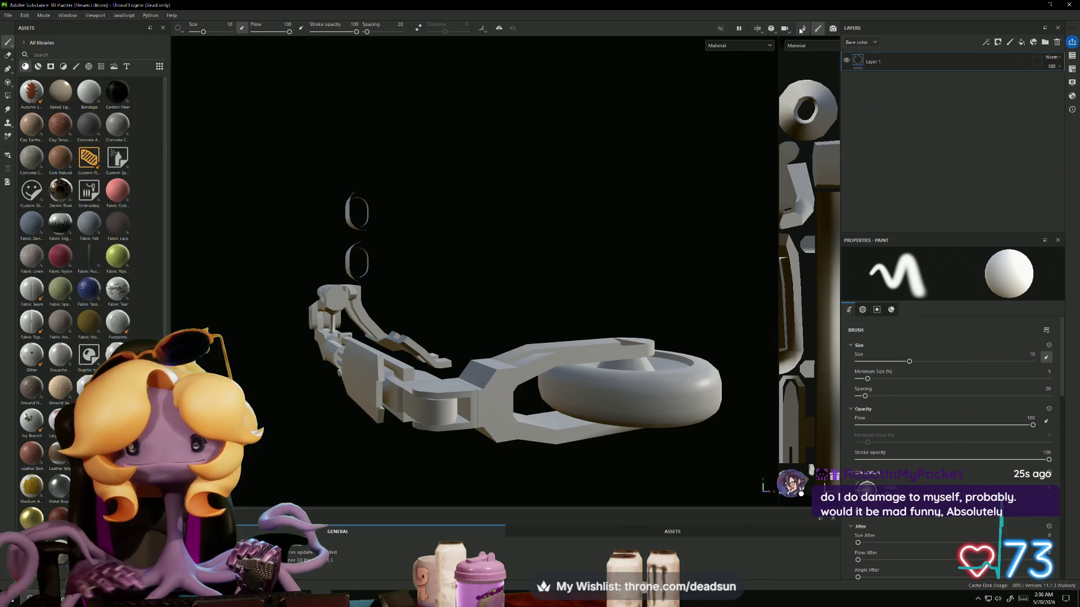
Step: Bake the selected mesh maps for the landing gear and turn it to a three-quarter view
{"action": "left_click", "coordinate": [802, 30]}
{"action": "left_click", "coordinate": [661, 557]}
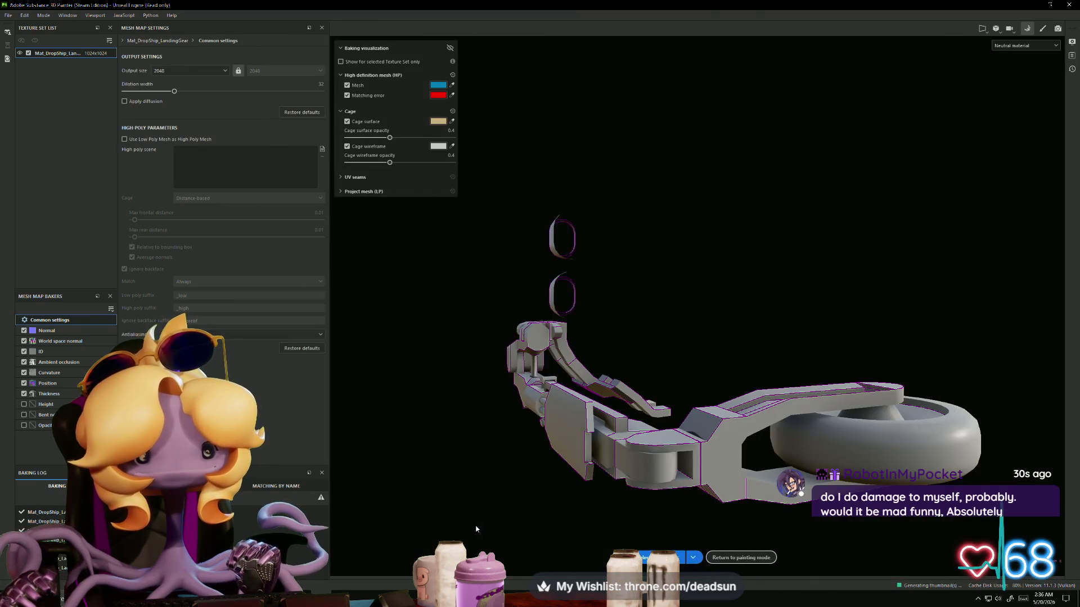
{"action": "mouse_move", "coordinate": [476, 528]}
{"action": "left_mouse_down", "text": "alt"}
{"action": "mouse_move", "coordinate": [812, 509]}
{"action": "mouse_move", "coordinate": [589, 361]}
{"action": "left_mouse_up", "text": "alt"}
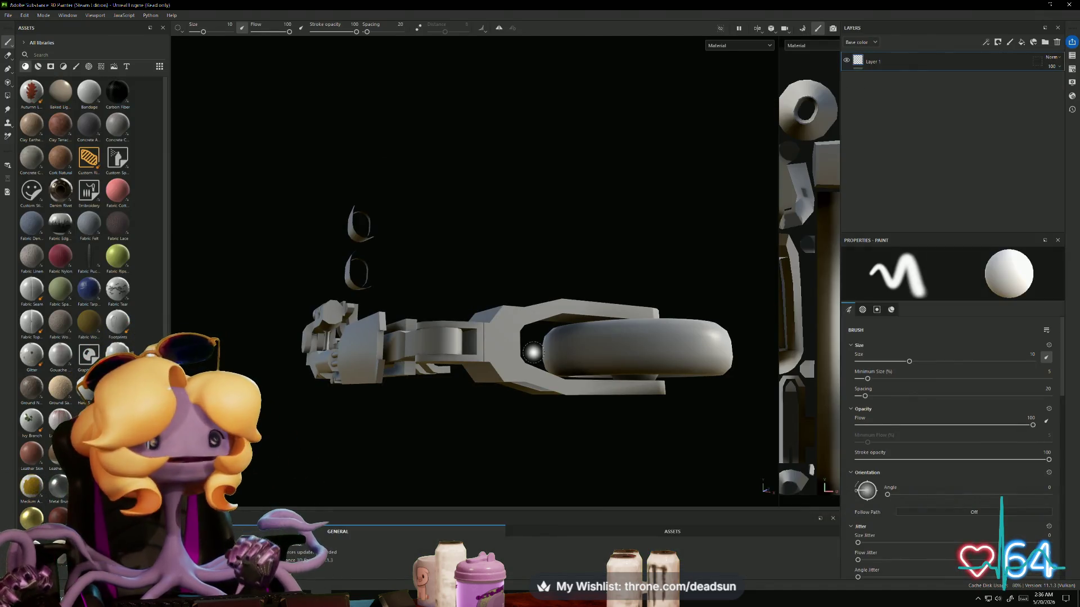
{"action": "mouse_move", "coordinate": [421, 322]}
{"action": "left_mouse_down", "text": "alt"}
{"action": "mouse_move", "coordinate": [506, 270]}
{"action": "mouse_move", "coordinate": [711, 293]}
{"action": "mouse_move", "coordinate": [748, 277]}
{"action": "left_mouse_up", "text": "alt"}
Step: Orbit and zoom around the landing gear from side and top views
{"action": "mouse_move", "coordinate": [680, 345]}
{"action": "left_mouse_down", "text": "alt"}
{"action": "mouse_move", "coordinate": [648, 356]}
{"action": "mouse_move", "coordinate": [620, 424]}
{"action": "mouse_move", "coordinate": [547, 418]}
{"action": "mouse_move", "coordinate": [509, 400]}
{"action": "mouse_move", "coordinate": [514, 414]}
{"action": "mouse_move", "coordinate": [453, 427]}
{"action": "mouse_move", "coordinate": [468, 463]}
{"action": "mouse_move", "coordinate": [453, 451]}
{"action": "mouse_move", "coordinate": [453, 405]}
{"action": "mouse_move", "coordinate": [549, 458]}
{"action": "mouse_move", "coordinate": [489, 448]}
{"action": "mouse_move", "coordinate": [473, 463]}
{"action": "mouse_move", "coordinate": [508, 455]}
{"action": "left_mouse_up", "text": "alt"}
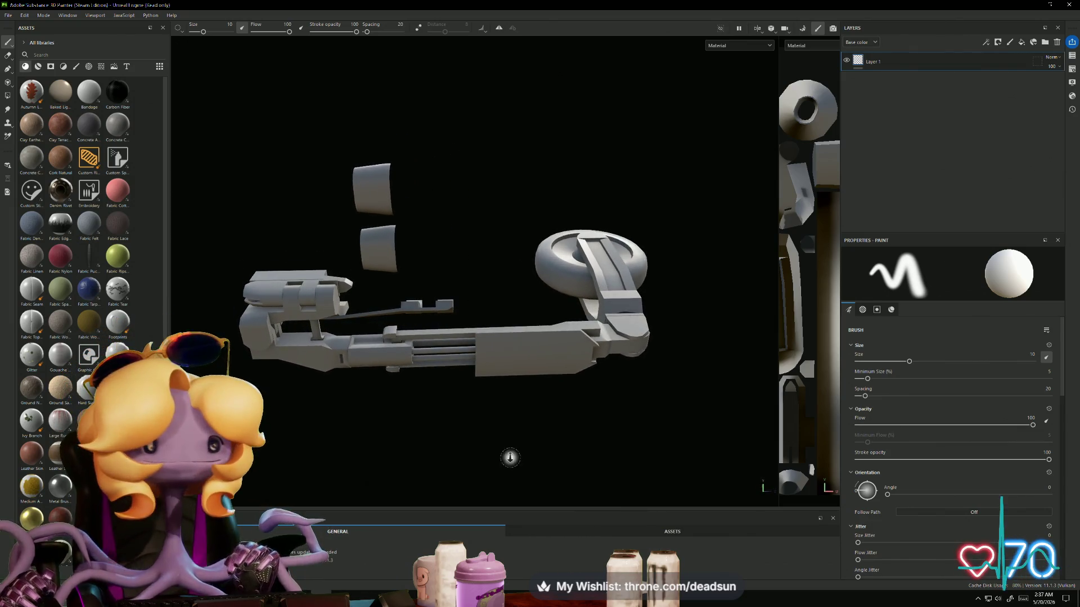
{"action": "scroll", "coordinate": [645, 483], "scroll_direction": "up", "scroll_amount": 3}
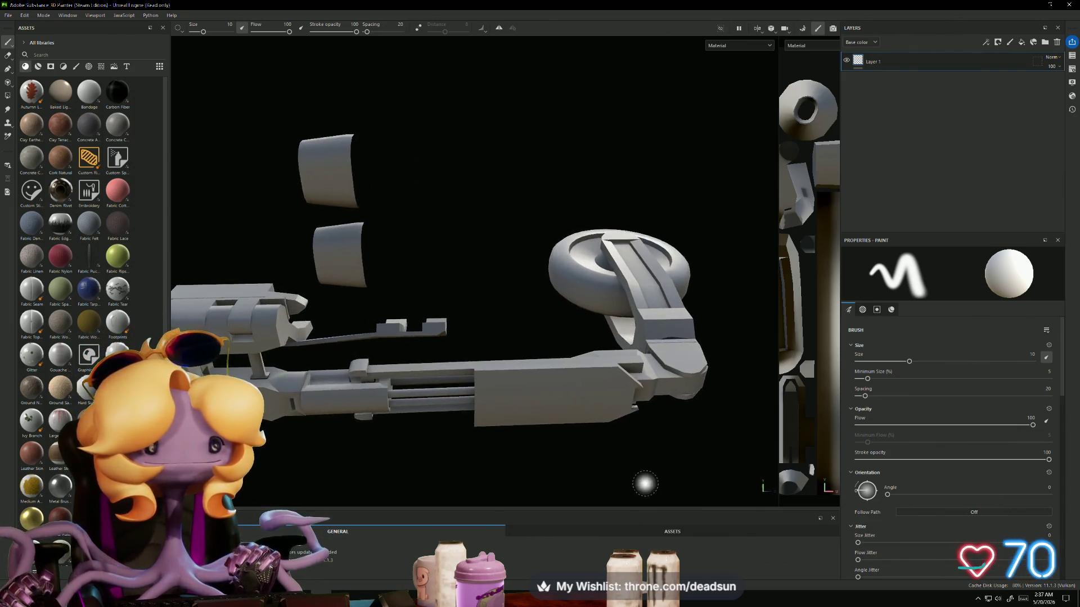
{"action": "mouse_move", "coordinate": [646, 484]}
{"action": "left_mouse_down", "text": "alt"}
{"action": "mouse_move", "coordinate": [507, 446]}
{"action": "mouse_move", "coordinate": [655, 431]}
{"action": "mouse_move", "coordinate": [366, 420]}
{"action": "mouse_move", "coordinate": [270, 429]}
{"action": "mouse_move", "coordinate": [309, 454]}
{"action": "left_mouse_up", "text": "alt"}
{"action": "mouse_move", "coordinate": [309, 454]}
{"action": "right_mouse_down", "text": "alt"}
{"action": "mouse_move", "coordinate": [452, 466]}
{"action": "mouse_move", "coordinate": [453, 429]}
{"action": "mouse_move", "coordinate": [479, 394]}
{"action": "right_mouse_up", "text": "alt"}
{"action": "middle_click_drag", "start_coordinate": [478, 394], "coordinate": [604, 383], "text": "alt"}
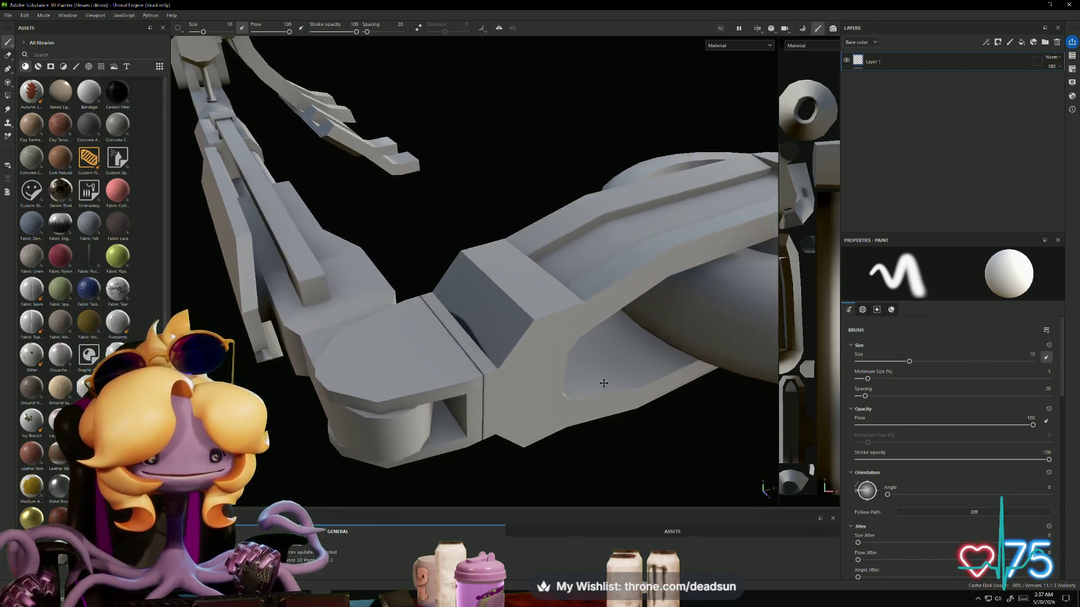
{"action": "mouse_move", "coordinate": [603, 383]}
{"action": "left_mouse_down", "text": "alt"}
{"action": "mouse_move", "coordinate": [476, 422]}
{"action": "mouse_move", "coordinate": [472, 378]}
{"action": "mouse_move", "coordinate": [292, 366]}
{"action": "mouse_move", "coordinate": [438, 331]}
{"action": "mouse_move", "coordinate": [461, 299]}
{"action": "mouse_move", "coordinate": [547, 278]}
{"action": "mouse_move", "coordinate": [455, 400]}
{"action": "mouse_move", "coordinate": [460, 409]}
{"action": "mouse_move", "coordinate": [441, 383]}
{"action": "left_mouse_up", "text": "alt"}
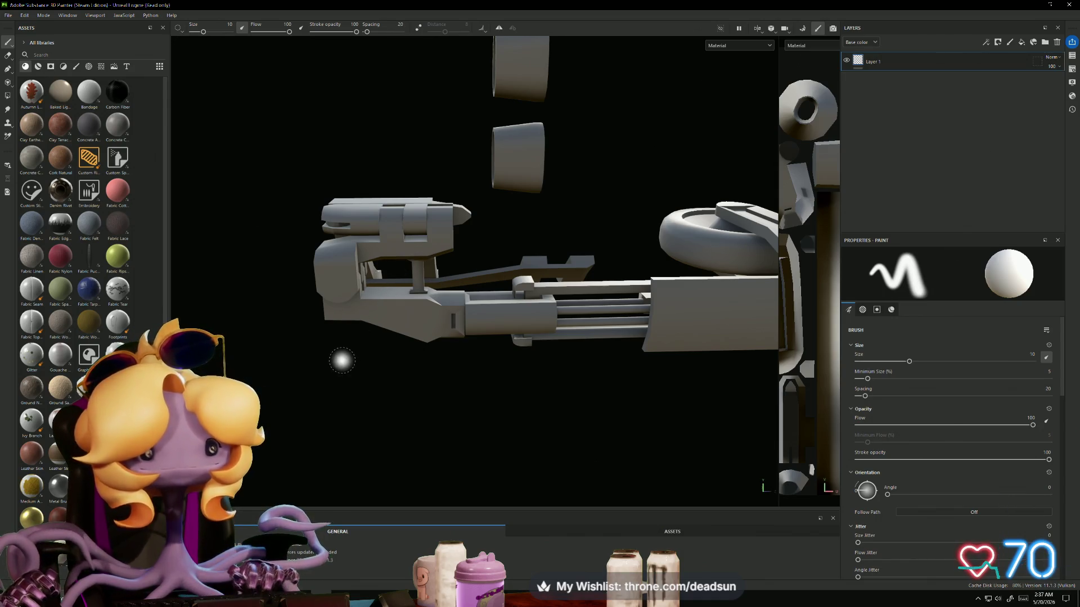
Step: Reframe the whole model and filter the asset library by 'metal'
{"action": "mouse_move", "coordinate": [302, 350]}
{"action": "left_mouse_down", "text": "alt"}
{"action": "mouse_move", "coordinate": [398, 356]}
{"action": "mouse_move", "coordinate": [441, 320]}
{"action": "left_mouse_up", "text": "alt"}
{"action": "mouse_move", "coordinate": [441, 321]}
{"action": "right_mouse_down", "text": "alt"}
{"action": "mouse_move", "coordinate": [383, 248]}
{"action": "mouse_move", "coordinate": [415, 241]}
{"action": "right_mouse_up", "text": "alt"}
{"action": "mouse_move", "coordinate": [415, 241]}
{"action": "left_mouse_down", "text": "alt"}
{"action": "mouse_move", "coordinate": [308, 176]}
{"action": "mouse_move", "coordinate": [349, 200]}
{"action": "left_mouse_up", "text": "alt"}
{"action": "mouse_move", "coordinate": [350, 200]}
{"action": "middle_mouse_down", "text": "alt"}
{"action": "mouse_move", "coordinate": [341, 225]}
{"action": "mouse_move", "coordinate": [373, 278]}
{"action": "mouse_move", "coordinate": [375, 261]}
{"action": "middle_mouse_up", "text": "alt"}
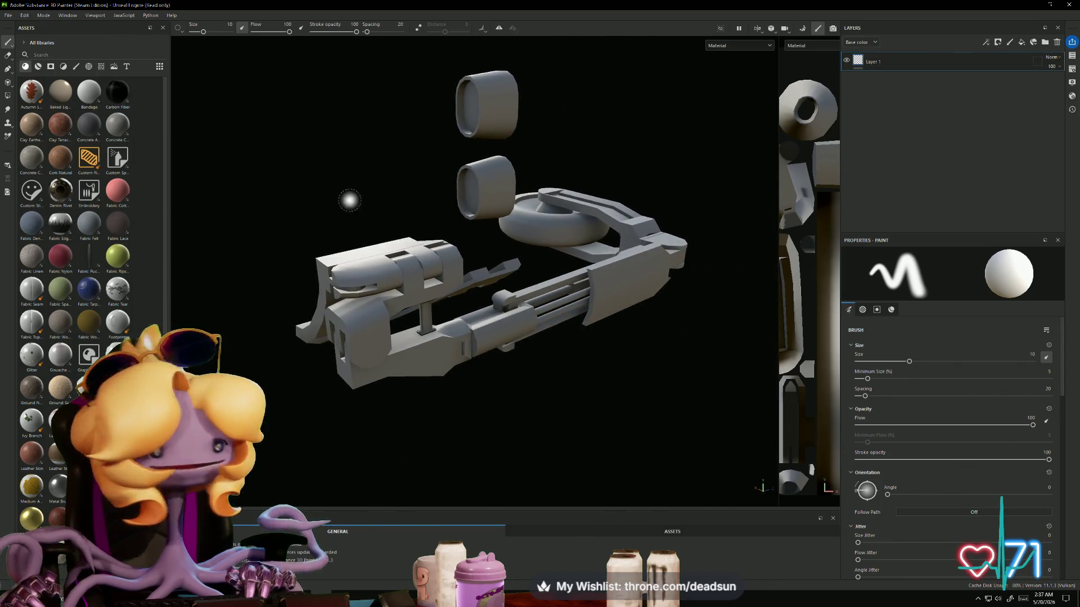
{"action": "type", "text": "me"}
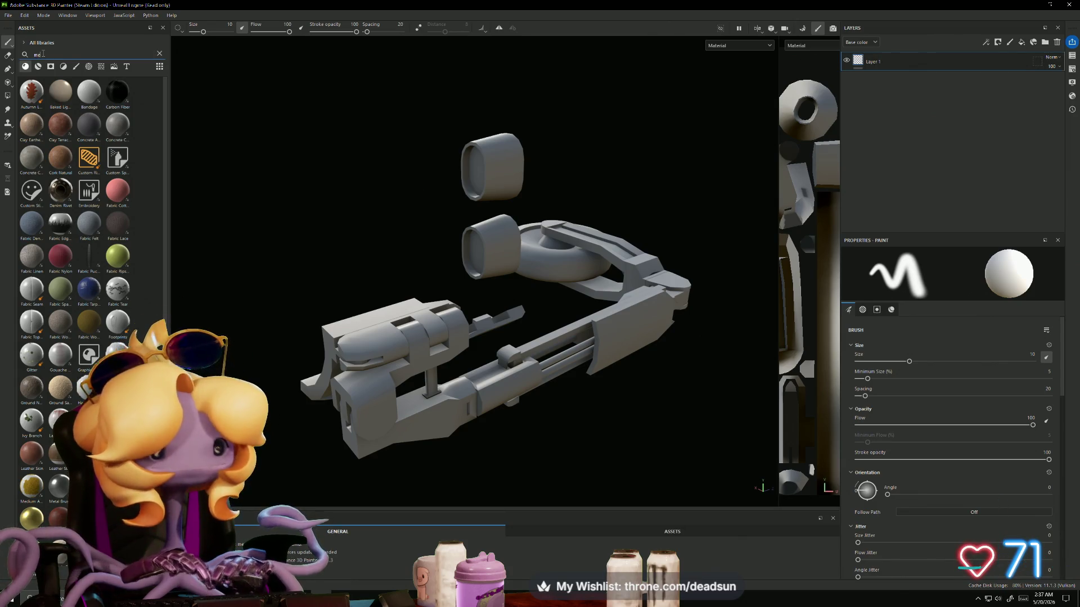
{"action": "type", "text": "tal"}
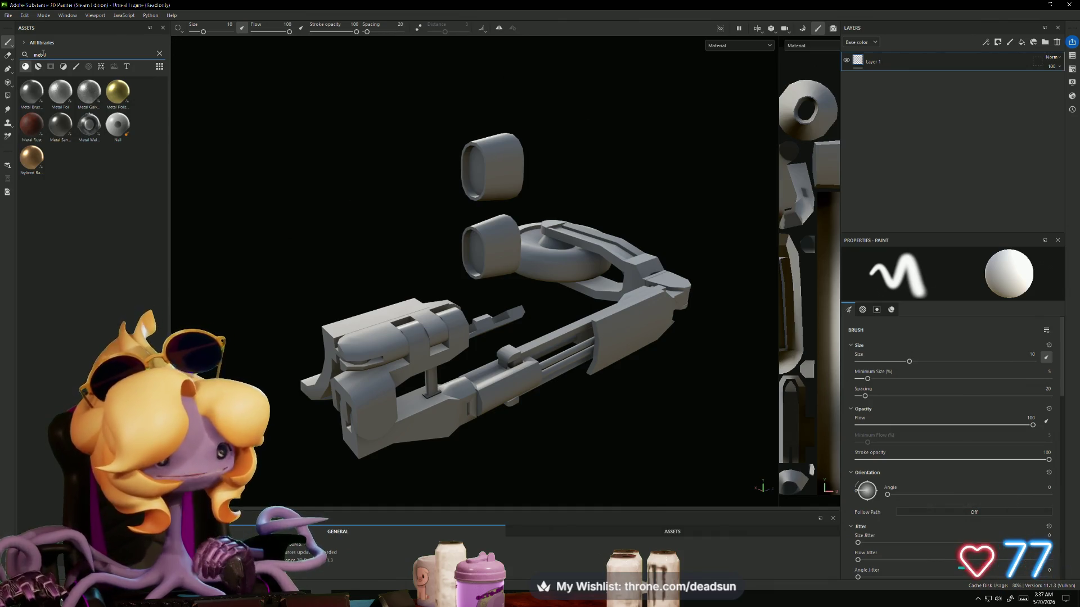
Step: Drop Metal Brushed onto Layer 1 and add a black mask so the metal stays hidden
{"action": "left_click", "coordinate": [36, 98]}
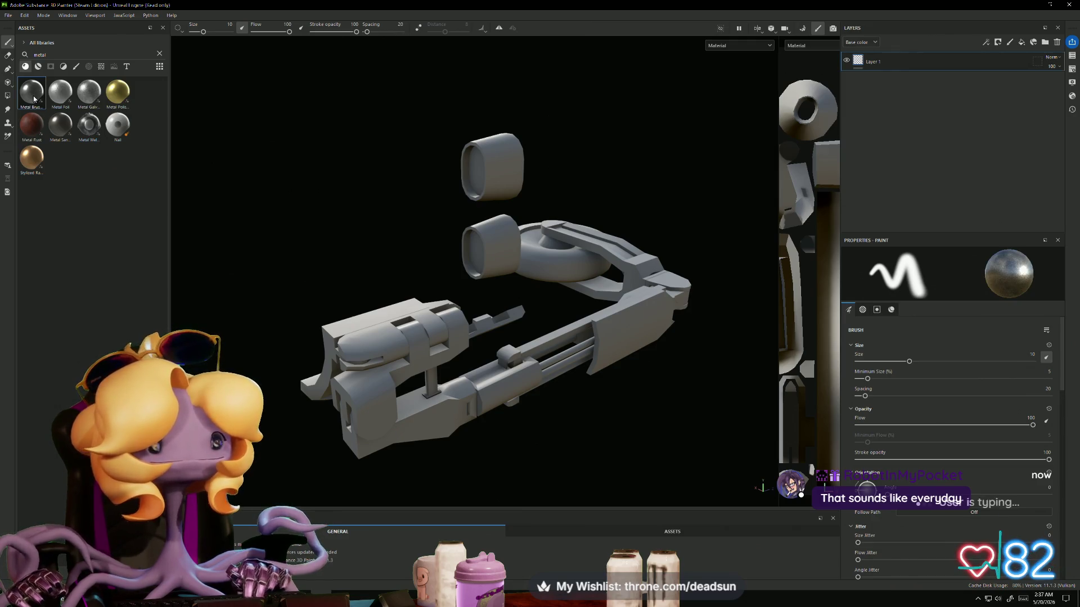
{"action": "mouse_move", "coordinate": [34, 98]}
{"action": "left_mouse_down"}
{"action": "mouse_move", "coordinate": [417, 135]}
{"action": "mouse_move", "coordinate": [500, 169]}
{"action": "left_mouse_up"}
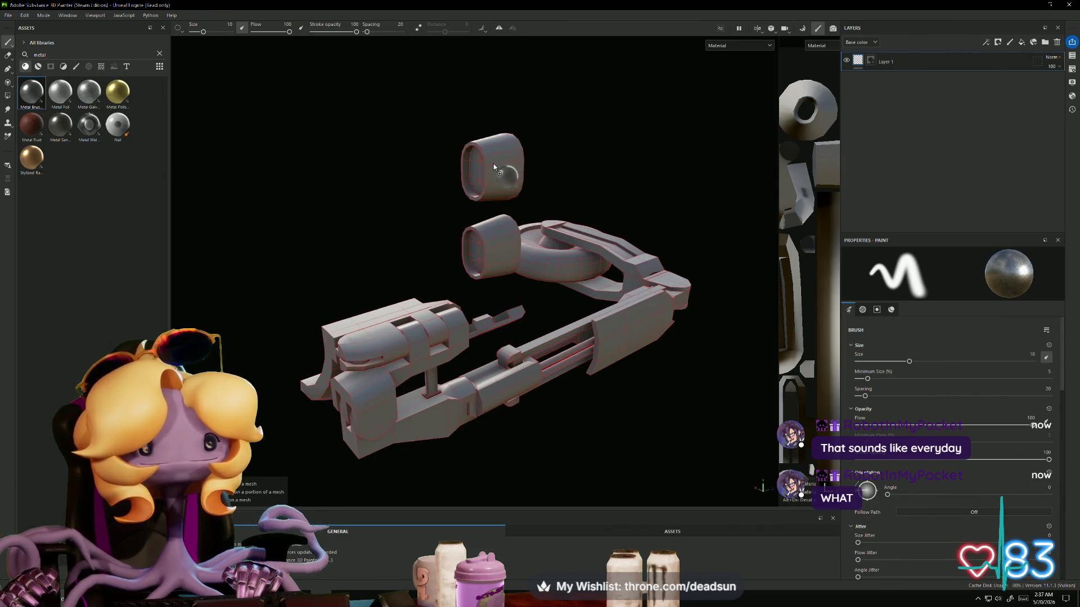
{"action": "left_click_drag", "start_coordinate": [34, 97], "coordinate": [861, 72]}
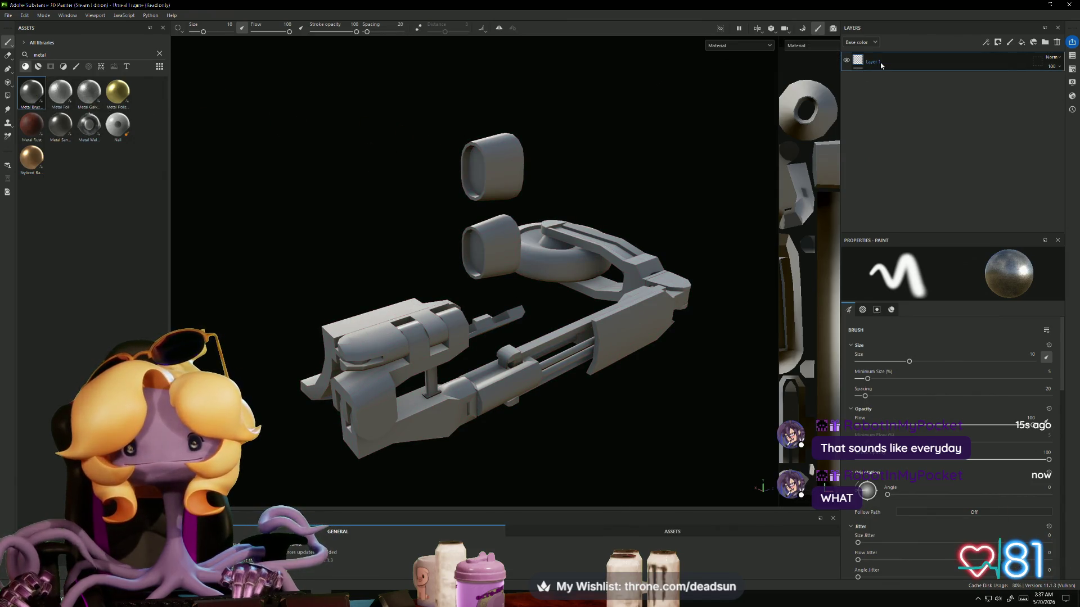
{"action": "right_click", "coordinate": [881, 66]}
{"action": "left_click", "coordinate": [906, 73]}
{"action": "mouse_move", "coordinate": [57, 92]}
{"action": "left_mouse_down"}
{"action": "mouse_move", "coordinate": [234, 102]}
{"action": "mouse_move", "coordinate": [794, 86]}
{"action": "mouse_move", "coordinate": [856, 66]}
{"action": "left_mouse_up"}
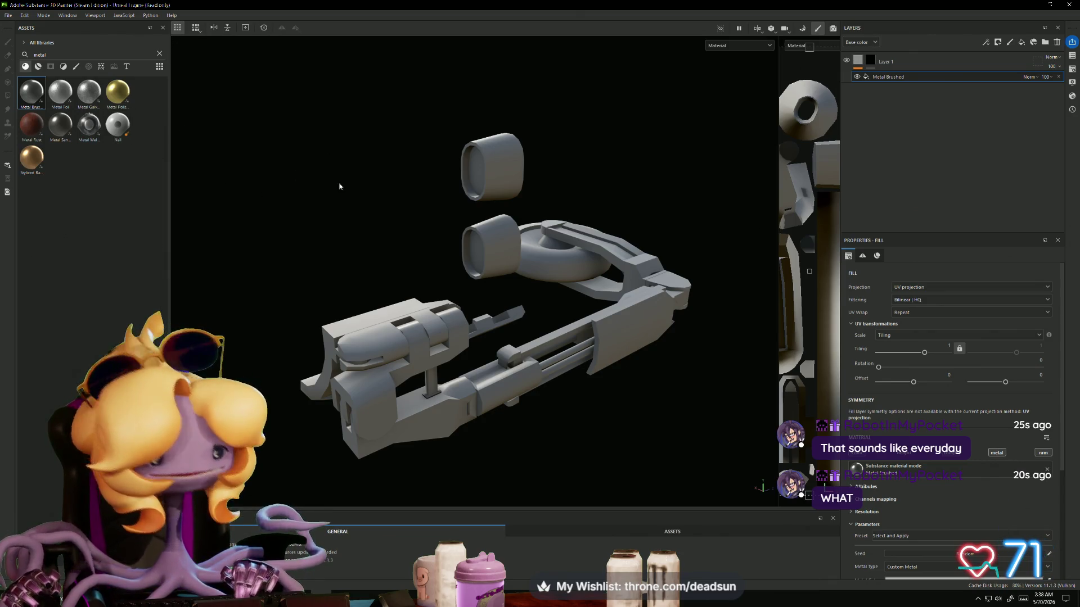
{"action": "mouse_move", "coordinate": [374, 170]}
{"action": "left_mouse_down", "text": "alt"}
{"action": "mouse_move", "coordinate": [350, 173]}
{"action": "mouse_move", "coordinate": [379, 183]}
{"action": "mouse_move", "coordinate": [357, 198]}
{"action": "mouse_move", "coordinate": [490, 248]}
{"action": "mouse_move", "coordinate": [450, 217]}
{"action": "mouse_move", "coordinate": [410, 234]}
{"action": "mouse_move", "coordinate": [442, 214]}
{"action": "left_mouse_up", "text": "alt"}
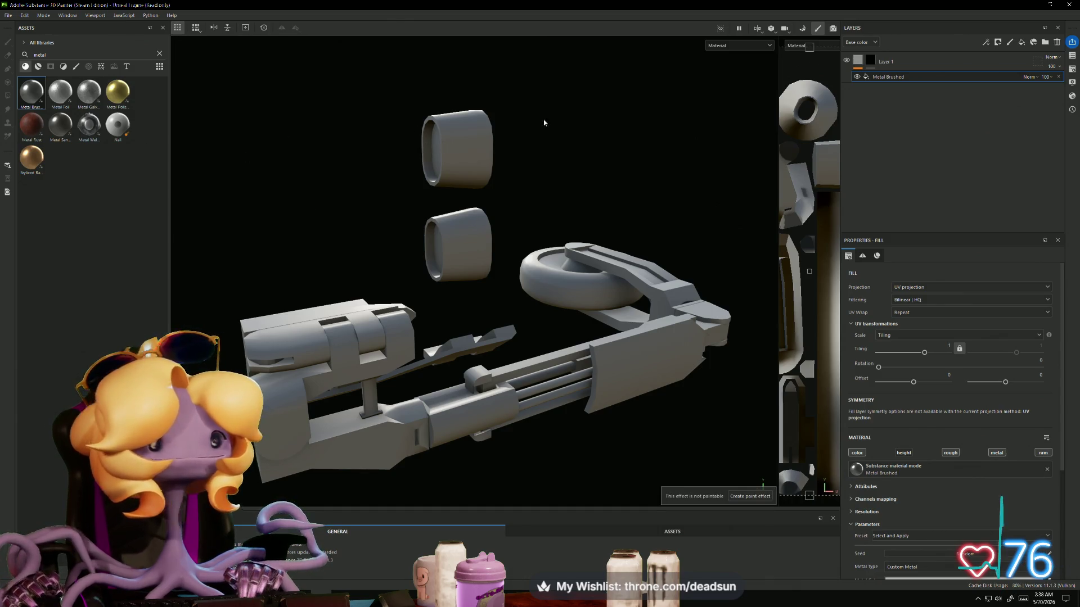
Step: Polygon-fill Layer 1's mask on the two upper cylinders, undoing one stray fill
{"action": "left_click", "coordinate": [868, 65]}
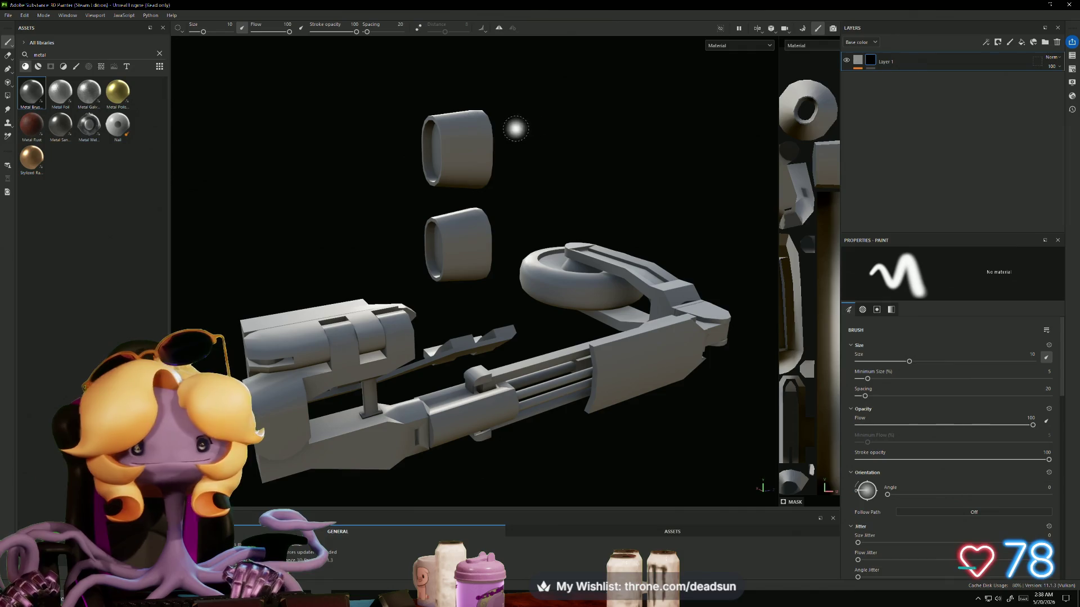
{"action": "left_click", "coordinate": [7, 96]}
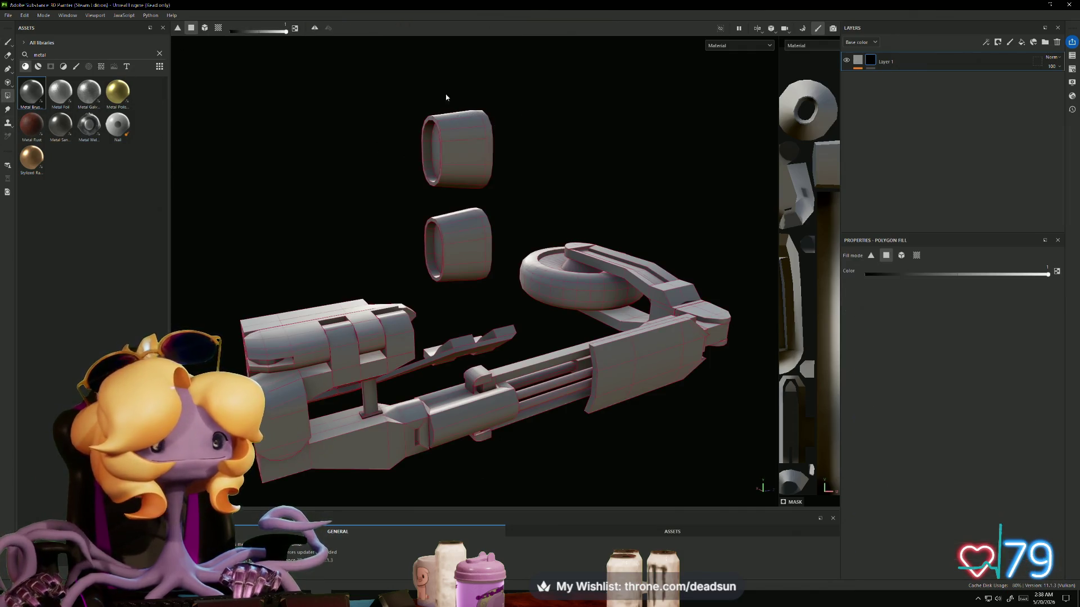
{"action": "left_click", "coordinate": [455, 147]}
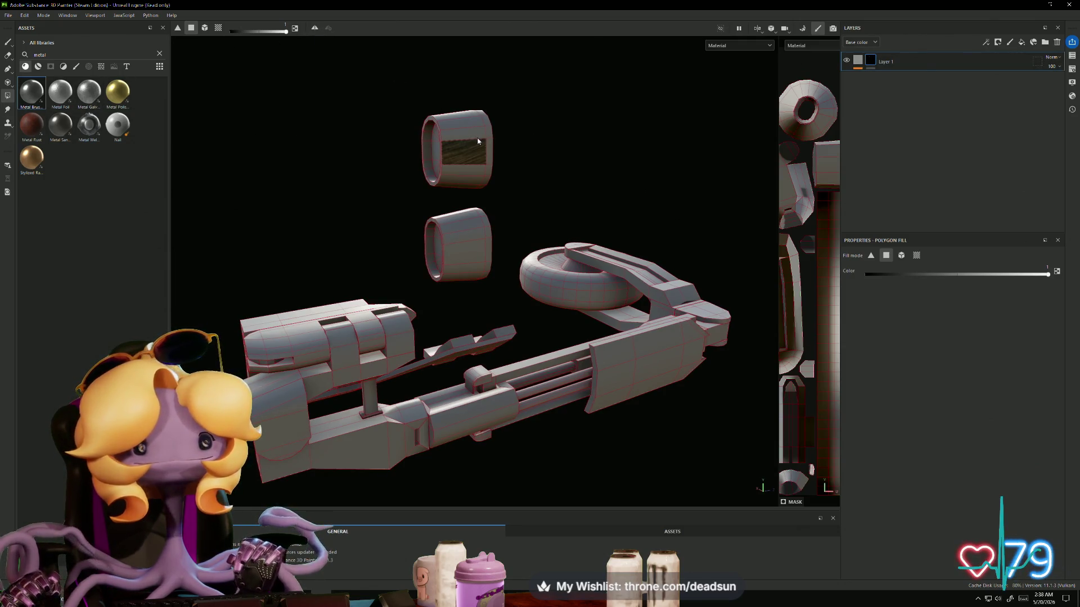
{"action": "key", "text": "ctrl+z"}
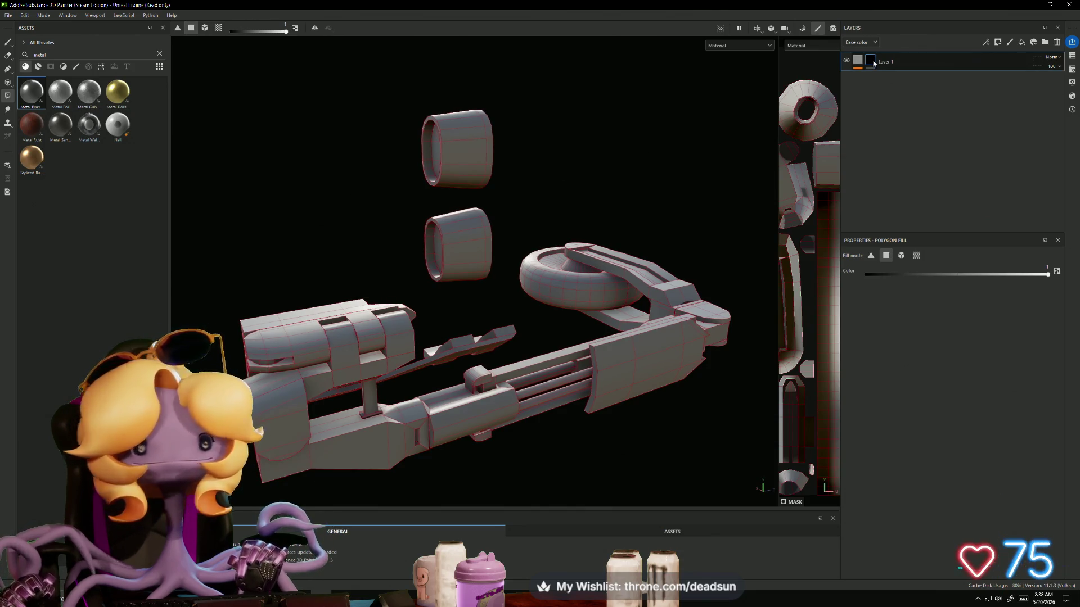
{"action": "mouse_move", "coordinate": [386, 97]}
{"action": "left_mouse_down"}
{"action": "mouse_move", "coordinate": [466, 169]}
{"action": "mouse_move", "coordinate": [502, 292]}
{"action": "left_mouse_up"}
Step: Pull back to see the whole model and widen the 2D view to the full UV layout
{"action": "scroll", "coordinate": [357, 265], "scroll_direction": "down", "scroll_amount": 3}
{"action": "mouse_move", "coordinate": [356, 265]}
{"action": "left_mouse_down", "text": "alt"}
{"action": "mouse_move", "coordinate": [844, 320]}
{"action": "mouse_move", "coordinate": [887, 294]}
{"action": "mouse_move", "coordinate": [464, 273]}
{"action": "left_mouse_up", "text": "alt"}
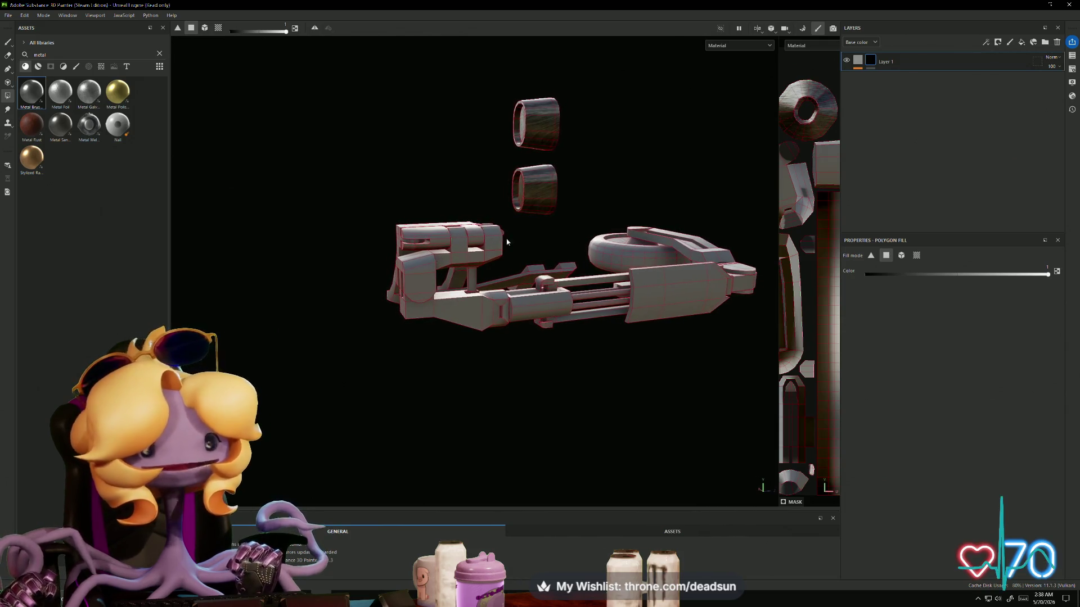
{"action": "left_click_drag", "start_coordinate": [507, 242], "coordinate": [610, 259], "text": "alt"}
{"action": "left_click_drag", "start_coordinate": [778, 287], "coordinate": [279, 287]}
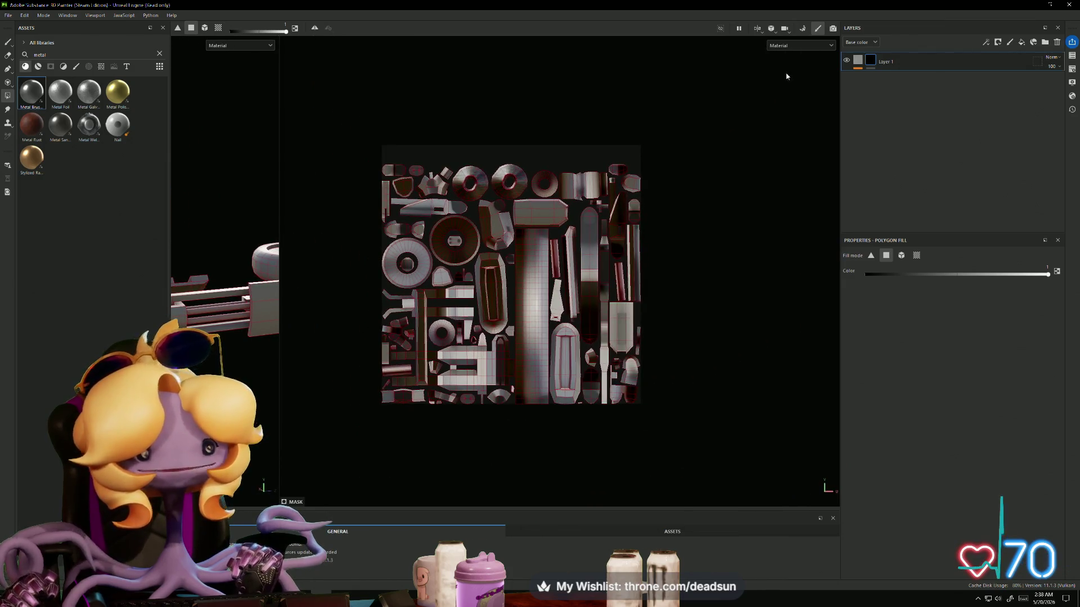
Step: Select Layer 1's mask and switch from Polygon Fill back to the paint brush
{"action": "key", "text": "1"}
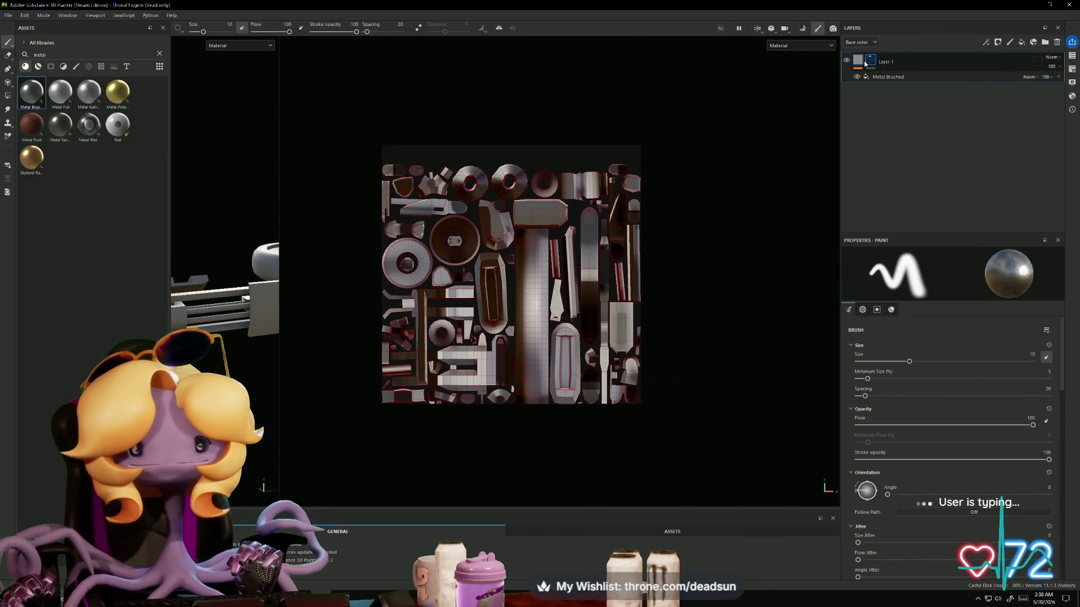
{"action": "left_click", "coordinate": [874, 64]}
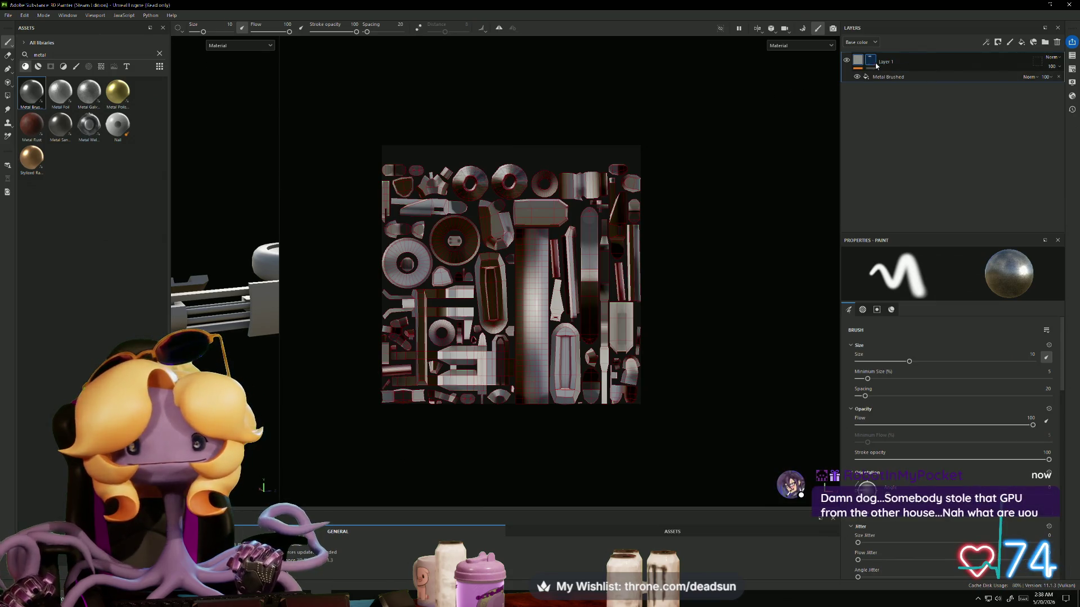
{"action": "key", "text": "4"}
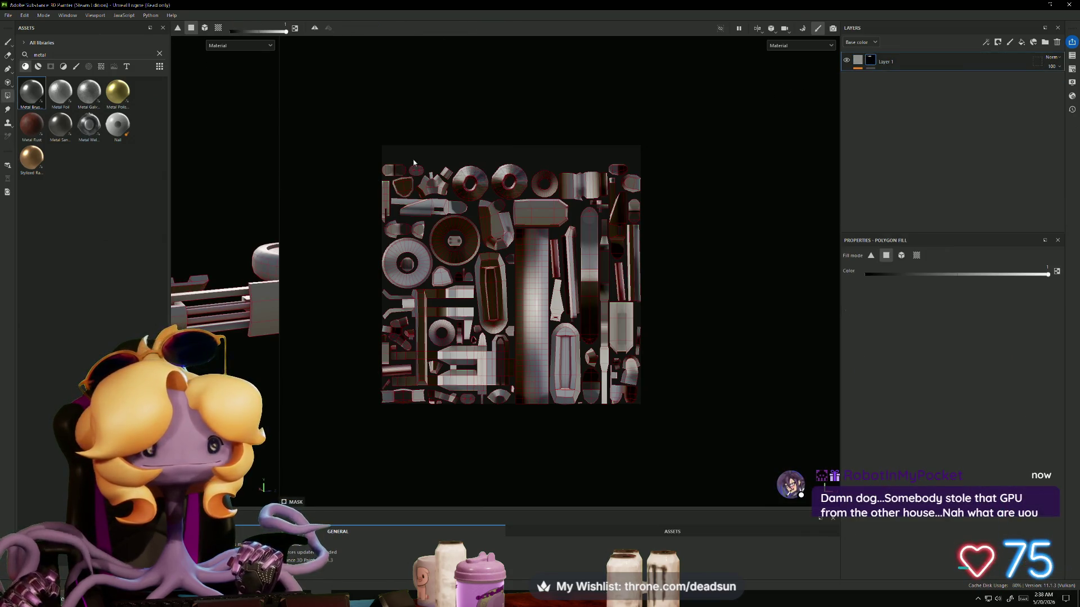
{"action": "left_click", "coordinate": [8, 43]}
Step: Reframe the UV layout and widen the 3D view to show the rifle from the side
{"action": "scroll", "coordinate": [544, 205], "scroll_direction": "up", "scroll_amount": 5}
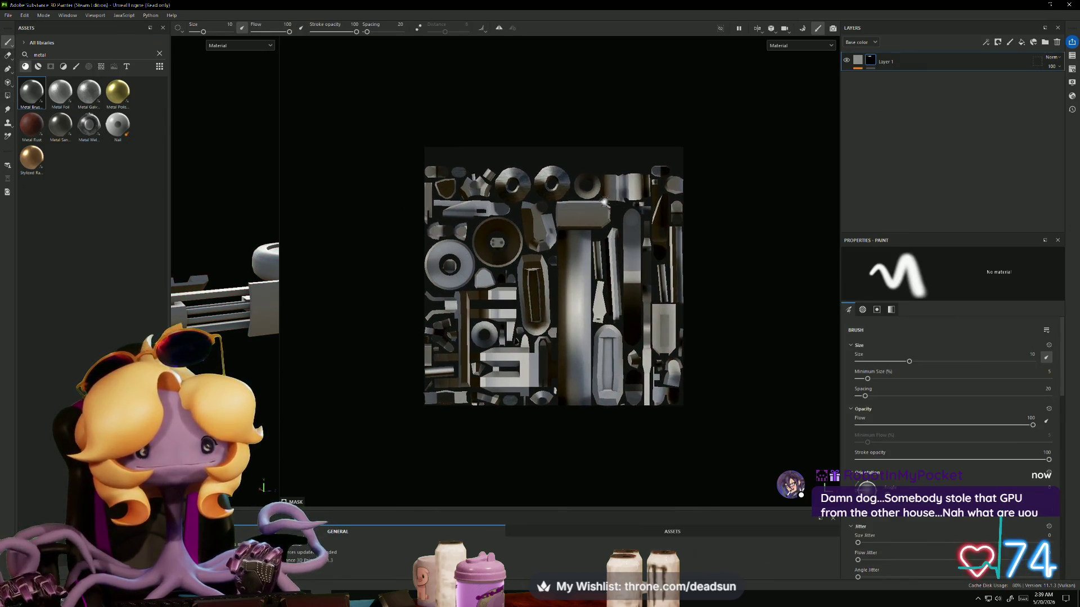
{"action": "scroll", "coordinate": [506, 338], "scroll_direction": "down", "scroll_amount": 2}
{"action": "scroll", "coordinate": [495, 365], "scroll_direction": "up", "scroll_amount": 1}
{"action": "middle_click_drag", "start_coordinate": [483, 398], "coordinate": [483, 302]}
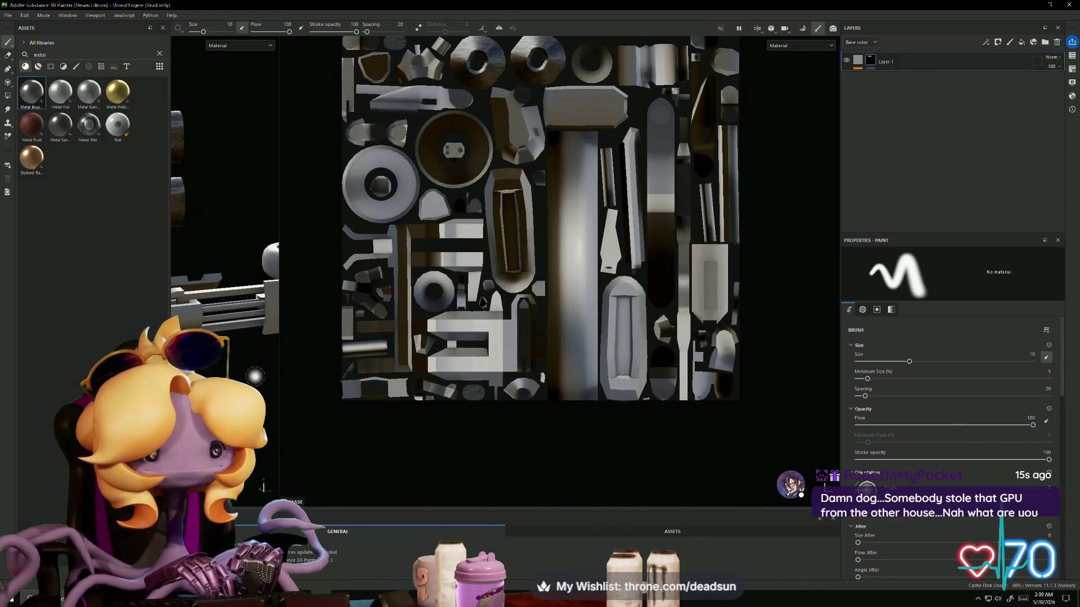
{"action": "left_click_drag", "start_coordinate": [280, 358], "coordinate": [593, 366]}
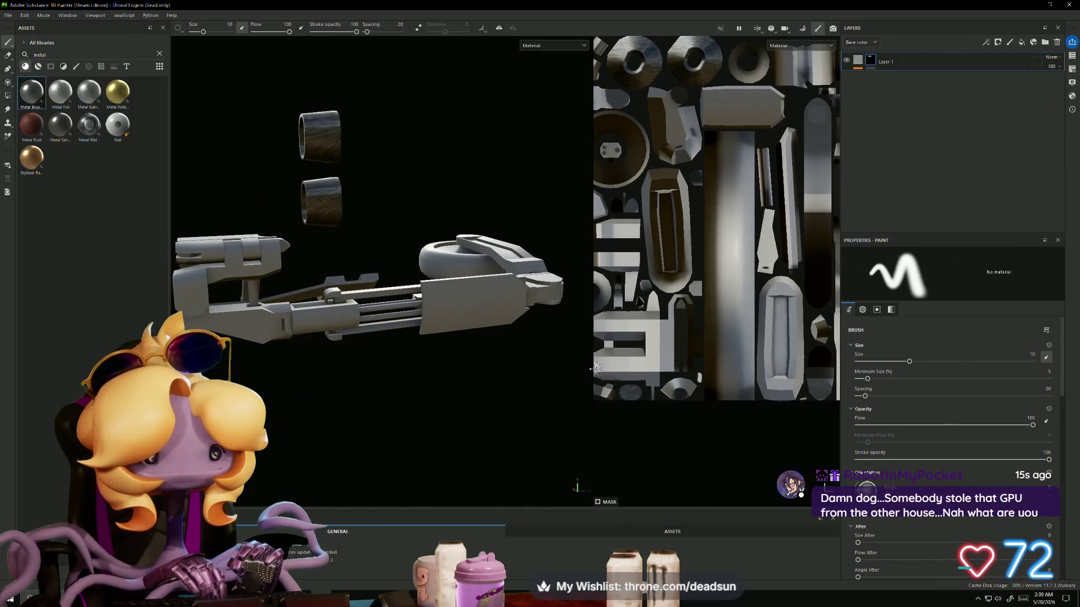
{"action": "mouse_move", "coordinate": [306, 386]}
{"action": "left_mouse_down", "text": "alt"}
{"action": "mouse_move", "coordinate": [359, 380]}
{"action": "mouse_move", "coordinate": [335, 392]}
{"action": "mouse_move", "coordinate": [398, 427]}
{"action": "mouse_move", "coordinate": [536, 381]}
{"action": "left_mouse_up", "text": "alt"}
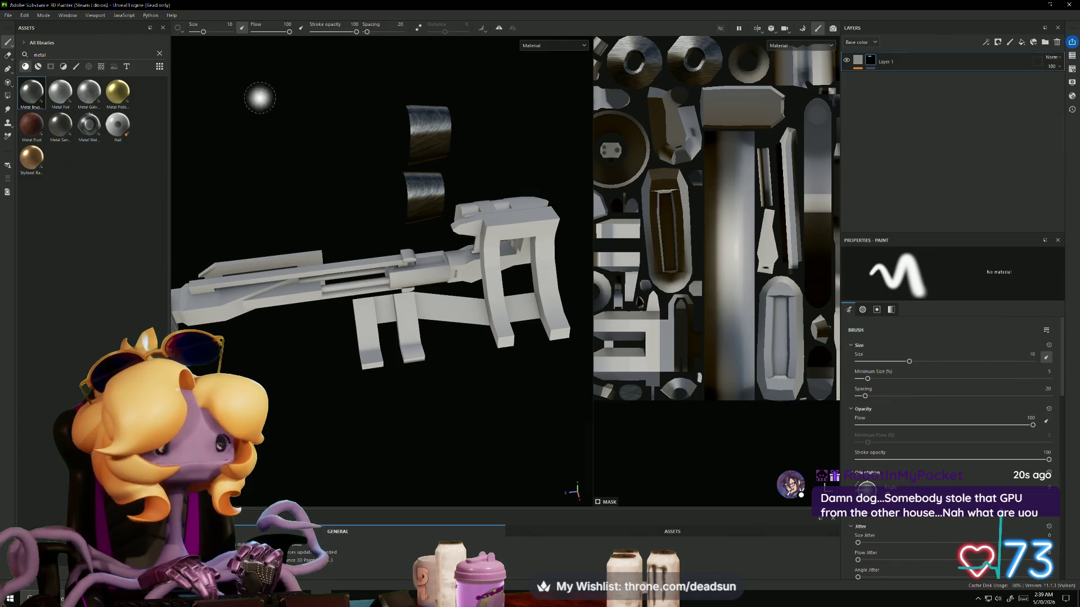
Step: Try dragging Metal Sandblasted onto the model, then abandon it
{"action": "mouse_move", "coordinate": [53, 124]}
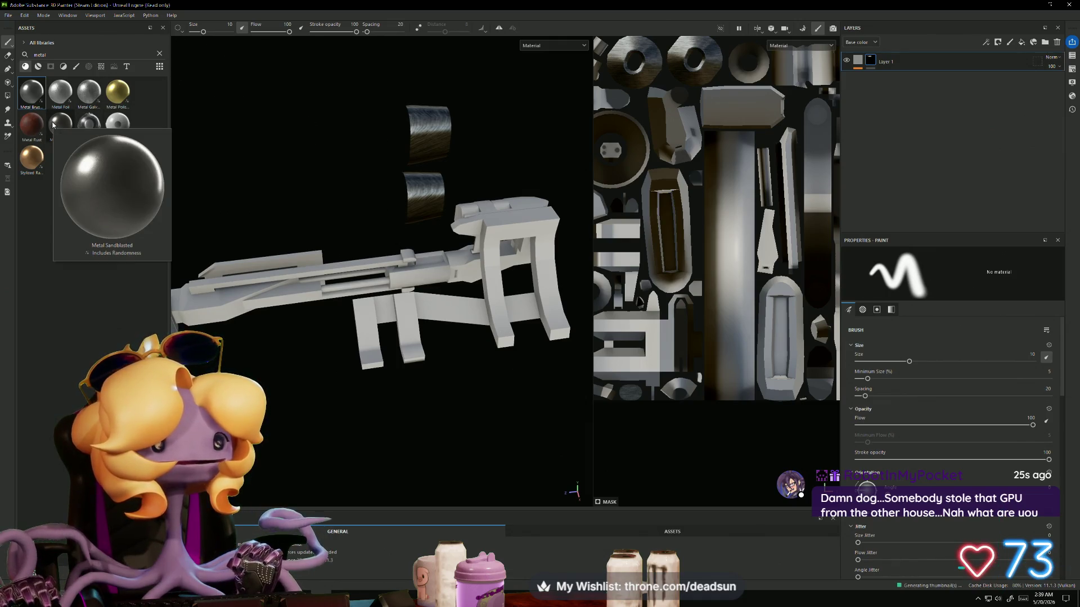
{"action": "left_click_drag", "start_coordinate": [53, 124], "coordinate": [300, 322]}
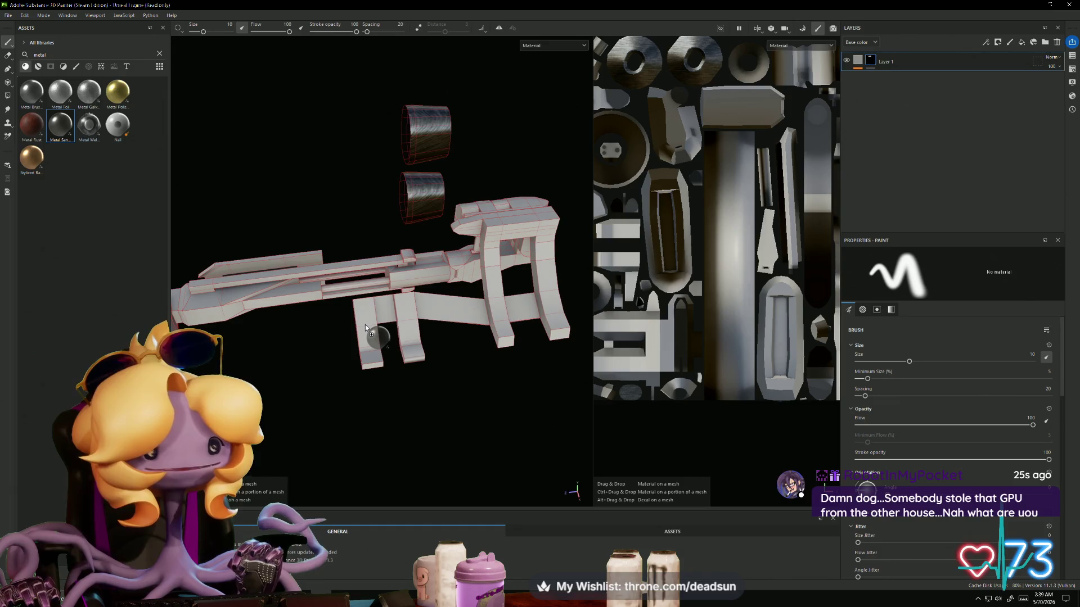
{"action": "mouse_move", "coordinate": [365, 325]}
{"action": "left_mouse_down"}
{"action": "mouse_move", "coordinate": [607, 335]}
{"action": "mouse_move", "coordinate": [60, 126]}
{"action": "left_mouse_up"}
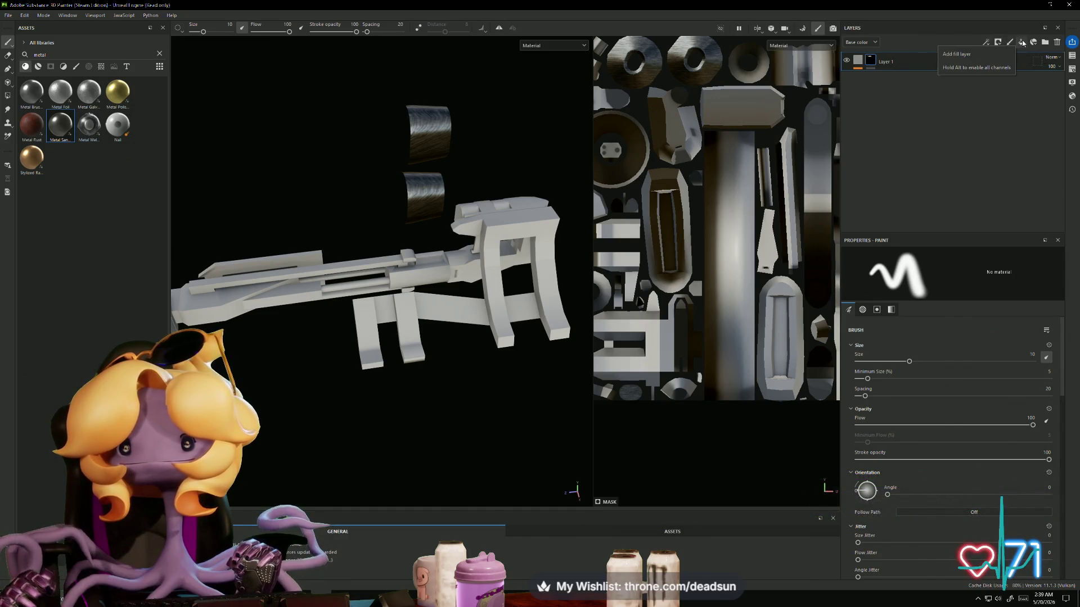
Step: Create Fill layer 1 with Metal Sandblasted and give it a black mask
{"action": "left_click", "coordinate": [1022, 42]}
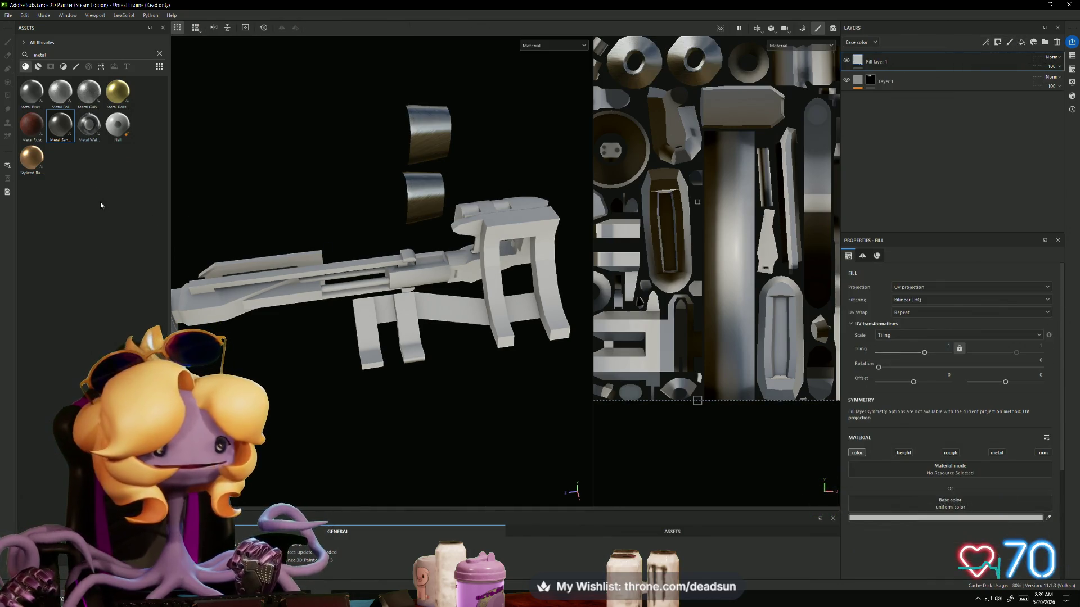
{"action": "left_click_drag", "start_coordinate": [59, 132], "coordinate": [602, 103]}
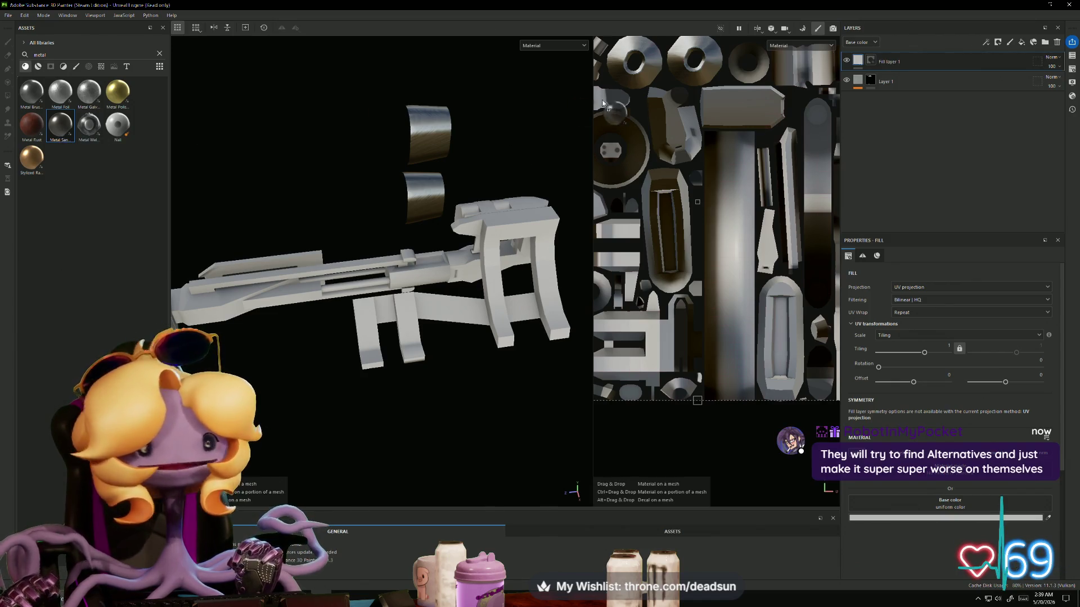
{"action": "left_click_drag", "start_coordinate": [835, 68], "coordinate": [855, 61]}
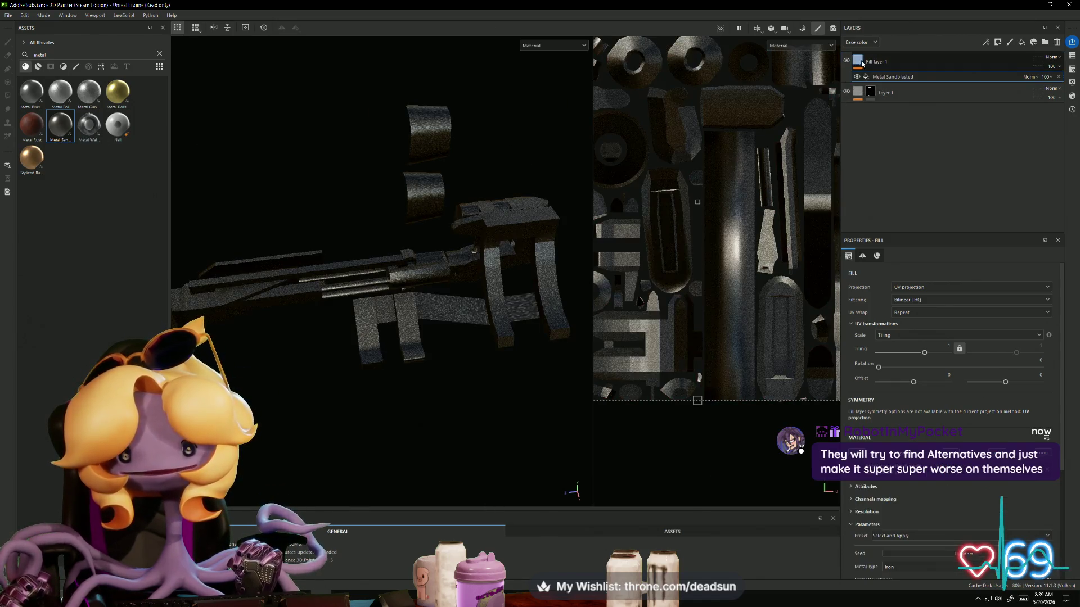
{"action": "right_click", "coordinate": [881, 64]}
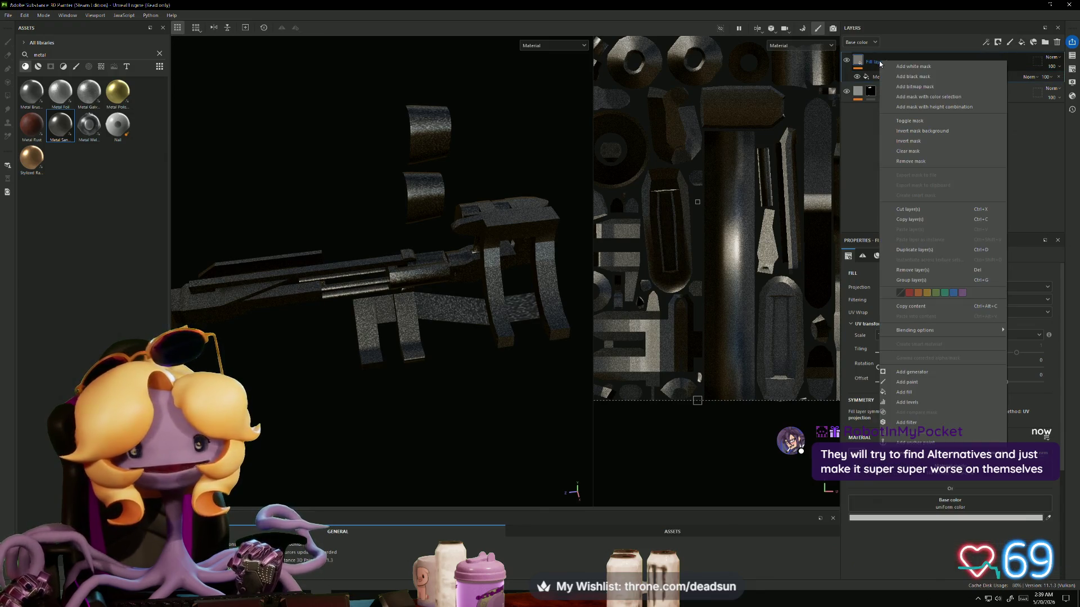
{"action": "left_click", "coordinate": [929, 76]}
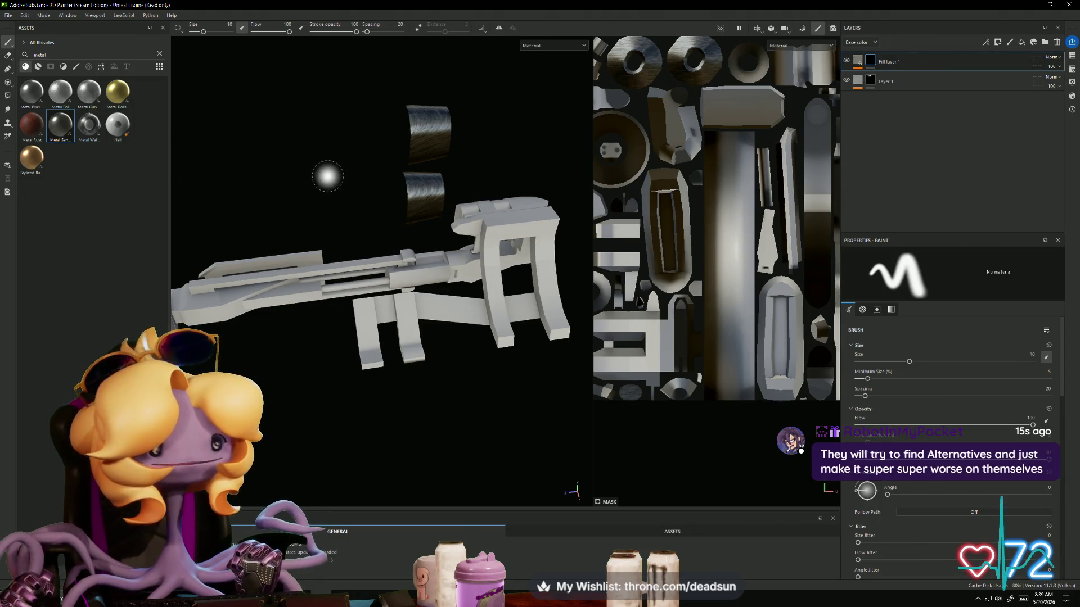
Step: Polygon-fill the mask on the rear grip, legs and barrel rod
{"action": "left_click", "coordinate": [7, 96]}
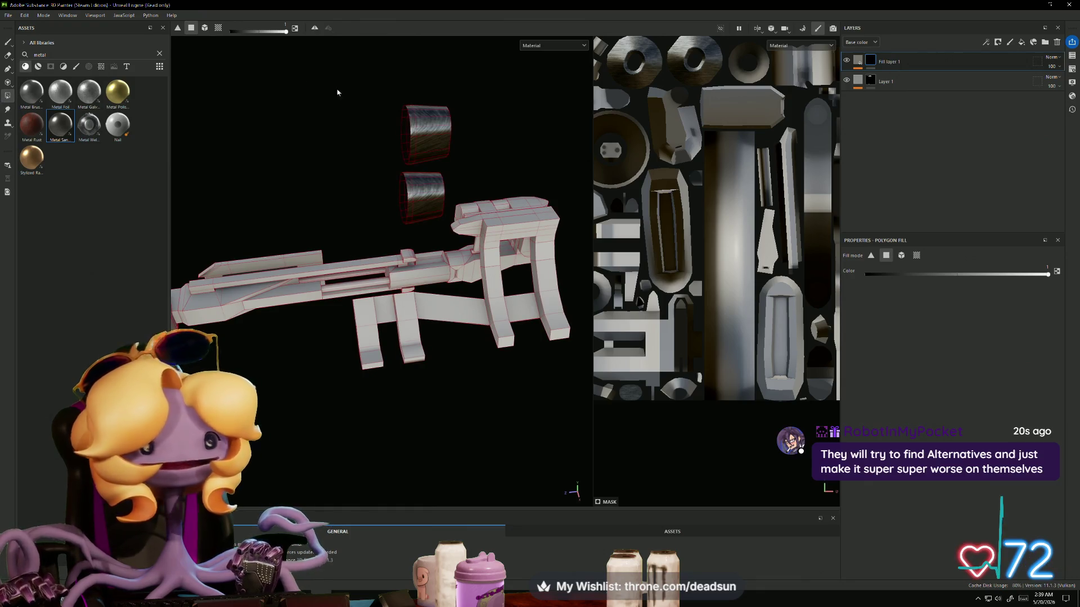
{"action": "left_click", "coordinate": [498, 305]}
{"action": "mouse_move", "coordinate": [447, 329]}
{"action": "left_mouse_down", "text": "alt"}
{"action": "mouse_move", "coordinate": [374, 313]}
{"action": "mouse_move", "coordinate": [619, 401]}
{"action": "mouse_move", "coordinate": [417, 332]}
{"action": "left_mouse_up", "text": "alt"}
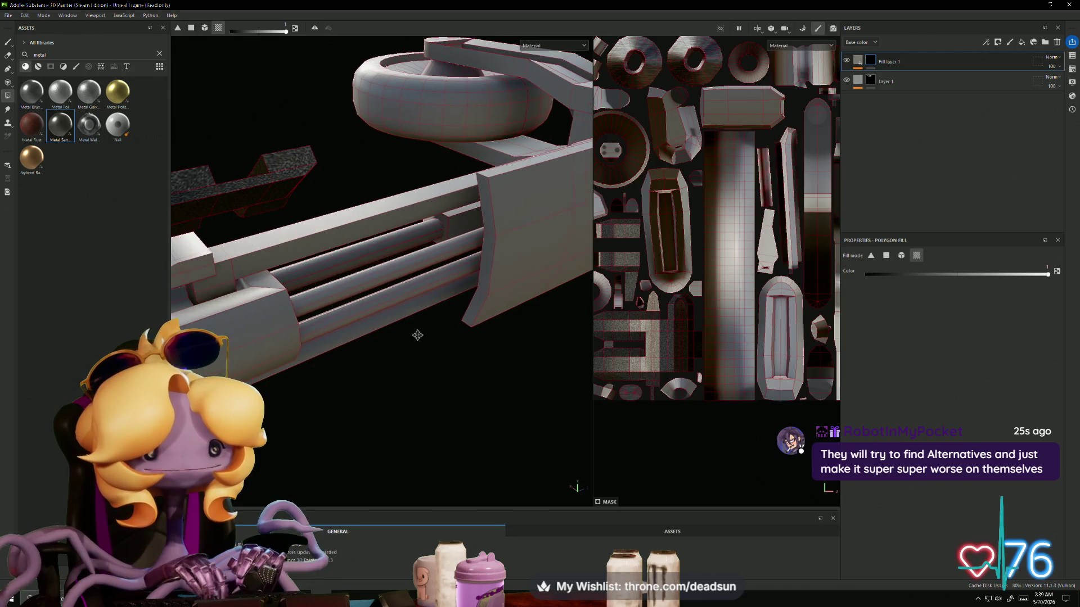
{"action": "left_click", "coordinate": [378, 251]}
{"action": "mouse_move", "coordinate": [401, 302]}
{"action": "left_mouse_down", "text": "alt"}
{"action": "mouse_move", "coordinate": [353, 244]}
{"action": "mouse_move", "coordinate": [384, 331]}
{"action": "mouse_move", "coordinate": [390, 320]}
{"action": "mouse_move", "coordinate": [425, 333]}
{"action": "mouse_move", "coordinate": [270, 341]}
{"action": "mouse_move", "coordinate": [383, 255]}
{"action": "mouse_move", "coordinate": [438, 256]}
{"action": "mouse_move", "coordinate": [437, 301]}
{"action": "left_mouse_up", "text": "alt"}
{"action": "scroll", "coordinate": [668, 349], "scroll_direction": "down", "scroll_amount": 3}
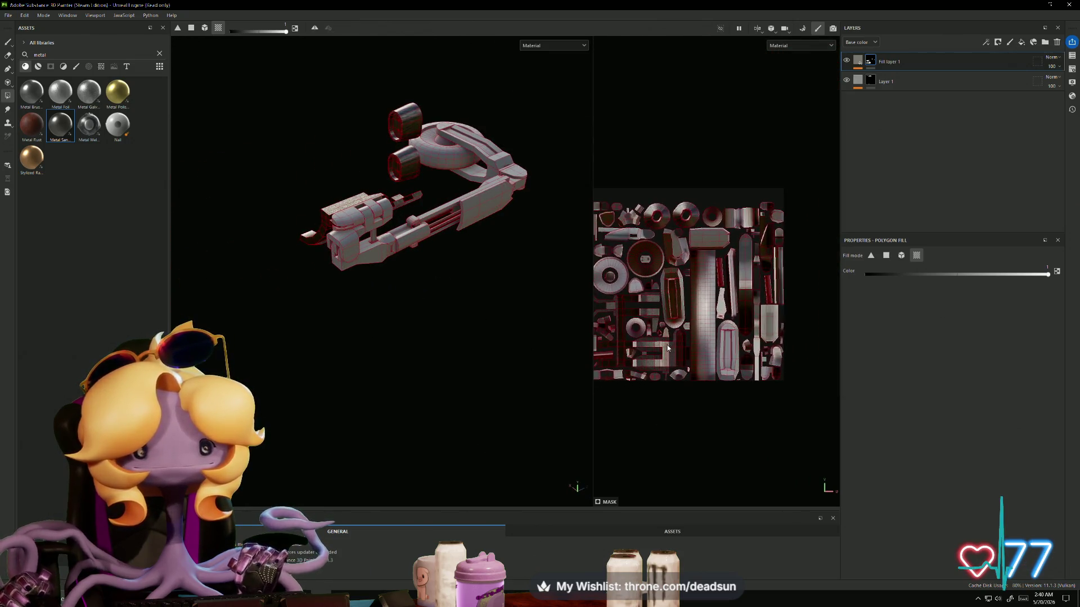
Step: Zoom in on the barrel and return from Fill layer 1's mask to its fill settings
{"action": "left_click", "coordinate": [861, 58]}
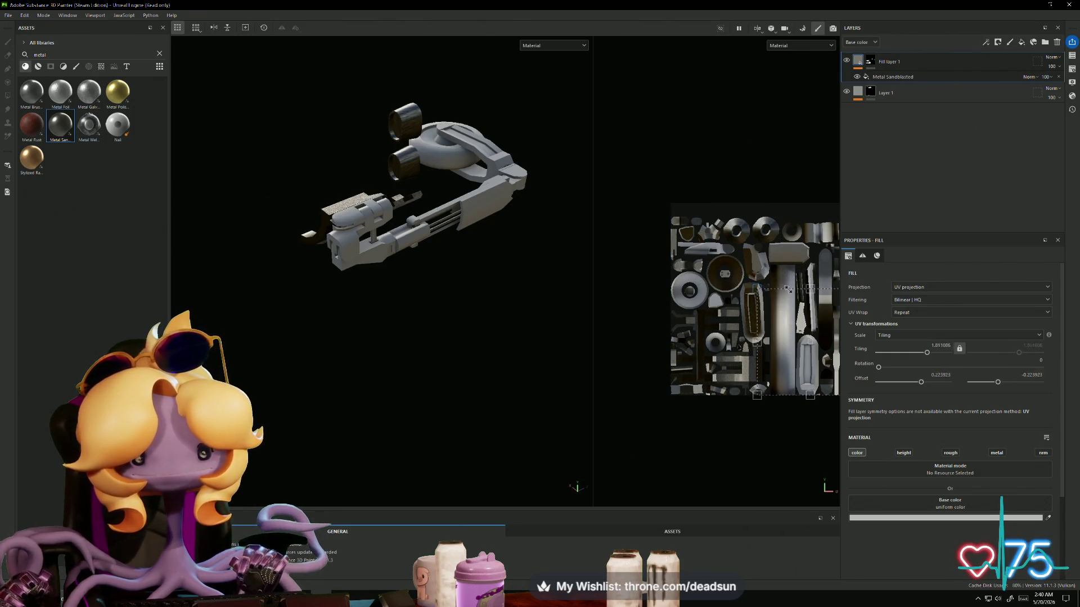
{"action": "left_click_drag", "start_coordinate": [536, 253], "coordinate": [506, 256], "text": "alt"}
{"action": "scroll", "coordinate": [506, 256], "scroll_direction": "up", "scroll_amount": 6}
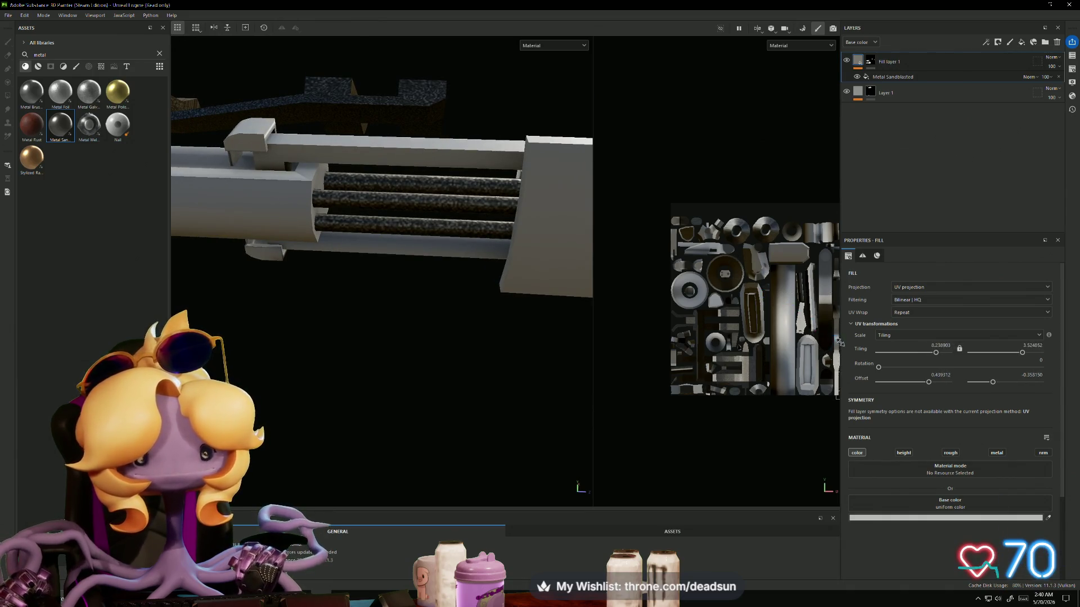
{"action": "left_click", "coordinate": [870, 61]}
{"action": "key", "text": "4"}
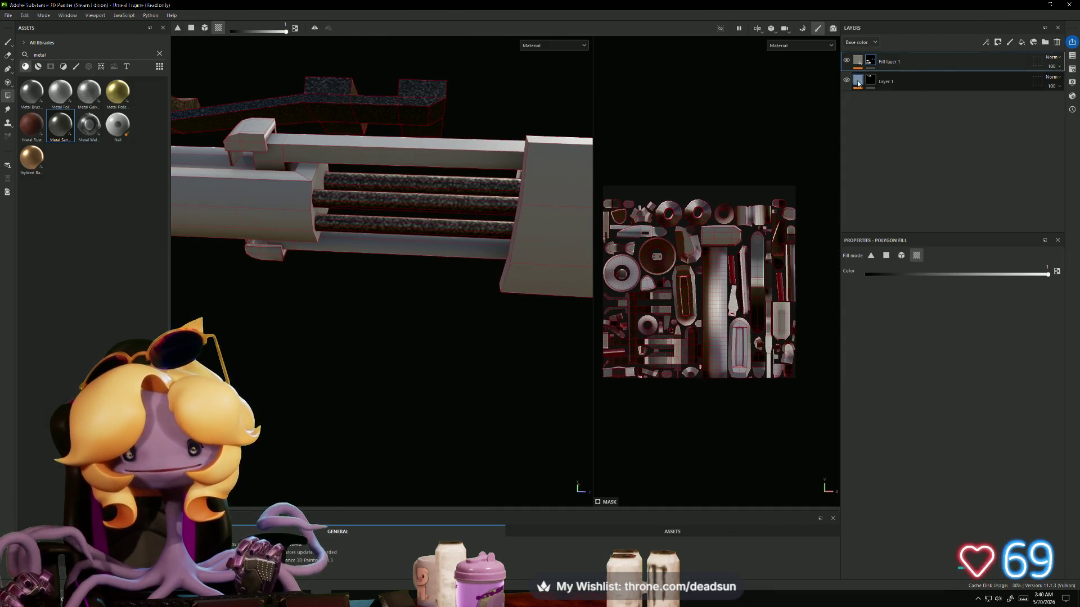
{"action": "left_click", "coordinate": [858, 61]}
Step: Enlarge the Metal Sandblasted UV projection to lower its tiling, then inspect grip and barrel
{"action": "left_click_drag", "start_coordinate": [722, 293], "coordinate": [715, 310]}
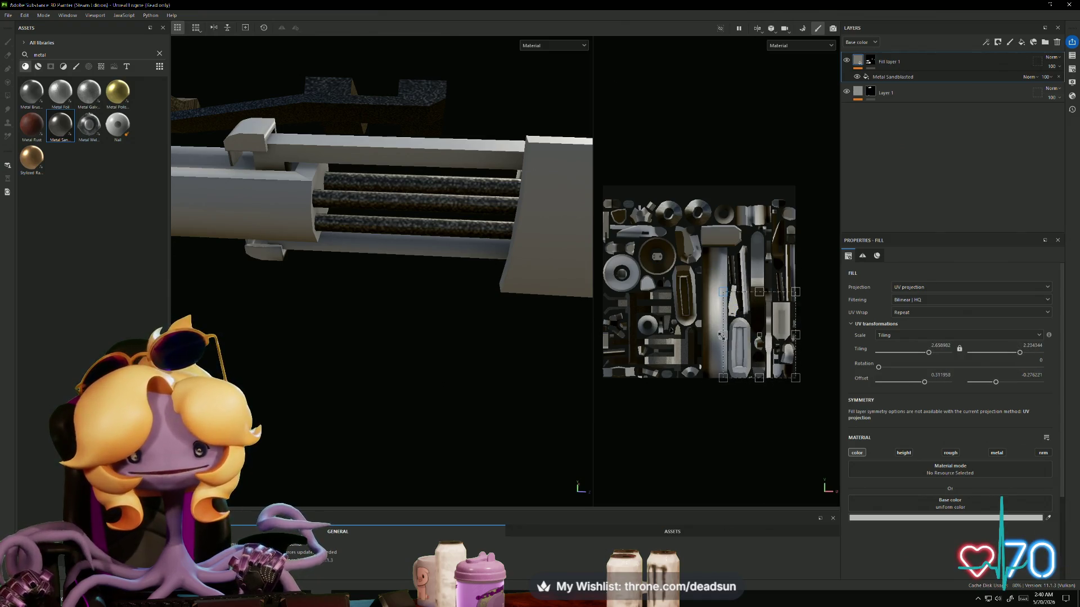
{"action": "mouse_move", "coordinate": [349, 281]}
{"action": "left_mouse_down", "text": "alt"}
{"action": "mouse_move", "coordinate": [458, 330]}
{"action": "mouse_move", "coordinate": [406, 243]}
{"action": "mouse_move", "coordinate": [355, 317]}
{"action": "mouse_move", "coordinate": [492, 357]}
{"action": "mouse_move", "coordinate": [399, 324]}
{"action": "mouse_move", "coordinate": [389, 436]}
{"action": "mouse_move", "coordinate": [369, 436]}
{"action": "mouse_move", "coordinate": [514, 456]}
{"action": "mouse_move", "coordinate": [458, 446]}
{"action": "mouse_move", "coordinate": [494, 458]}
{"action": "mouse_move", "coordinate": [629, 451]}
{"action": "mouse_move", "coordinate": [495, 436]}
{"action": "mouse_move", "coordinate": [450, 381]}
{"action": "mouse_move", "coordinate": [480, 472]}
{"action": "mouse_move", "coordinate": [354, 376]}
{"action": "mouse_move", "coordinate": [473, 405]}
{"action": "mouse_move", "coordinate": [455, 367]}
{"action": "mouse_move", "coordinate": [458, 441]}
{"action": "mouse_move", "coordinate": [433, 386]}
{"action": "mouse_move", "coordinate": [458, 393]}
{"action": "mouse_move", "coordinate": [438, 357]}
{"action": "mouse_move", "coordinate": [330, 340]}
{"action": "mouse_move", "coordinate": [362, 313]}
{"action": "mouse_move", "coordinate": [349, 354]}
{"action": "mouse_move", "coordinate": [261, 361]}
{"action": "mouse_move", "coordinate": [394, 360]}
{"action": "mouse_move", "coordinate": [342, 354]}
{"action": "mouse_move", "coordinate": [444, 344]}
{"action": "mouse_move", "coordinate": [478, 310]}
{"action": "mouse_move", "coordinate": [358, 320]}
{"action": "left_mouse_up", "text": "alt"}
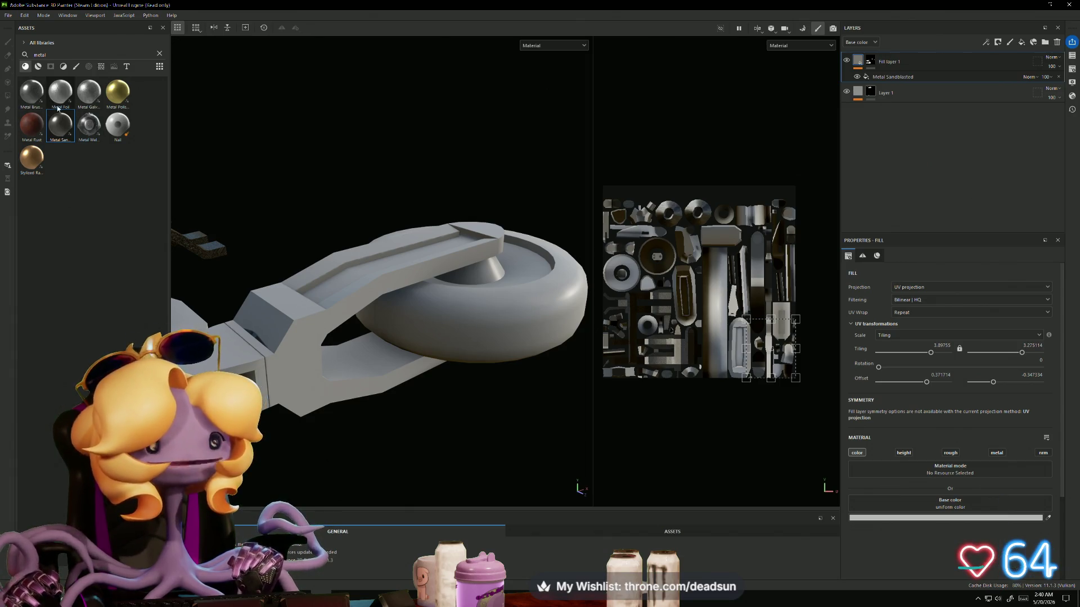
{"action": "left_click_drag", "start_coordinate": [247, 287], "coordinate": [438, 294], "text": "alt"}
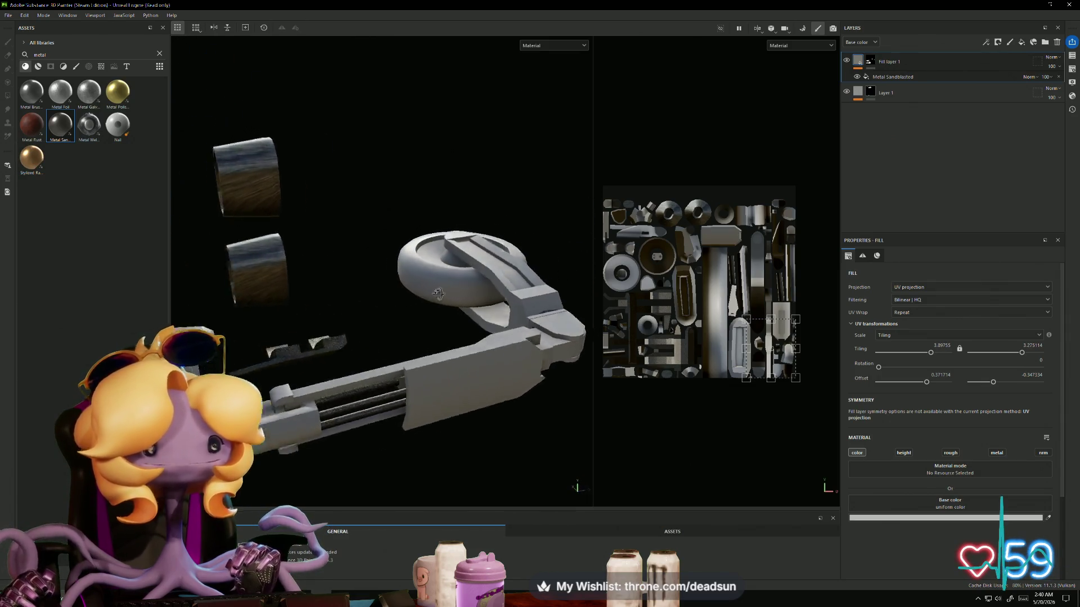
{"action": "left_click", "coordinate": [894, 92]}
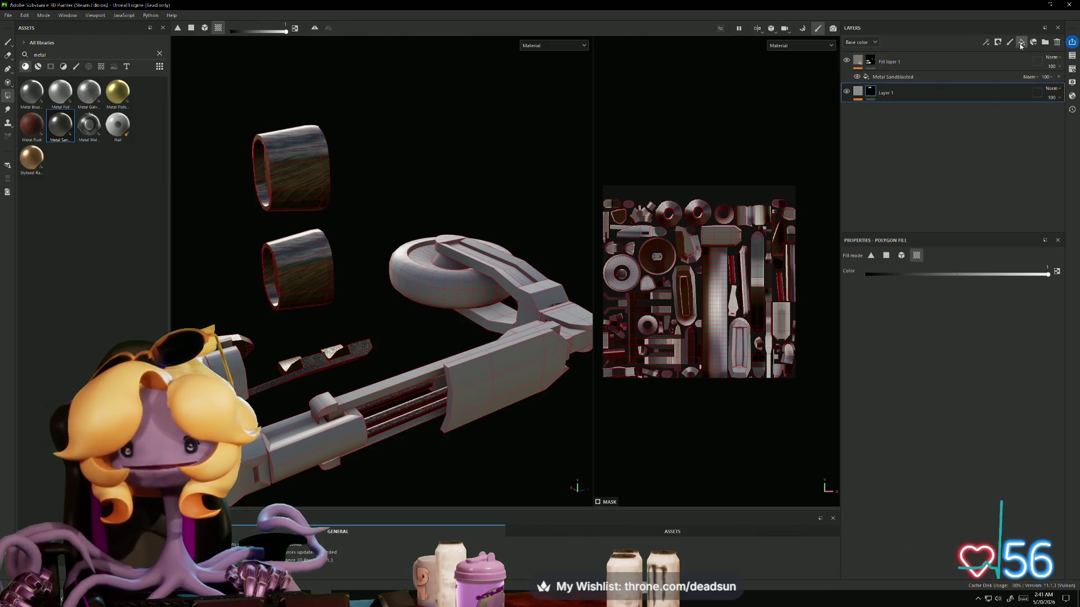
Step: Add Fill layer 2 and drop Metal Brushed into the layer stack
{"action": "left_click", "coordinate": [1021, 42]}
{"action": "left_click_drag", "start_coordinate": [914, 64], "coordinate": [923, 127]}
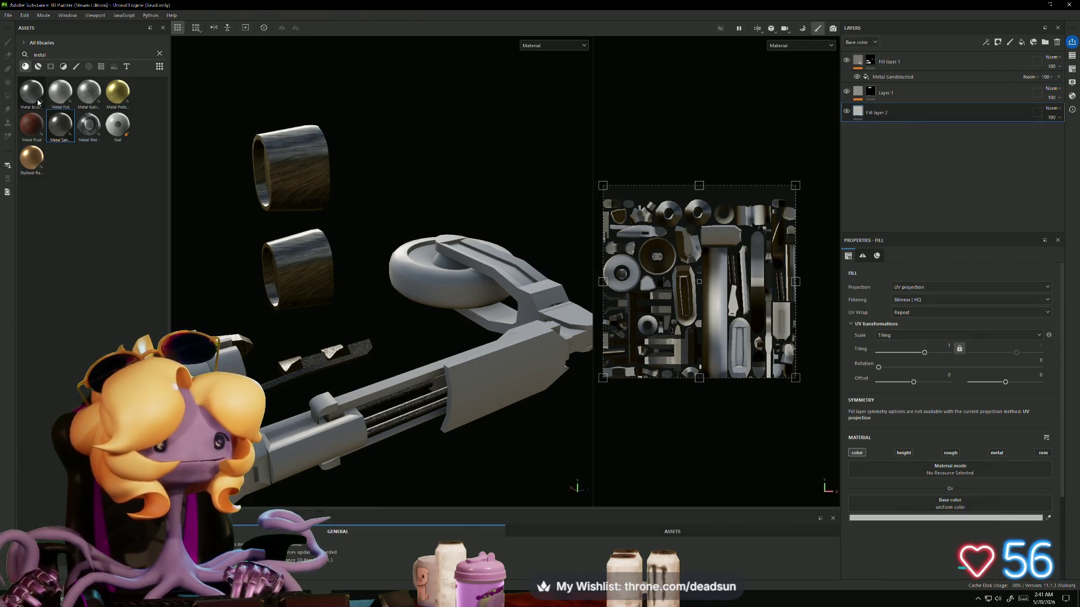
{"action": "left_click_drag", "start_coordinate": [32, 98], "coordinate": [585, 278]}
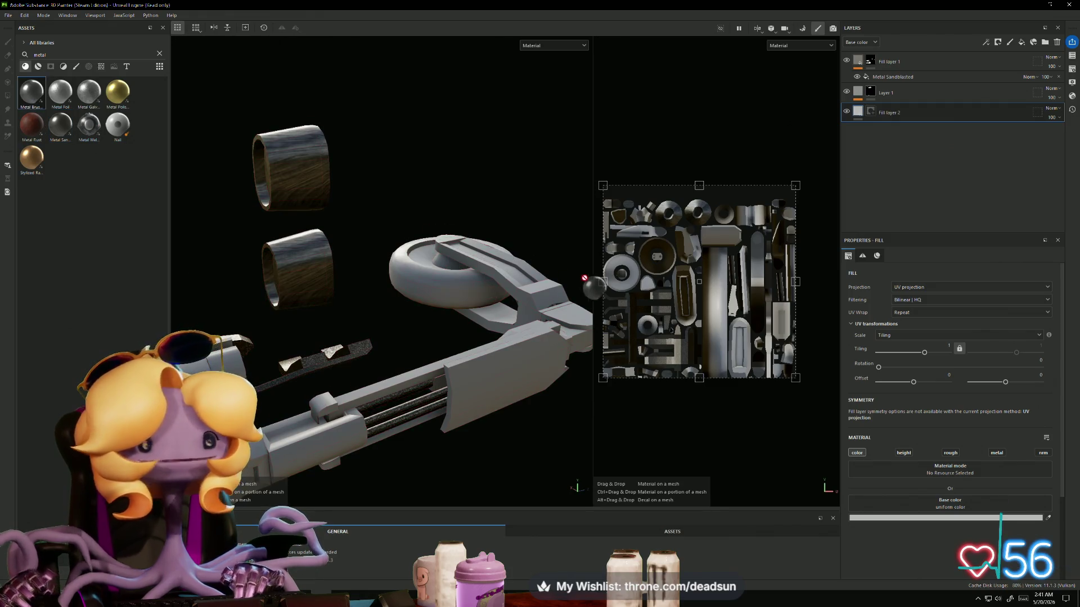
{"action": "left_click_drag", "start_coordinate": [793, 103], "coordinate": [858, 118]}
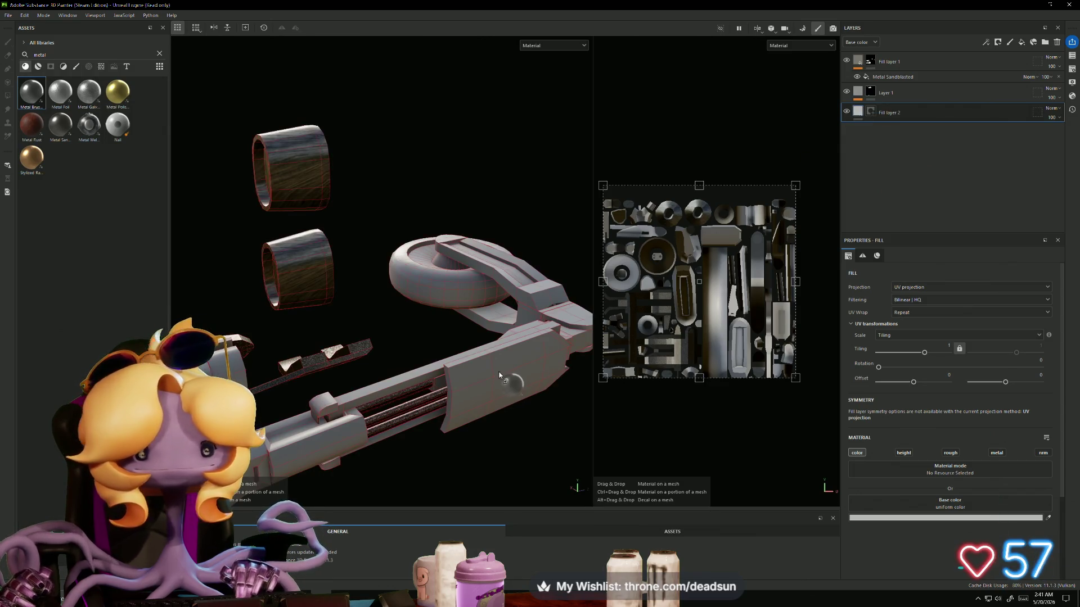
Step: Move the Metal Brushed layer to the bottom of the stack
{"action": "left_click_drag", "start_coordinate": [496, 413], "coordinate": [800, 135], "text": "alt"}
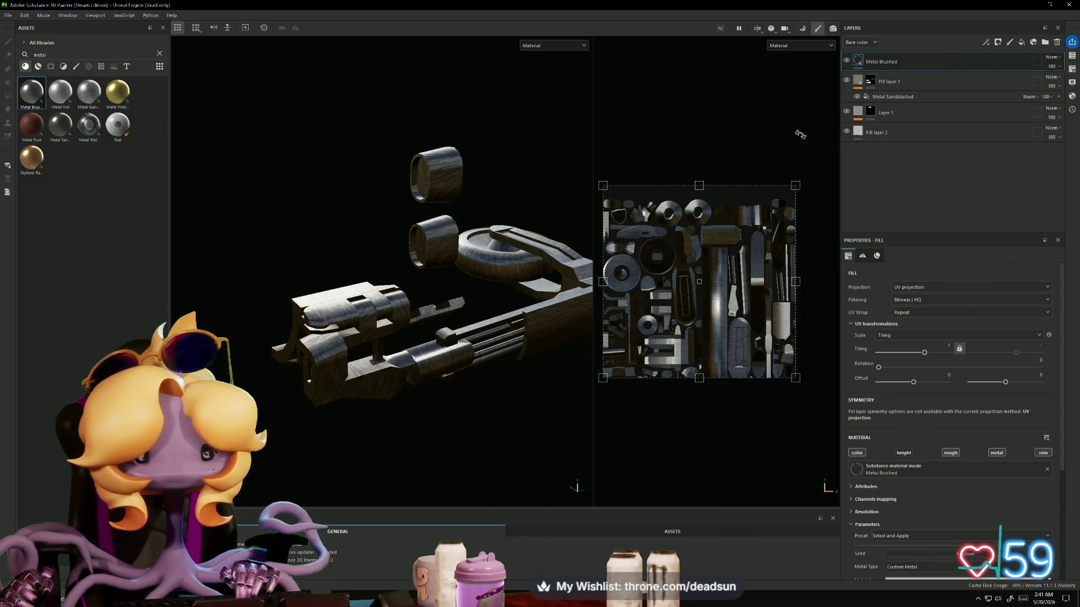
{"action": "mouse_move", "coordinate": [444, 266]}
{"action": "left_mouse_down", "text": "alt"}
{"action": "mouse_move", "coordinate": [520, 359]}
{"action": "mouse_move", "coordinate": [458, 414]}
{"action": "left_mouse_up", "text": "alt"}
{"action": "scroll", "coordinate": [520, 358], "scroll_direction": "up", "scroll_amount": 3}
{"action": "scroll", "coordinate": [458, 415], "scroll_direction": "up", "scroll_amount": 3}
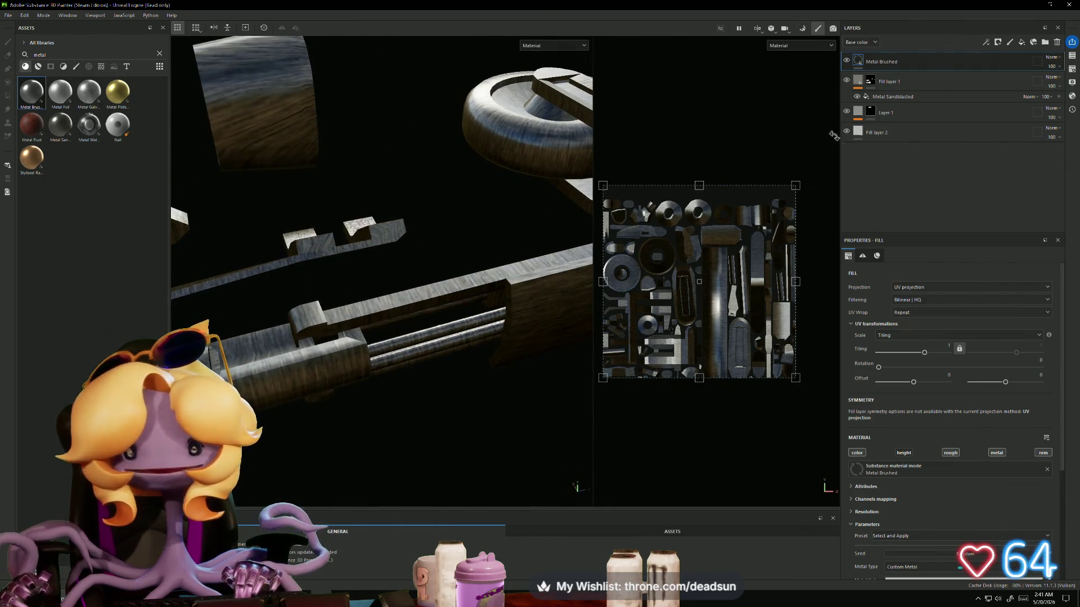
{"action": "left_click_drag", "start_coordinate": [903, 64], "coordinate": [905, 147]}
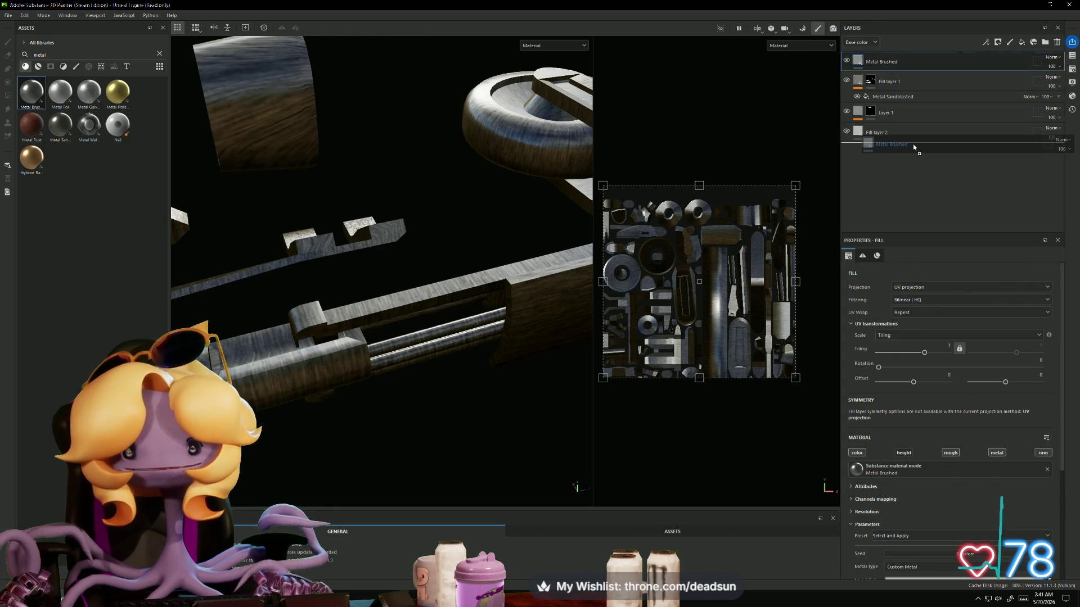
Step: Inspect the gun from several angles and re-center the UV layout in the 2D view
{"action": "mouse_move", "coordinate": [462, 265]}
{"action": "left_mouse_down", "text": "alt"}
{"action": "mouse_move", "coordinate": [403, 275]}
{"action": "mouse_move", "coordinate": [371, 265]}
{"action": "mouse_move", "coordinate": [336, 214]}
{"action": "mouse_move", "coordinate": [343, 265]}
{"action": "left_mouse_up", "text": "alt"}
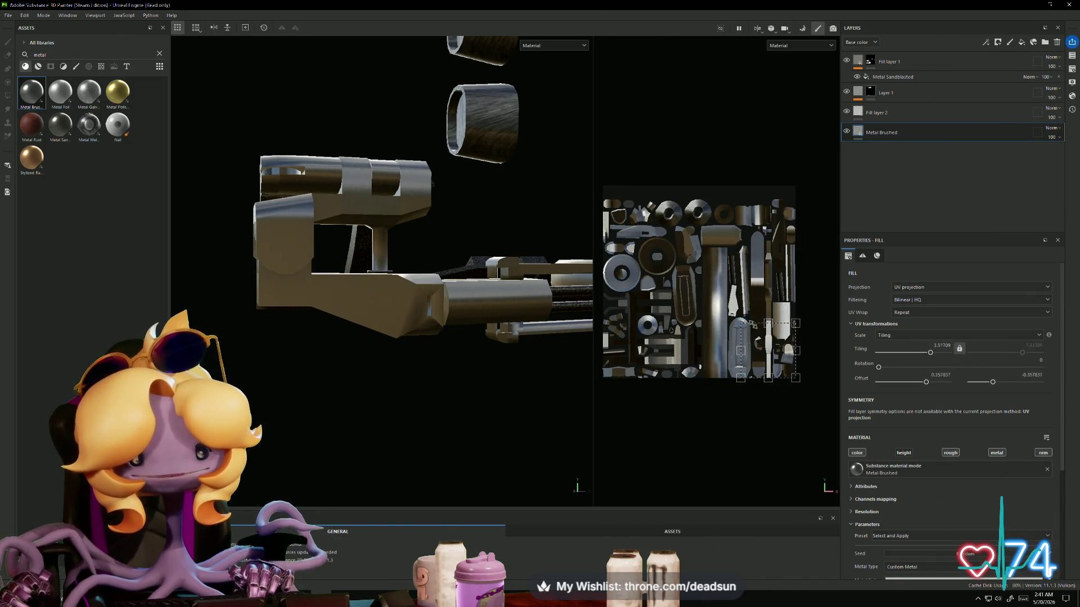
{"action": "mouse_move", "coordinate": [292, 292]}
{"action": "left_mouse_down", "text": "alt"}
{"action": "mouse_move", "coordinate": [236, 337]}
{"action": "mouse_move", "coordinate": [214, 303]}
{"action": "mouse_move", "coordinate": [200, 311]}
{"action": "mouse_move", "coordinate": [251, 482]}
{"action": "mouse_move", "coordinate": [540, 354]}
{"action": "mouse_move", "coordinate": [286, 329]}
{"action": "mouse_move", "coordinate": [330, 297]}
{"action": "mouse_move", "coordinate": [366, 362]}
{"action": "left_mouse_up", "text": "alt"}
{"action": "mouse_move", "coordinate": [366, 361]}
{"action": "right_mouse_down", "text": "alt"}
{"action": "mouse_move", "coordinate": [377, 356]}
{"action": "mouse_move", "coordinate": [370, 368]}
{"action": "right_mouse_up", "text": "alt"}
{"action": "mouse_move", "coordinate": [371, 367]}
{"action": "left_mouse_down", "text": "alt"}
{"action": "mouse_move", "coordinate": [256, 369]}
{"action": "mouse_move", "coordinate": [337, 369]}
{"action": "mouse_move", "coordinate": [306, 373]}
{"action": "mouse_move", "coordinate": [275, 444]}
{"action": "mouse_move", "coordinate": [308, 410]}
{"action": "mouse_move", "coordinate": [423, 407]}
{"action": "mouse_move", "coordinate": [291, 306]}
{"action": "mouse_move", "coordinate": [436, 395]}
{"action": "mouse_move", "coordinate": [490, 257]}
{"action": "mouse_move", "coordinate": [540, 282]}
{"action": "left_mouse_up", "text": "alt"}
{"action": "scroll", "coordinate": [590, 304], "scroll_direction": "up", "scroll_amount": 5}
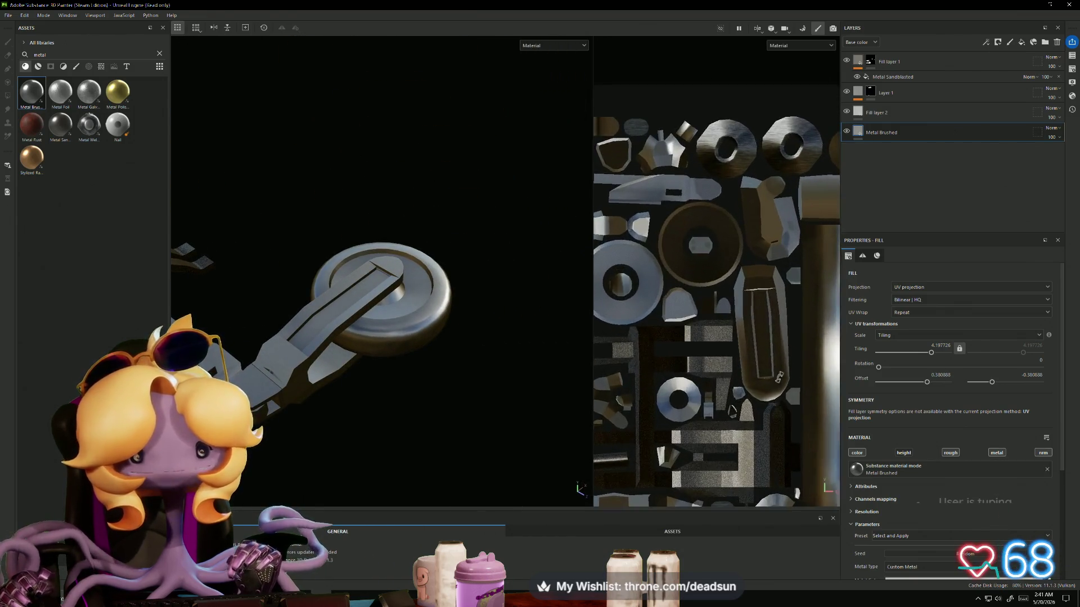
{"action": "middle_click_drag", "start_coordinate": [590, 304], "coordinate": [621, 310]}
{"action": "scroll", "coordinate": [646, 308], "scroll_direction": "down", "scroll_amount": 3}
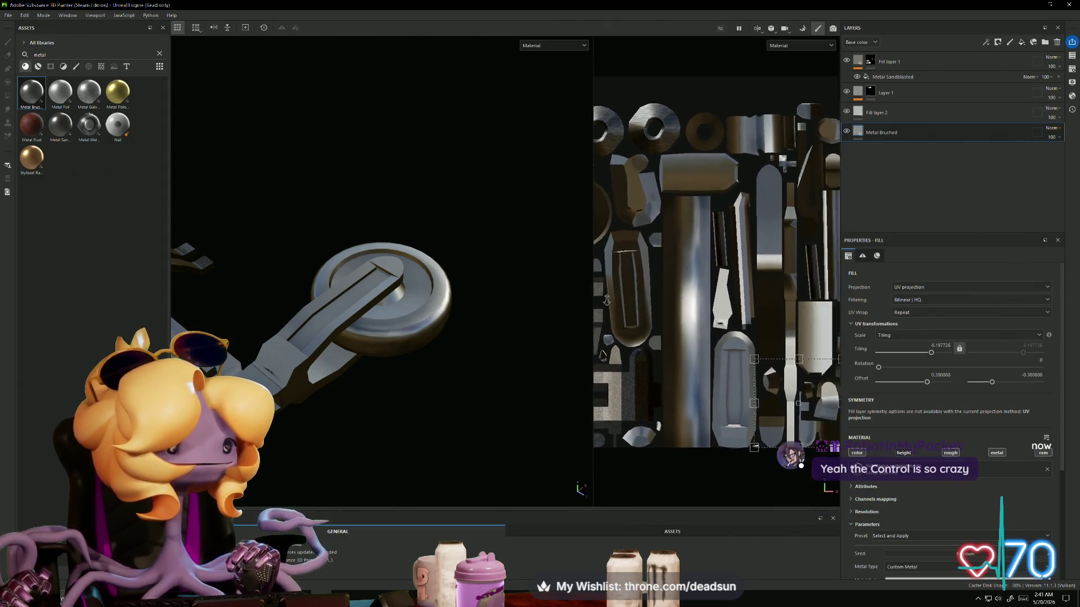
{"action": "middle_click_drag", "start_coordinate": [594, 272], "coordinate": [553, 286]}
{"action": "middle_click_drag", "start_coordinate": [615, 198], "coordinate": [677, 182]}
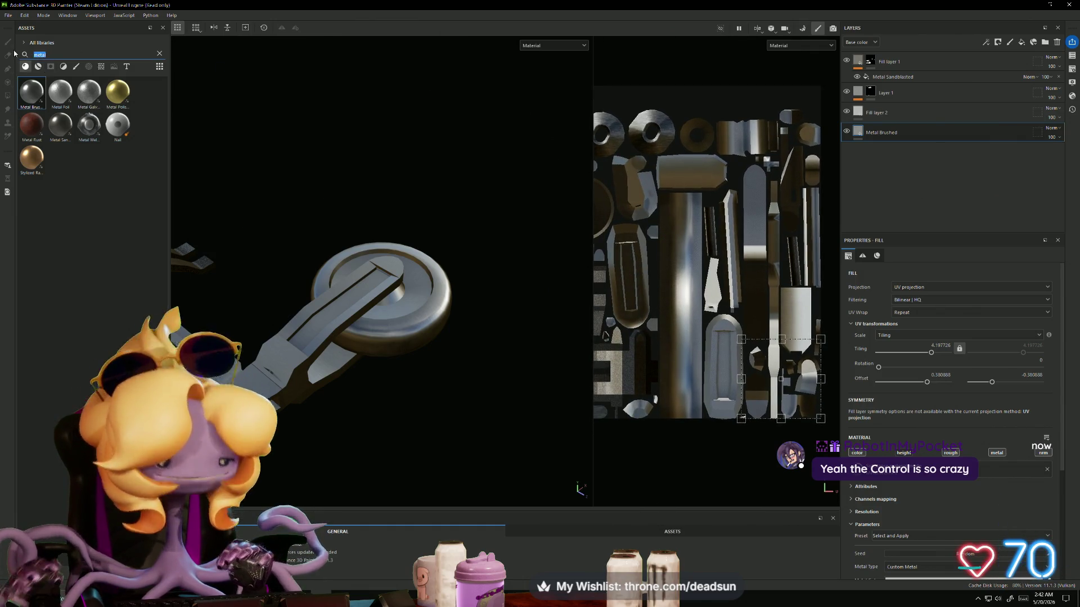
Step: Search Assets for 'rubb' and put Rubber Raw into a new Fill layer 3
{"action": "type", "text": "rubl"}
{"action": "key", "text": "BackSpace"}
{"action": "type", "text": "b"}
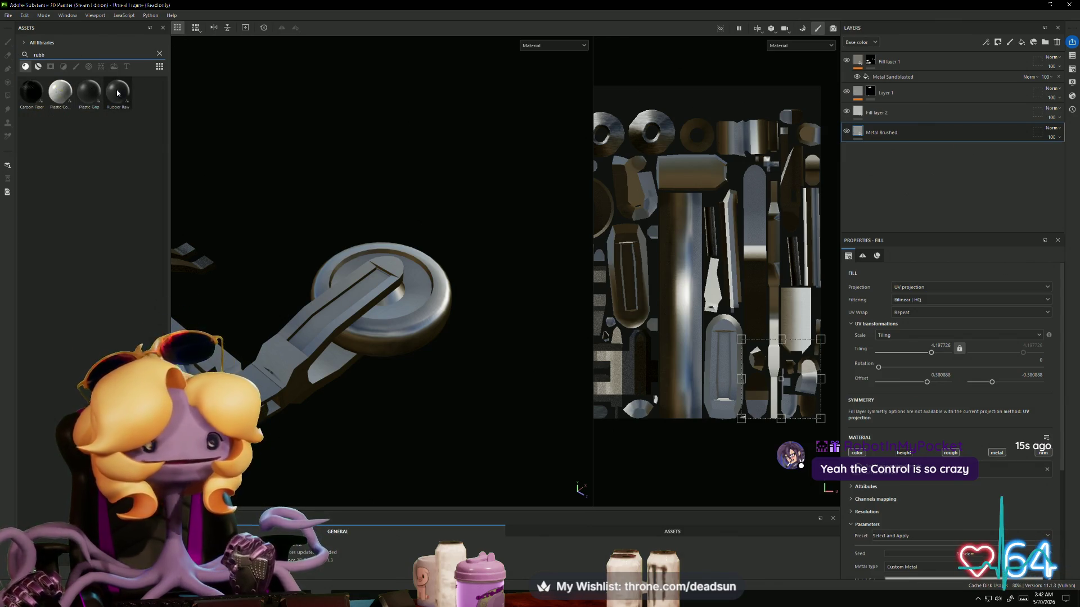
{"action": "mouse_move", "coordinate": [118, 93]}
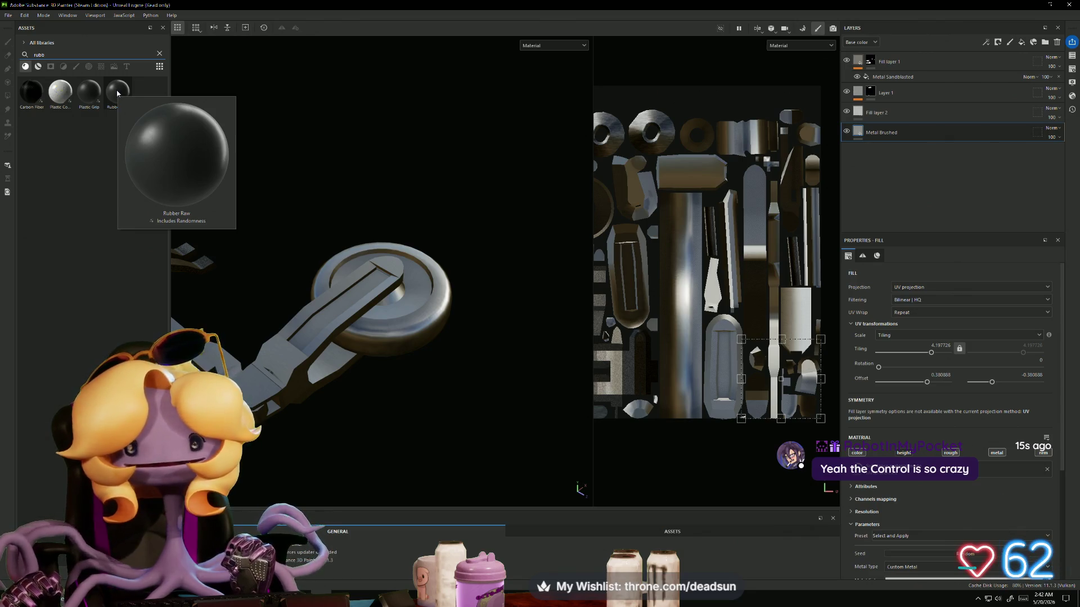
{"action": "left_click", "coordinate": [1022, 42]}
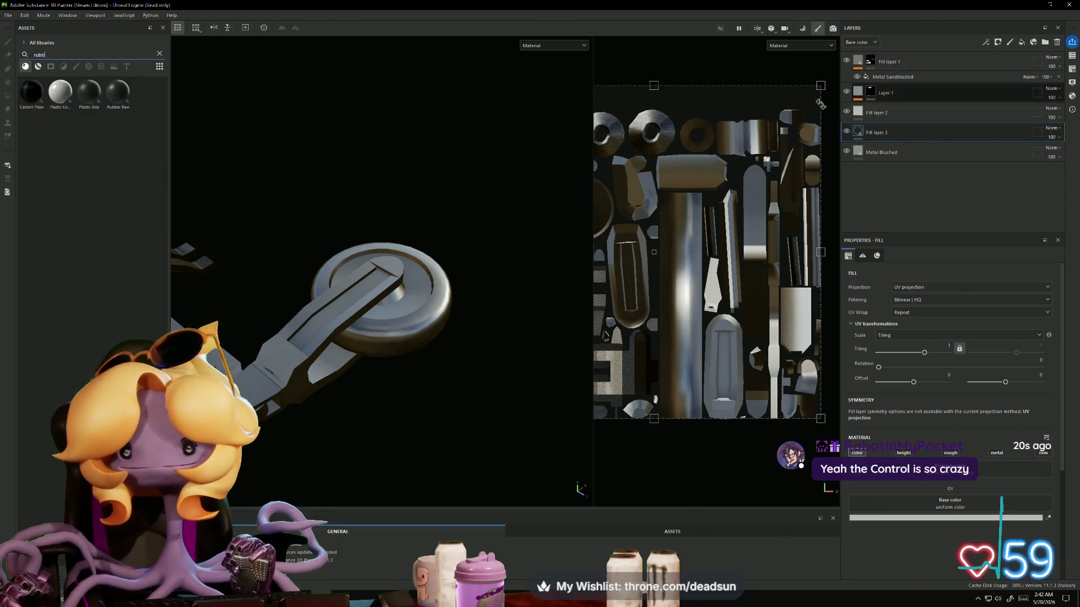
{"action": "mouse_move", "coordinate": [119, 90]}
{"action": "left_mouse_down"}
{"action": "mouse_move", "coordinate": [507, 123]}
{"action": "mouse_move", "coordinate": [860, 133]}
{"action": "left_mouse_up"}
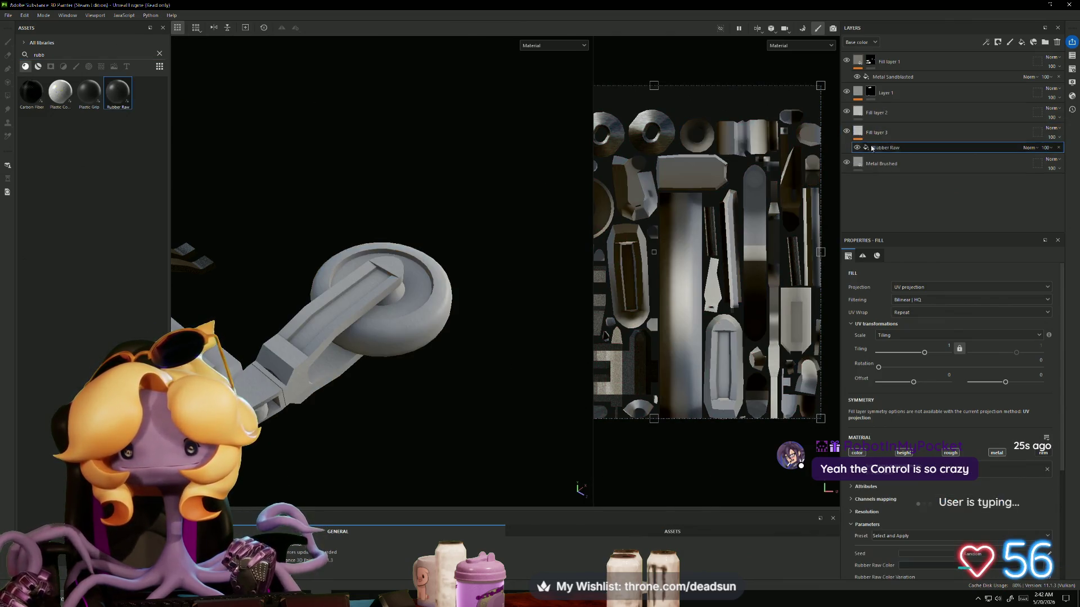
{"action": "right_click", "coordinate": [884, 137]}
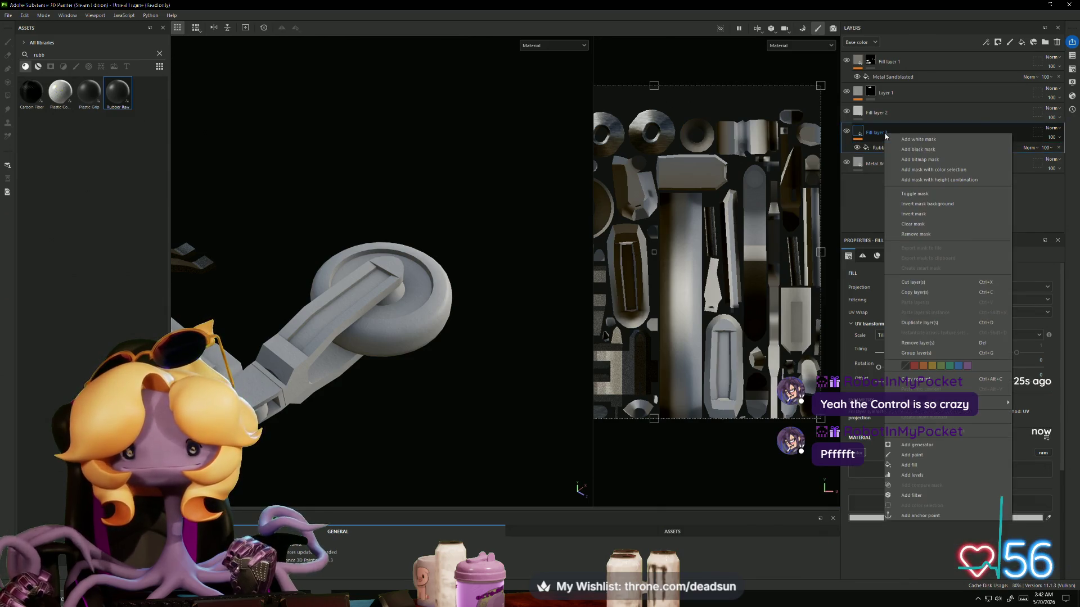
Step: Mask Fill layer 3 to the tire UV islands and move it to the top of the stack
{"action": "left_click", "coordinate": [911, 155]}
{"action": "left_click_drag", "start_coordinate": [663, 194], "coordinate": [691, 300]}
{"action": "left_click_drag", "start_coordinate": [689, 374], "coordinate": [699, 418]}
{"action": "left_click_drag", "start_coordinate": [929, 140], "coordinate": [933, 59]}
{"action": "mouse_move", "coordinate": [395, 379]}
{"action": "left_mouse_down", "text": "alt"}
{"action": "mouse_move", "coordinate": [487, 448]}
{"action": "mouse_move", "coordinate": [482, 405]}
{"action": "mouse_move", "coordinate": [371, 362]}
{"action": "mouse_move", "coordinate": [355, 330]}
{"action": "mouse_move", "coordinate": [337, 330]}
{"action": "mouse_move", "coordinate": [470, 345]}
{"action": "mouse_move", "coordinate": [471, 368]}
{"action": "mouse_move", "coordinate": [420, 405]}
{"action": "mouse_move", "coordinate": [357, 345]}
{"action": "mouse_move", "coordinate": [371, 339]}
{"action": "mouse_move", "coordinate": [328, 339]}
{"action": "mouse_move", "coordinate": [454, 343]}
{"action": "mouse_move", "coordinate": [361, 272]}
{"action": "mouse_move", "coordinate": [361, 325]}
{"action": "mouse_move", "coordinate": [398, 357]}
{"action": "left_mouse_up", "text": "alt"}
{"action": "left_click", "coordinate": [64, 66]}
{"action": "left_click", "coordinate": [76, 67]}
{"action": "key", "text": "BackSpace"}
{"action": "key", "text": "BackSpace"}
{"action": "key", "text": "BackSpace"}
{"action": "scroll", "coordinate": [75, 219], "scroll_direction": "down", "scroll_amount": 10}
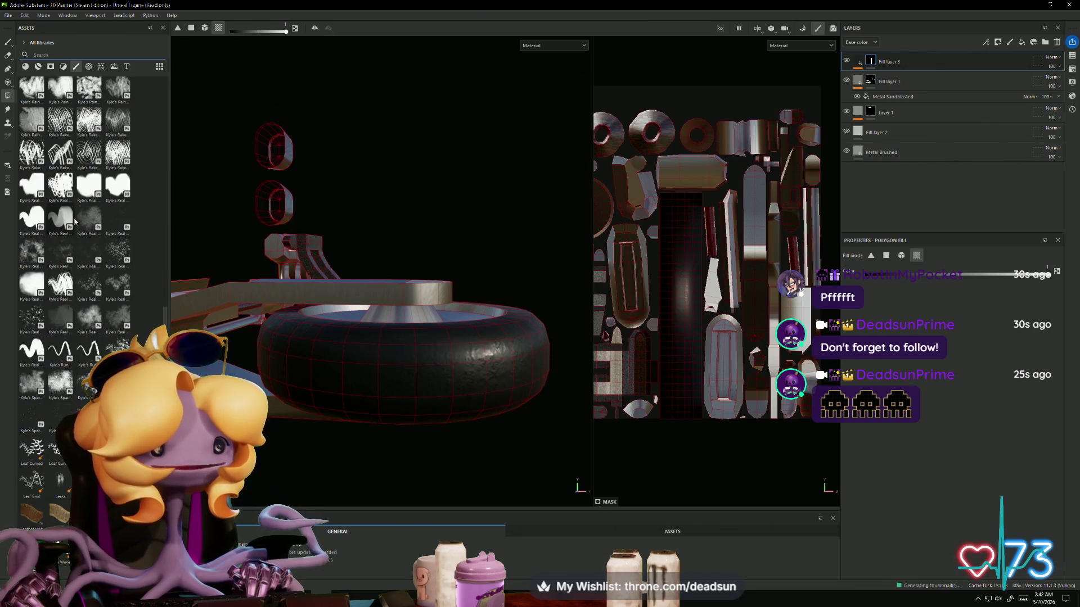
{"action": "scroll", "coordinate": [75, 221], "scroll_direction": "down", "scroll_amount": 15}
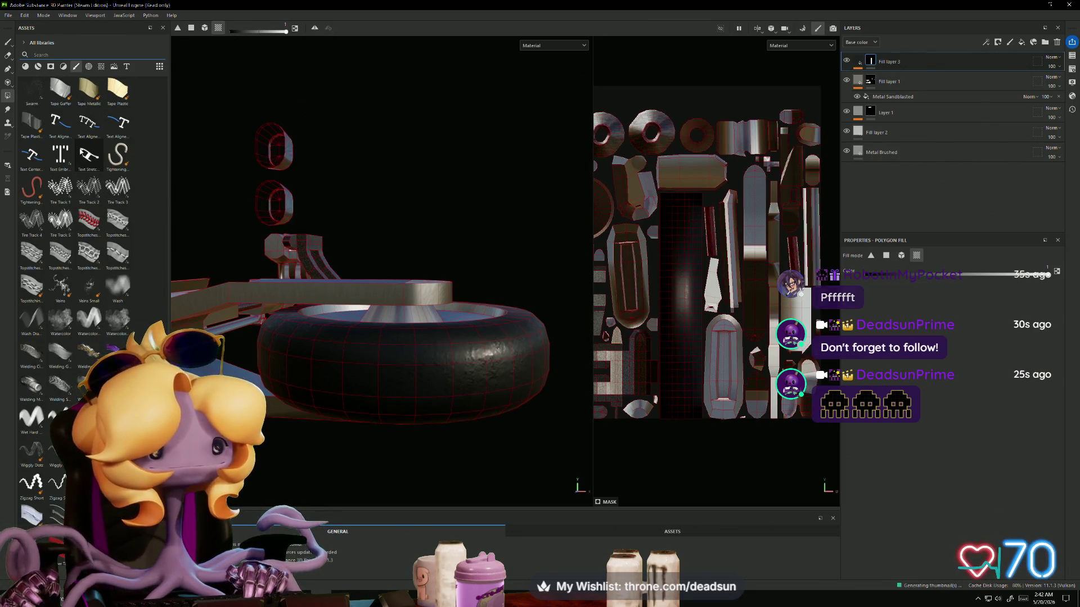
{"action": "left_click", "coordinate": [89, 67]}
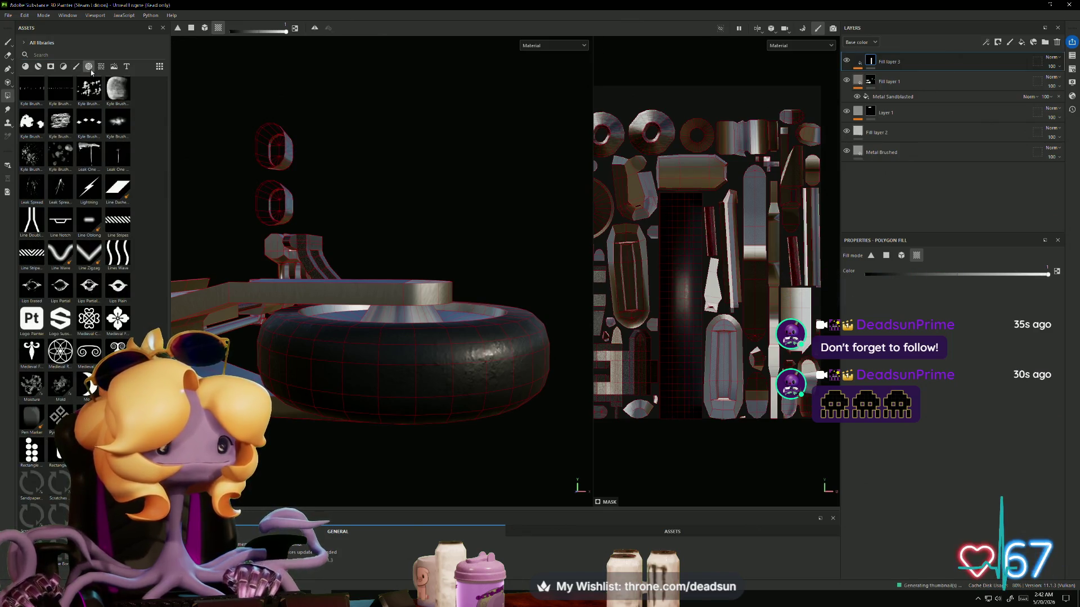
{"action": "scroll", "coordinate": [79, 286], "scroll_direction": "down", "scroll_amount": 15}
{"action": "scroll", "coordinate": [75, 253], "scroll_direction": "down", "scroll_amount": 10}
{"action": "scroll", "coordinate": [62, 302], "scroll_direction": "down", "scroll_amount": 6}
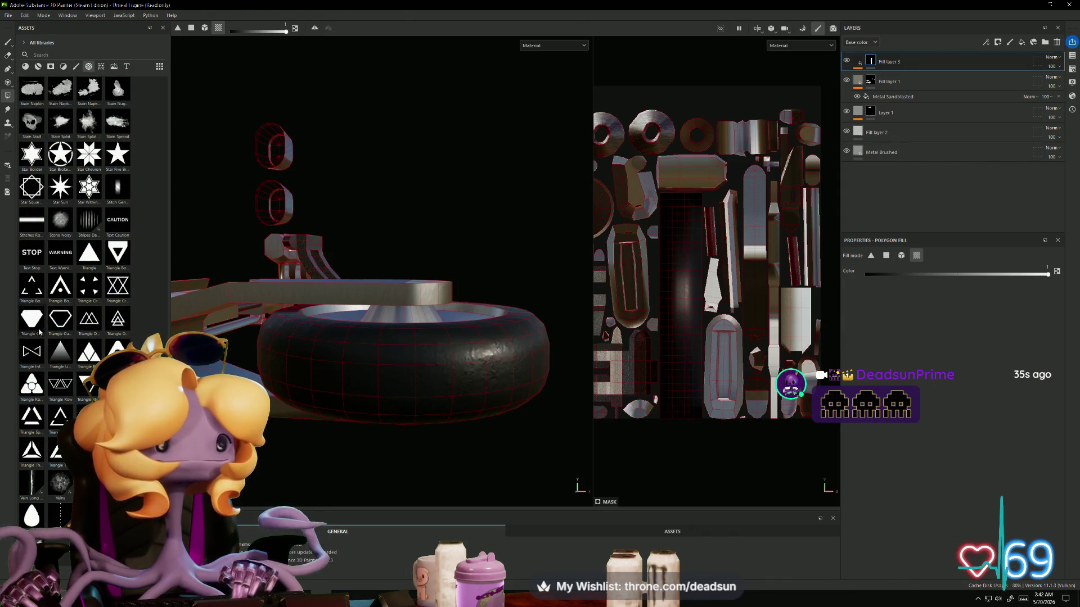
{"action": "scroll", "coordinate": [65, 364], "scroll_direction": "up", "scroll_amount": 15}
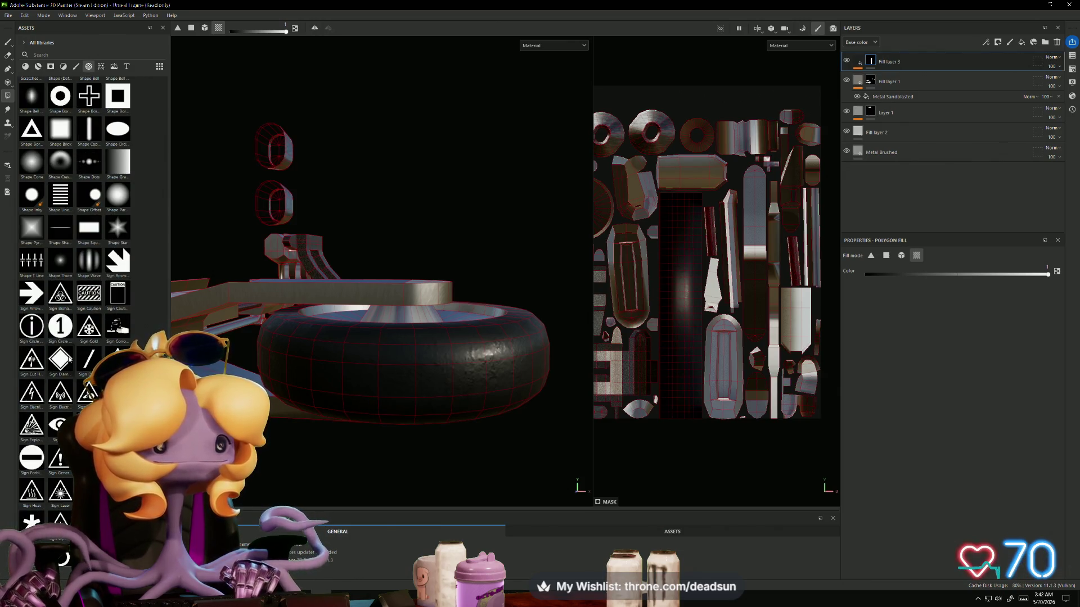
{"action": "scroll", "coordinate": [68, 359], "scroll_direction": "up", "scroll_amount": 5}
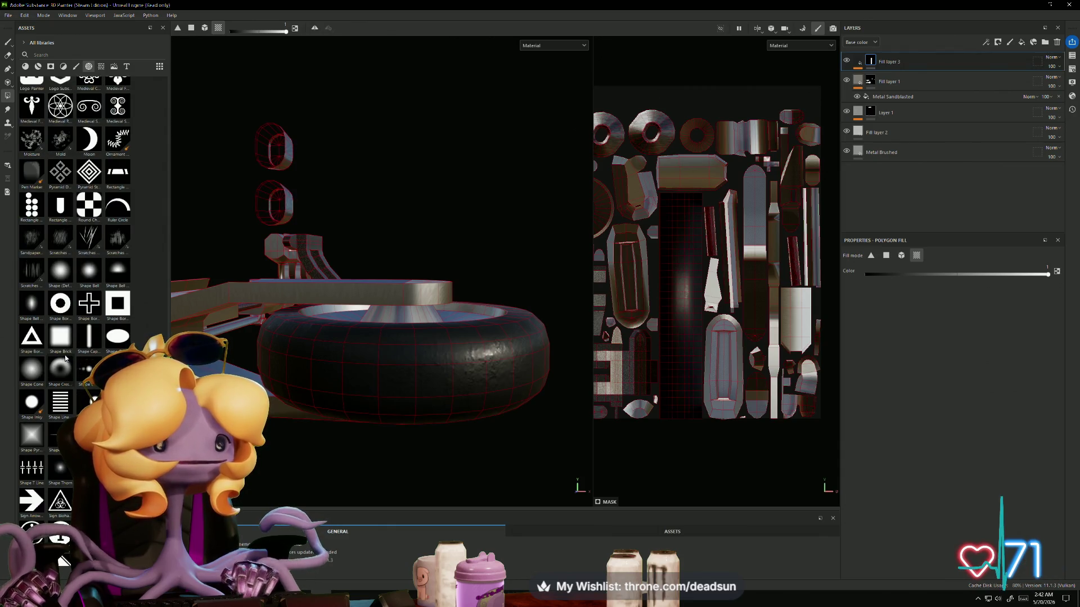
{"action": "scroll", "coordinate": [65, 359], "scroll_direction": "up", "scroll_amount": 10}
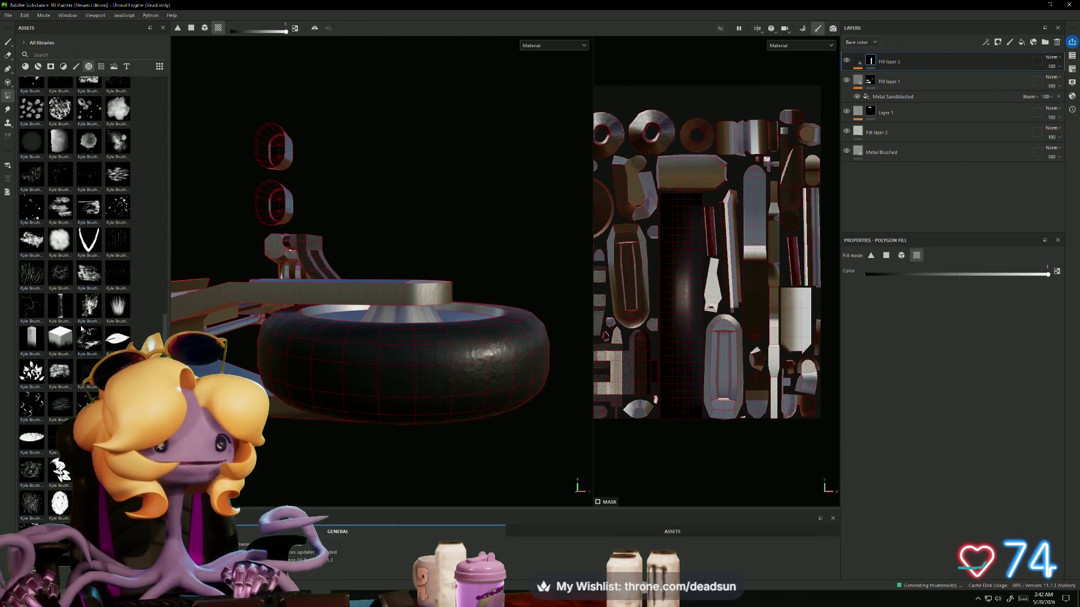
{"action": "scroll", "coordinate": [81, 330], "scroll_direction": "up", "scroll_amount": 5}
{"action": "scroll", "coordinate": [77, 334], "scroll_direction": "up", "scroll_amount": 10}
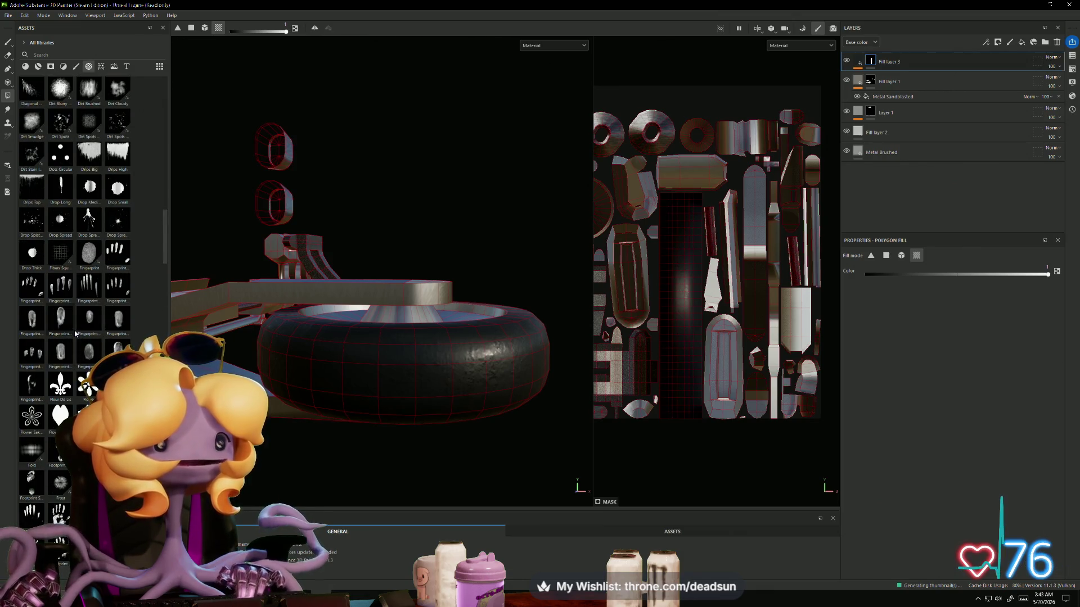
{"action": "scroll", "coordinate": [75, 334], "scroll_direction": "up", "scroll_amount": 10}
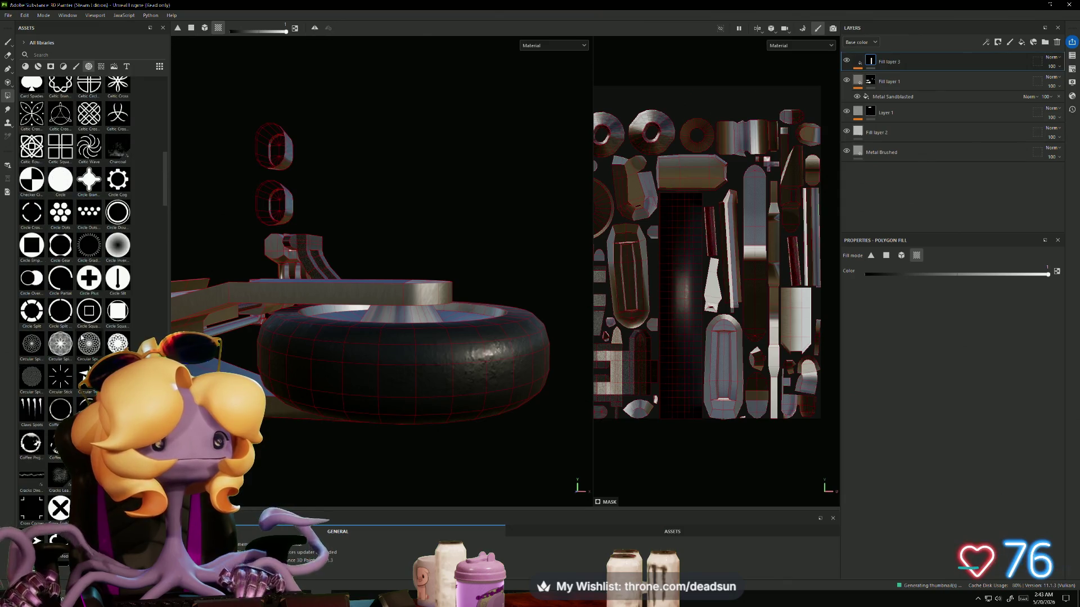
{"action": "scroll", "coordinate": [81, 338], "scroll_direction": "up", "scroll_amount": 5}
{"action": "scroll", "coordinate": [81, 337], "scroll_direction": "up", "scroll_amount": 5}
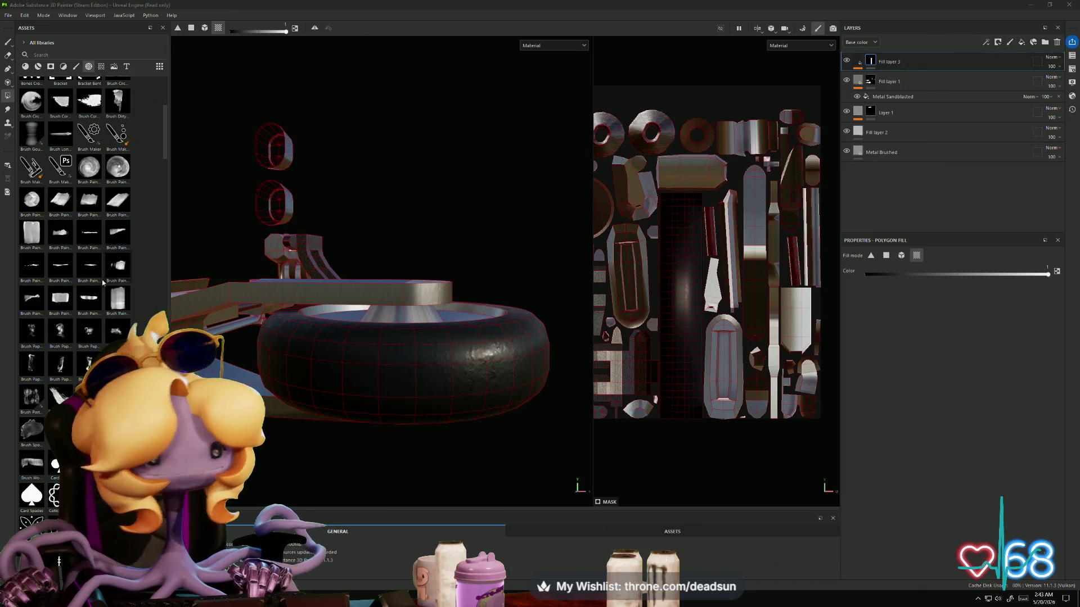
{"action": "scroll", "coordinate": [96, 276], "scroll_direction": "up", "scroll_amount": 5}
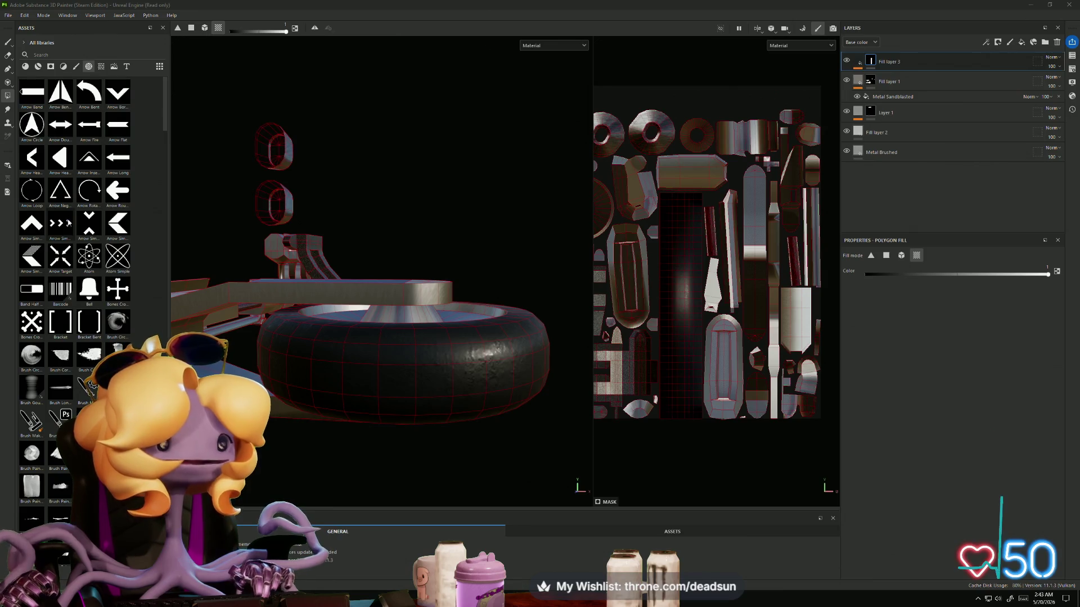
{"action": "scroll", "coordinate": [81, 231], "scroll_direction": "down", "scroll_amount": 2}
{"action": "scroll", "coordinate": [81, 231], "scroll_direction": "down", "scroll_amount": 4}
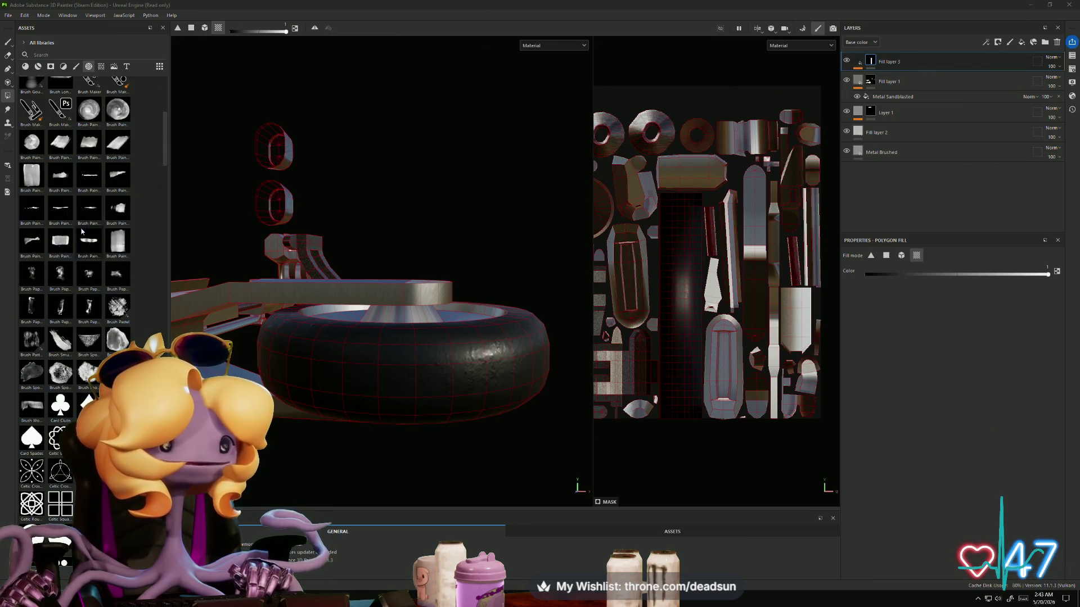
{"action": "scroll", "coordinate": [82, 230], "scroll_direction": "down", "scroll_amount": 8}
{"action": "scroll", "coordinate": [82, 231], "scroll_direction": "down", "scroll_amount": 4}
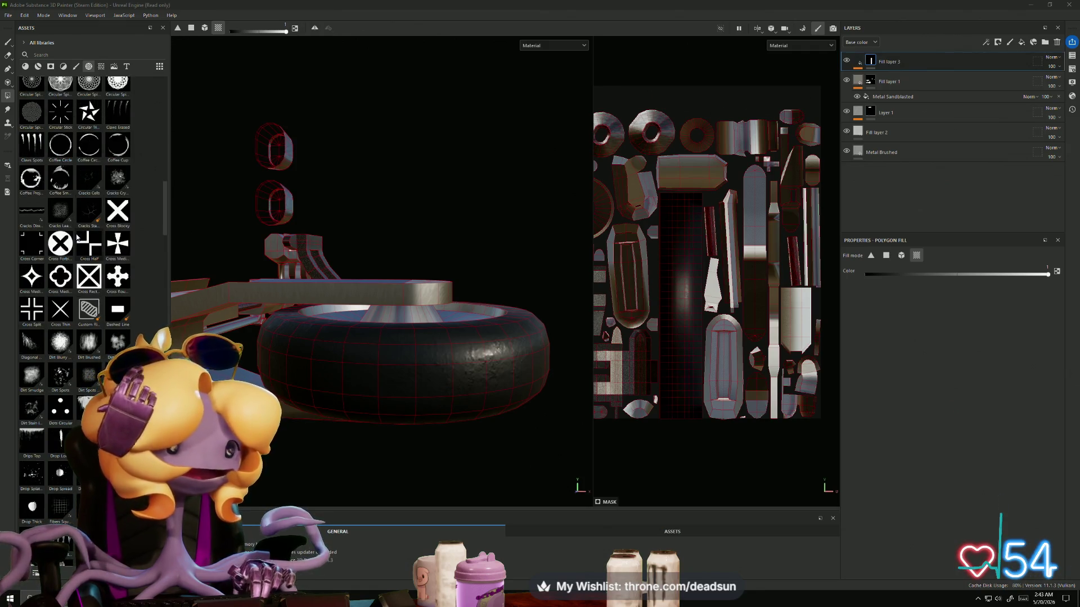
{"action": "scroll", "coordinate": [77, 239], "scroll_direction": "down", "scroll_amount": 3}
{"action": "scroll", "coordinate": [67, 253], "scroll_direction": "down", "scroll_amount": 4}
{"action": "scroll", "coordinate": [57, 267], "scroll_direction": "down", "scroll_amount": 3}
{"action": "scroll", "coordinate": [56, 267], "scroll_direction": "down", "scroll_amount": 10}
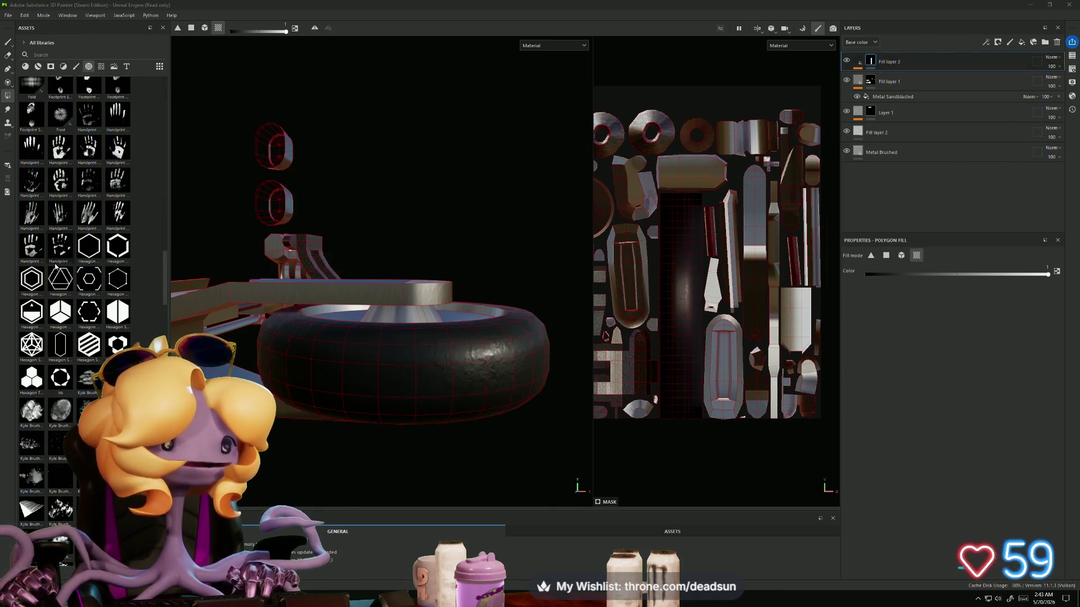
{"action": "scroll", "coordinate": [56, 263], "scroll_direction": "down", "scroll_amount": 10}
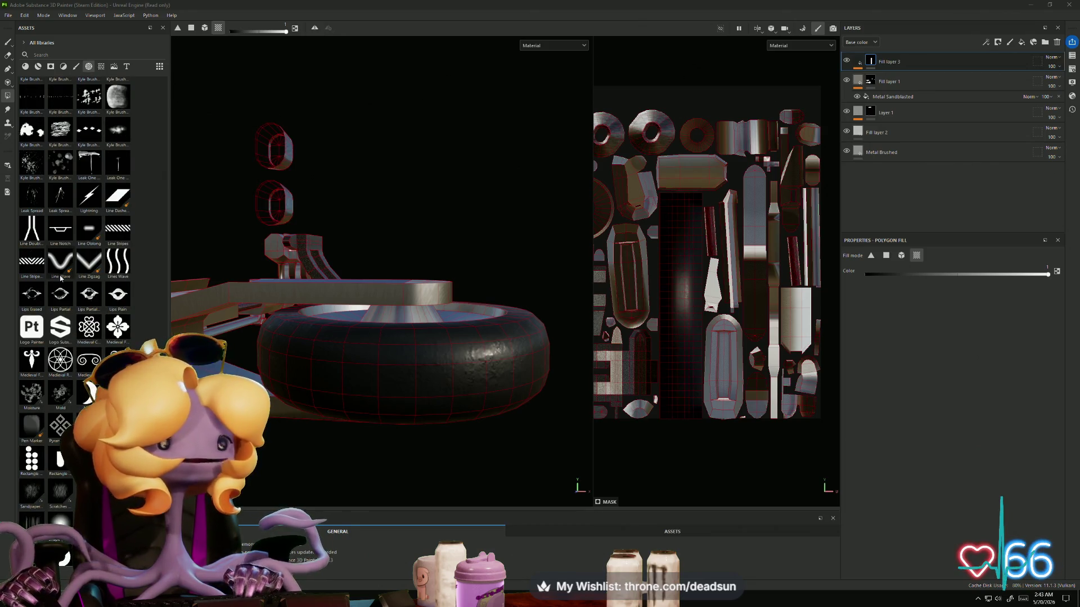
{"action": "mouse_move", "coordinate": [117, 231]}
{"action": "left_mouse_down"}
{"action": "mouse_move", "coordinate": [382, 332]}
{"action": "mouse_move", "coordinate": [675, 296]}
{"action": "left_mouse_up"}
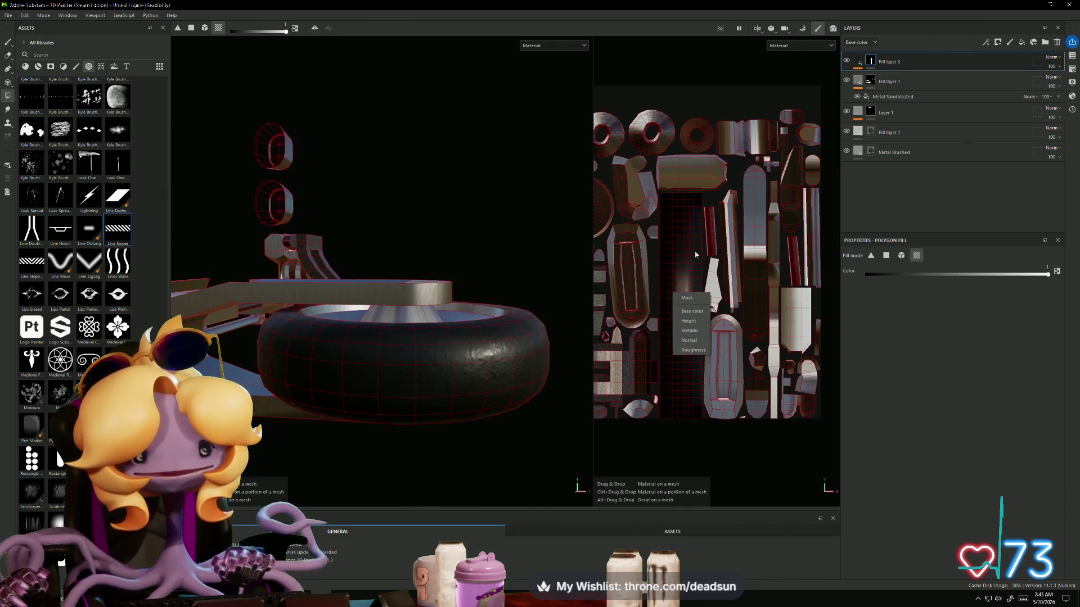
Step: Apply Line Stripes to Normal only, rotate it 270 and stretch it along the tire strip
{"action": "left_click", "coordinate": [701, 341]}
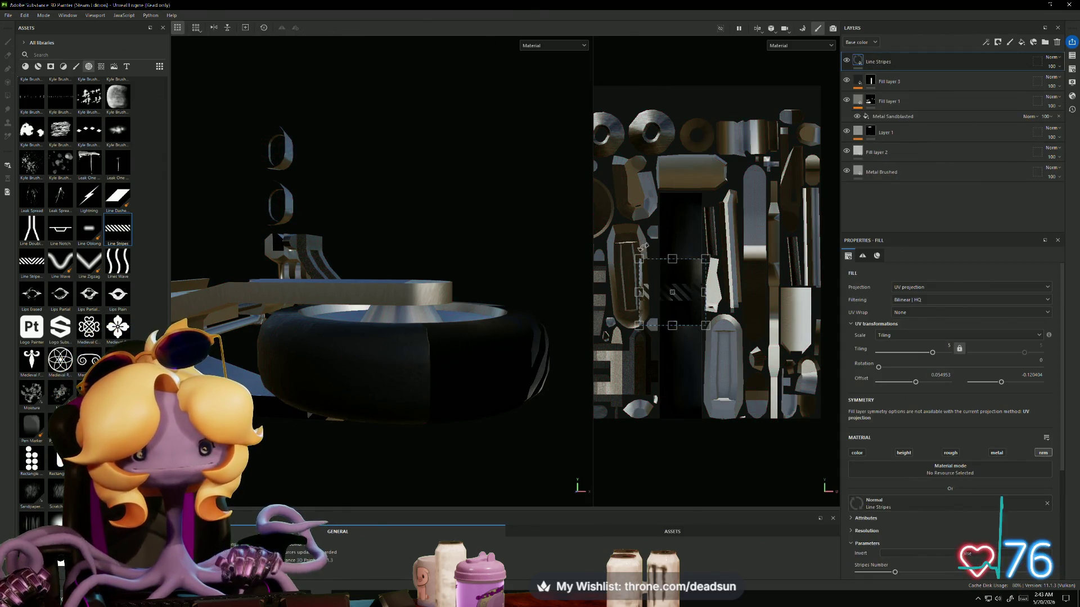
{"action": "left_click_drag", "start_coordinate": [646, 238], "coordinate": [721, 236]}
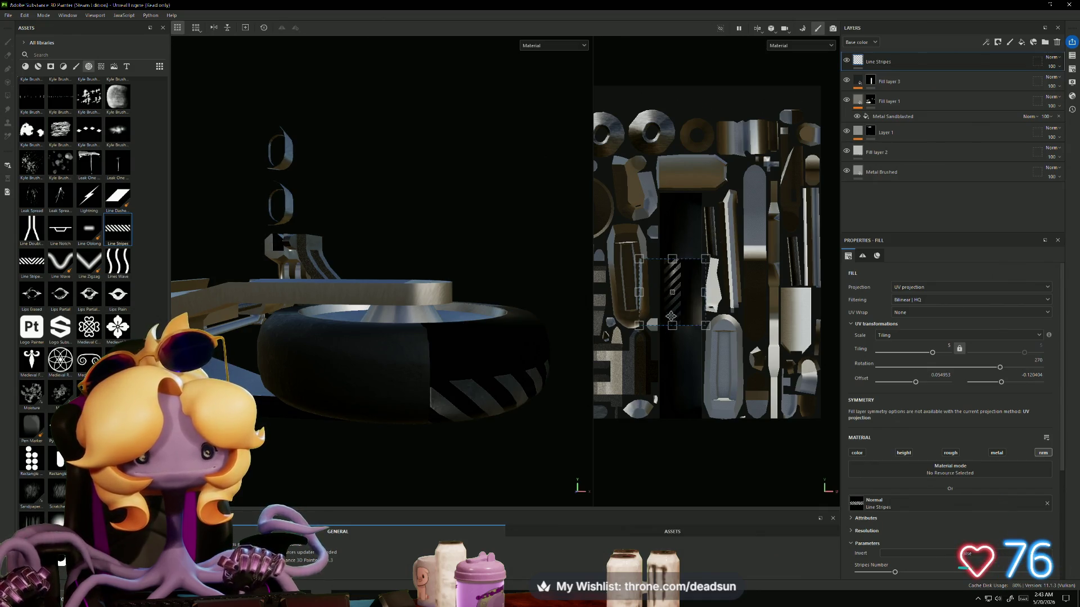
{"action": "left_click_drag", "start_coordinate": [675, 327], "coordinate": [669, 425]}
{"action": "left_click_drag", "start_coordinate": [675, 259], "coordinate": [668, 193]}
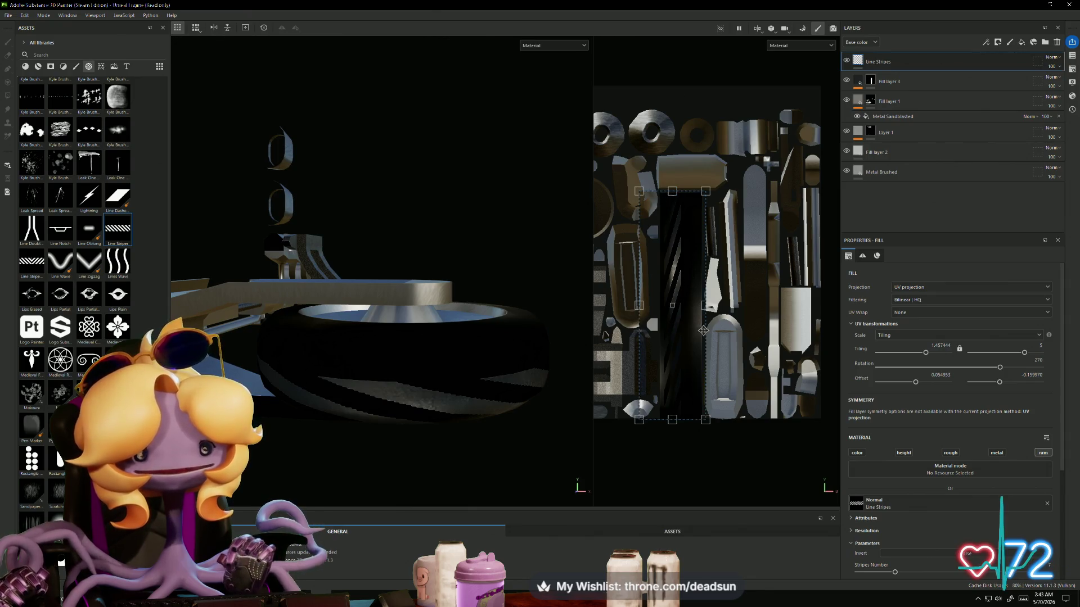
{"action": "middle_click_drag", "start_coordinate": [726, 343], "coordinate": [734, 341]}
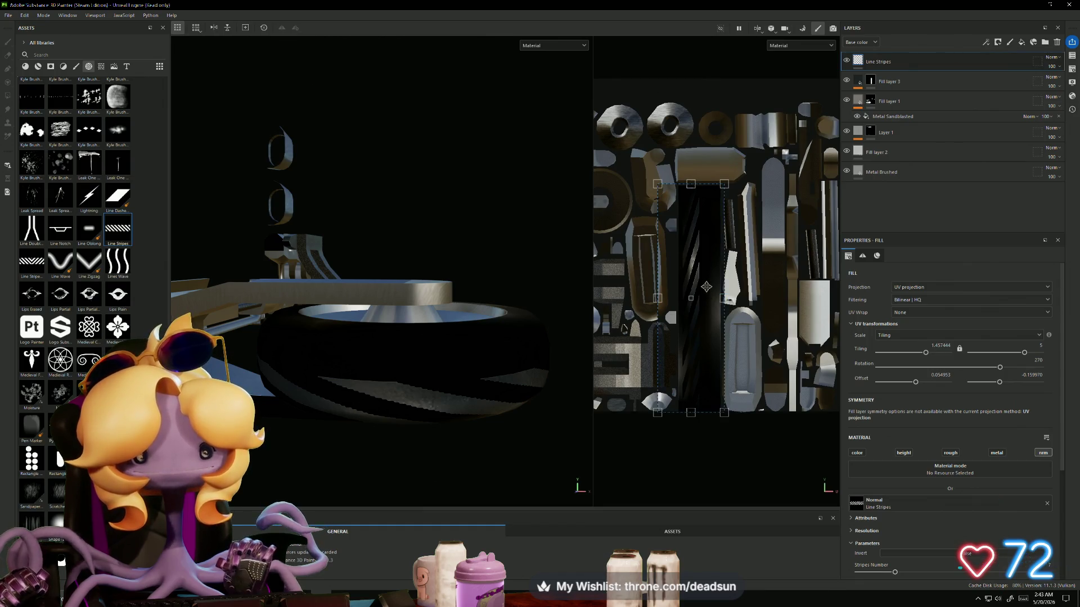
{"action": "left_click_drag", "start_coordinate": [706, 288], "coordinate": [704, 287]}
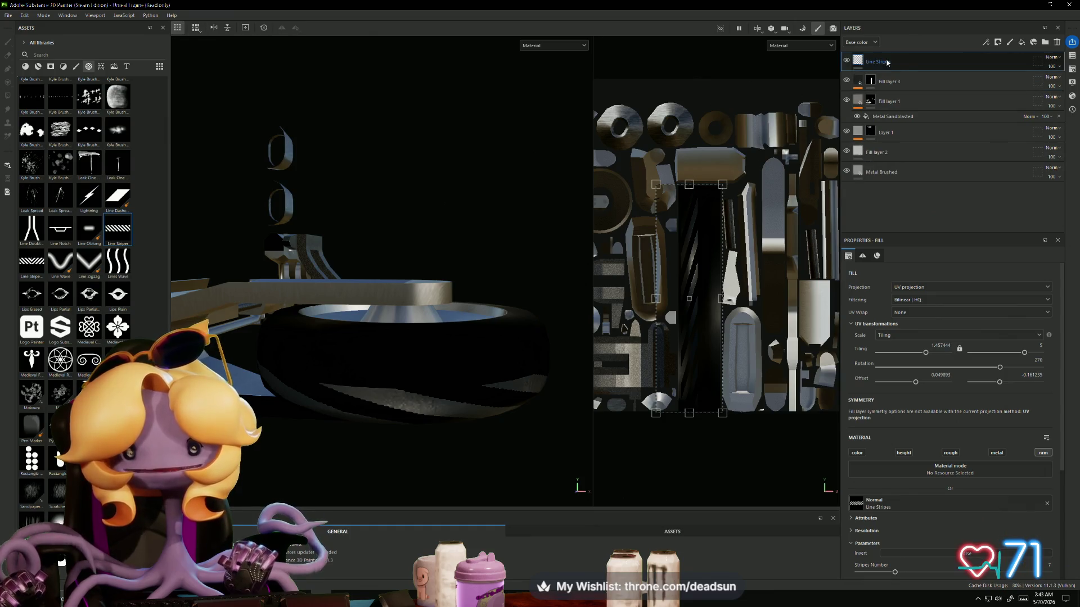
Step: Fine-tune the top and bottom edges of the stripe area over the tire strip
{"action": "left_click_drag", "start_coordinate": [624, 336], "coordinate": [604, 420], "text": "alt"}
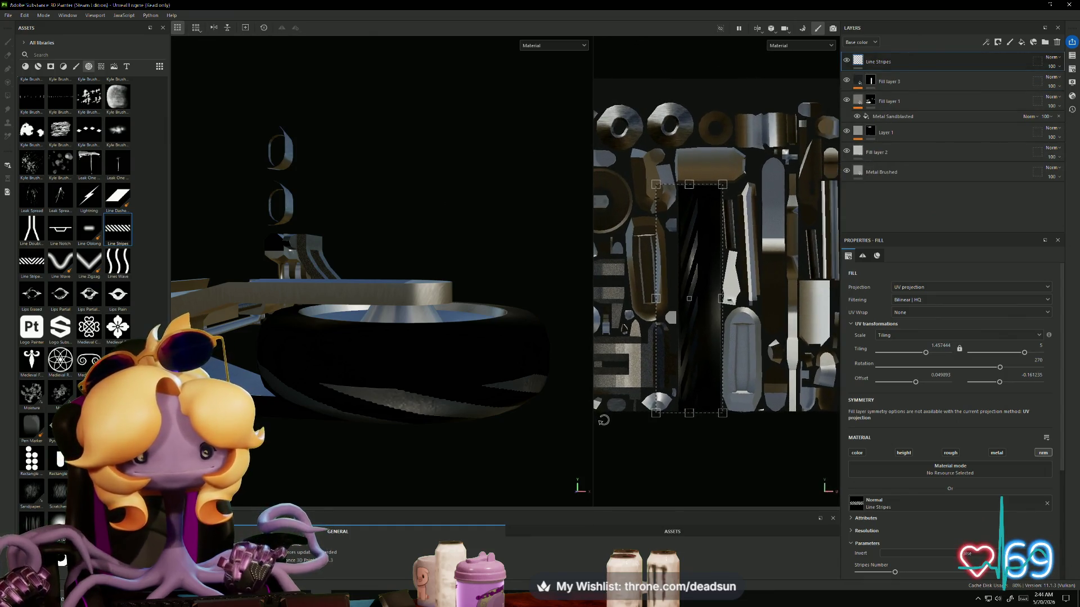
{"action": "mouse_move", "coordinate": [507, 431]}
{"action": "left_mouse_down", "text": "alt"}
{"action": "mouse_move", "coordinate": [405, 436]}
{"action": "mouse_move", "coordinate": [716, 382]}
{"action": "mouse_move", "coordinate": [707, 237]}
{"action": "left_mouse_up", "text": "alt"}
{"action": "scroll", "coordinate": [704, 189], "scroll_direction": "up", "scroll_amount": 2}
{"action": "scroll", "coordinate": [704, 189], "scroll_direction": "up", "scroll_amount": 3}
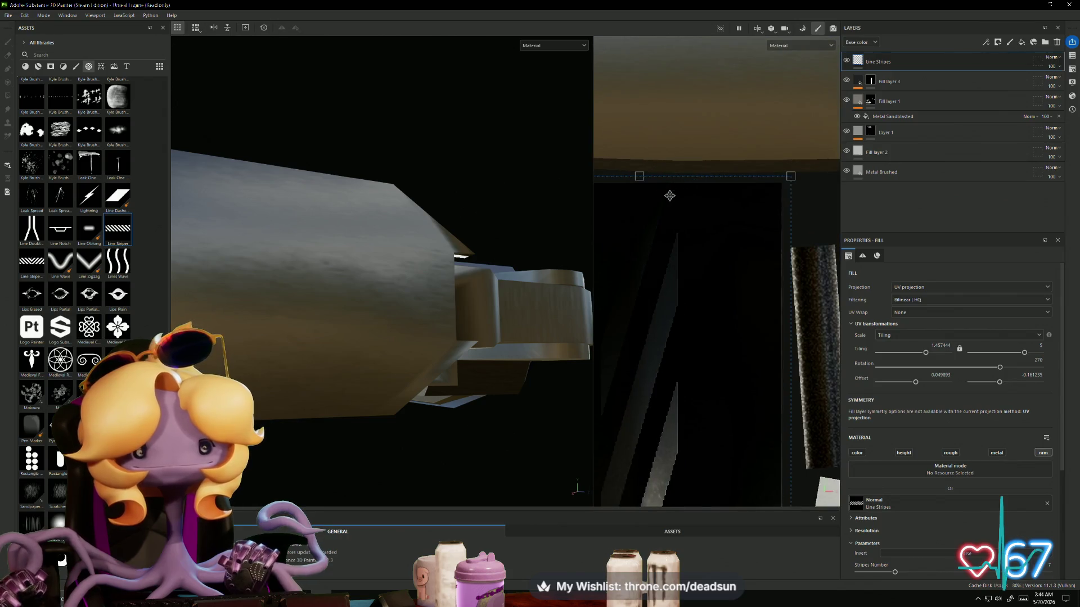
{"action": "left_click_drag", "start_coordinate": [640, 179], "coordinate": [639, 182]}
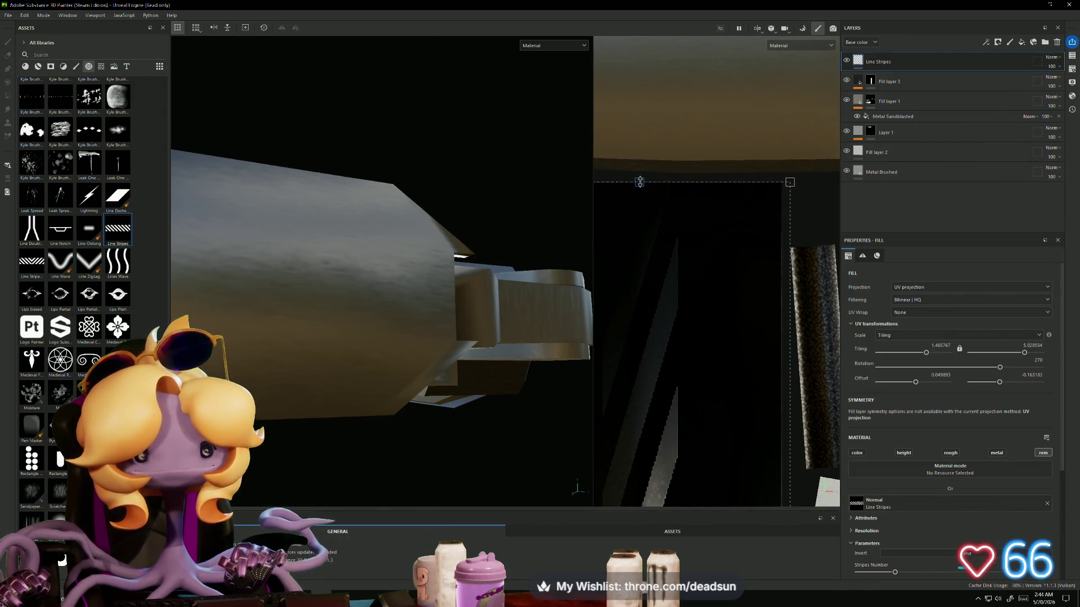
{"action": "mouse_move", "coordinate": [637, 339]}
{"action": "middle_mouse_down"}
{"action": "mouse_move", "coordinate": [640, 371]}
{"action": "mouse_move", "coordinate": [677, 301]}
{"action": "mouse_move", "coordinate": [678, 382]}
{"action": "middle_mouse_up"}
{"action": "scroll", "coordinate": [678, 354], "scroll_direction": "down", "scroll_amount": 3}
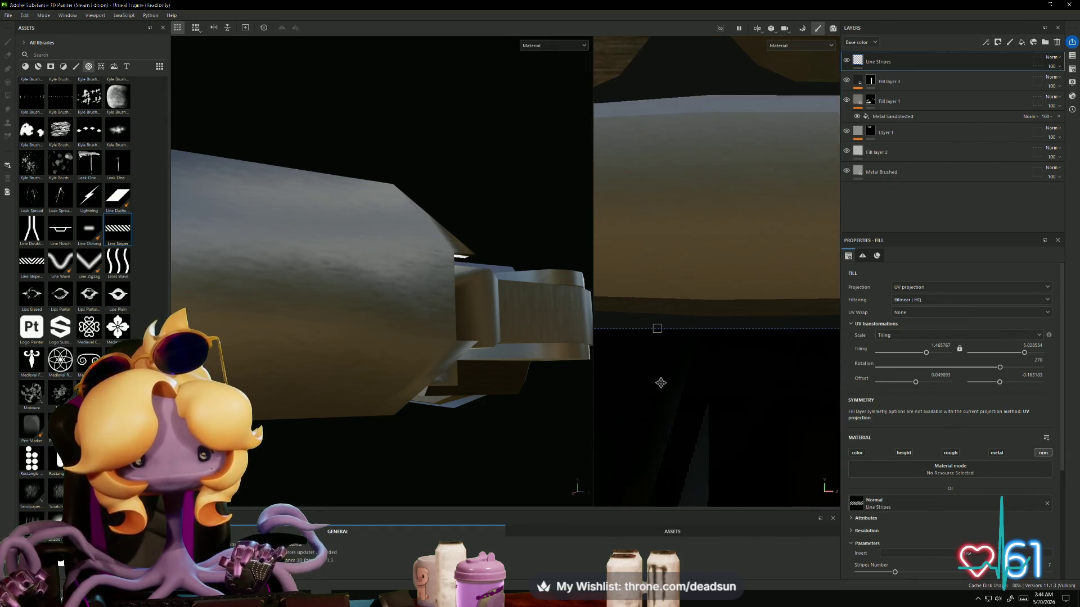
{"action": "scroll", "coordinate": [675, 325], "scroll_direction": "up", "scroll_amount": 5}
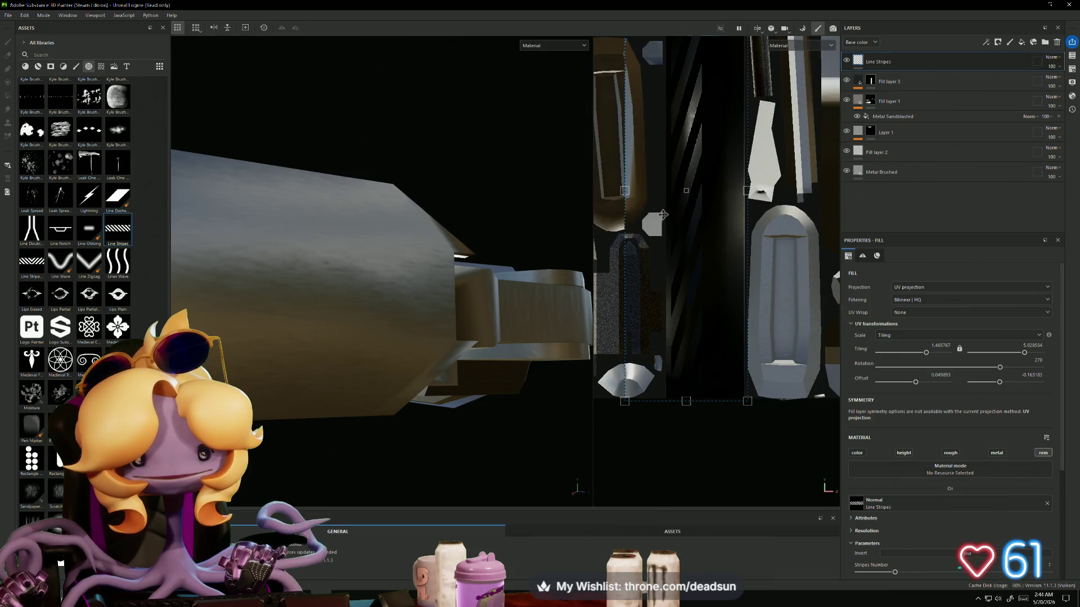
{"action": "left_click_drag", "start_coordinate": [698, 428], "coordinate": [694, 419]}
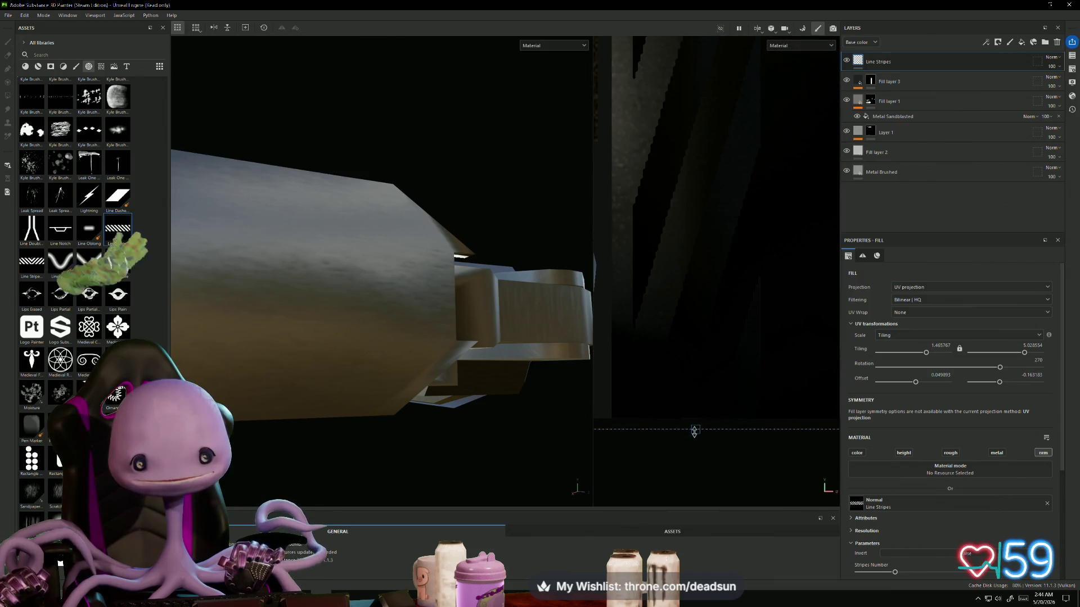
{"action": "scroll", "coordinate": [691, 413], "scroll_direction": "down", "scroll_amount": 5}
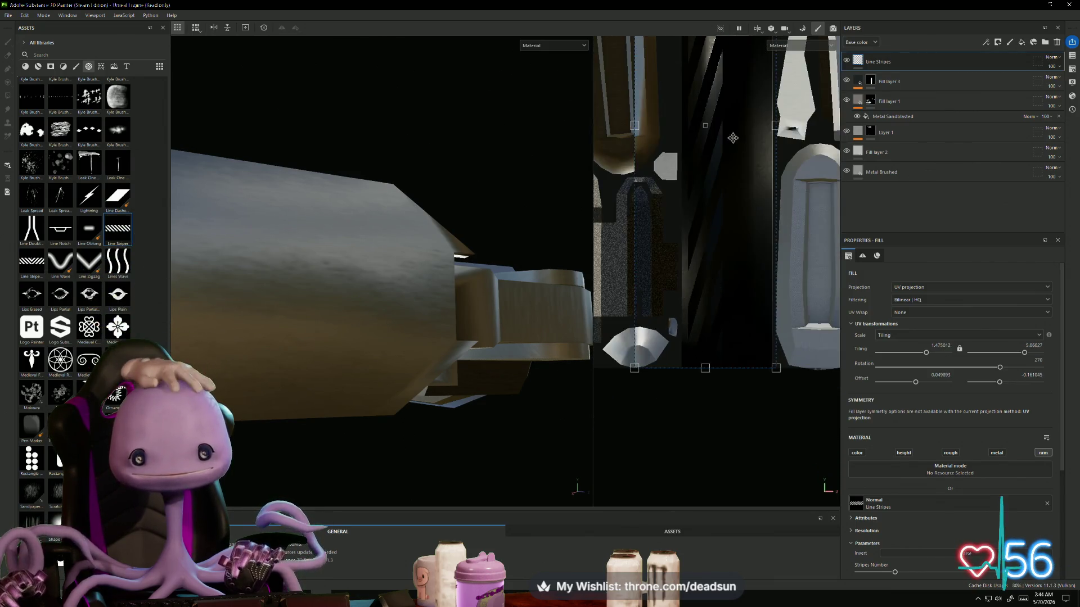
{"action": "mouse_move", "coordinate": [690, 402]}
{"action": "middle_mouse_down"}
{"action": "mouse_move", "coordinate": [744, 285]}
{"action": "mouse_move", "coordinate": [747, 293]}
{"action": "mouse_move", "coordinate": [689, 315]}
{"action": "middle_mouse_up"}
Step: Duplicate the Line Stripes layer
{"action": "right_click", "coordinate": [935, 65]}
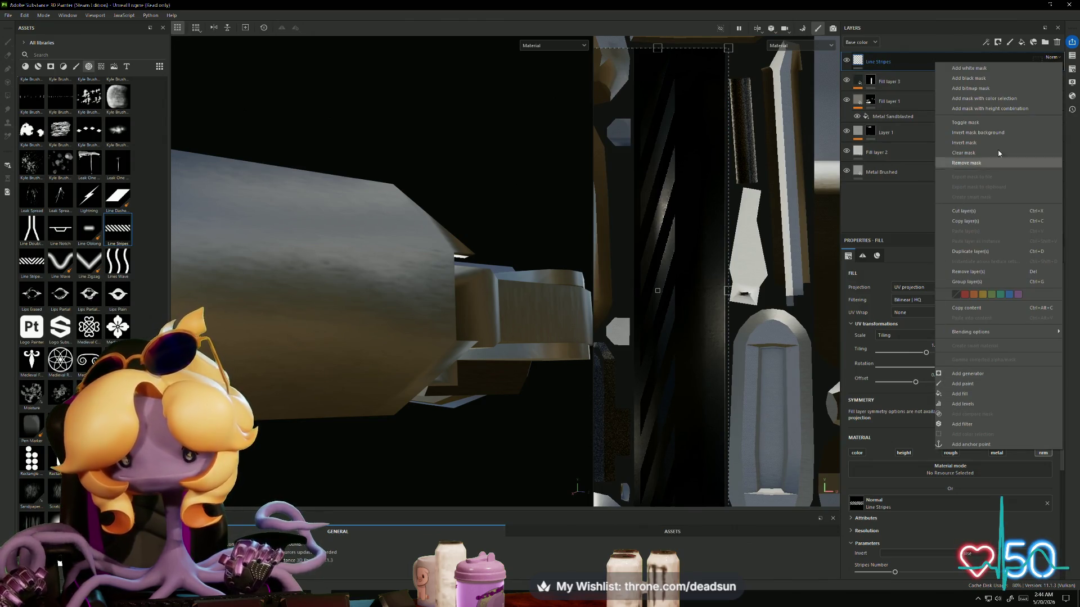
{"action": "left_click", "coordinate": [968, 252]}
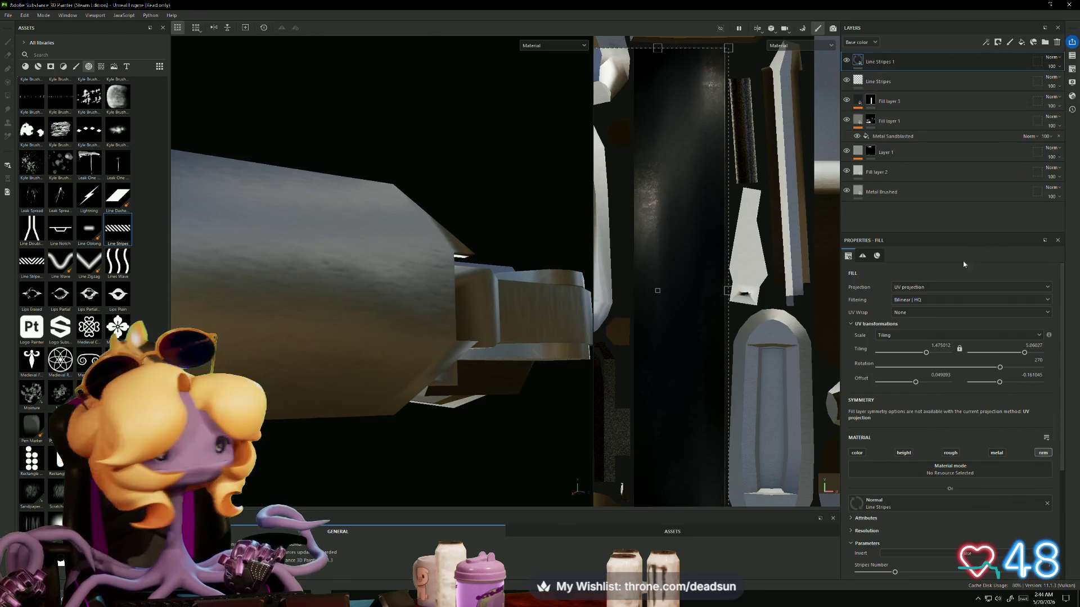
{"action": "left_click_drag", "start_coordinate": [526, 318], "coordinate": [551, 313], "text": "alt"}
{"action": "scroll", "coordinate": [664, 233], "scroll_direction": "down", "scroll_amount": 5}
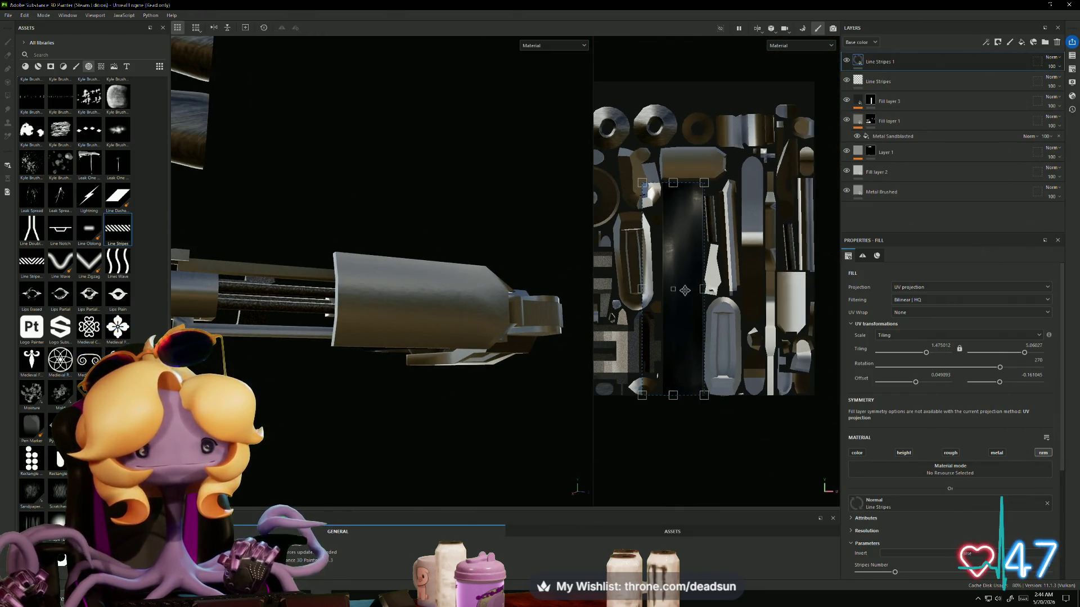
Step: Slide the copied stripes right to about 0.11 horizontal offset, undoing the stray rotation
{"action": "mouse_move", "coordinate": [633, 153]}
{"action": "left_mouse_down"}
{"action": "mouse_move", "coordinate": [540, 264]}
{"action": "mouse_move", "coordinate": [580, 371]}
{"action": "mouse_move", "coordinate": [689, 411]}
{"action": "left_mouse_up"}
{"action": "left_click_drag", "start_coordinate": [681, 312], "coordinate": [701, 315]}
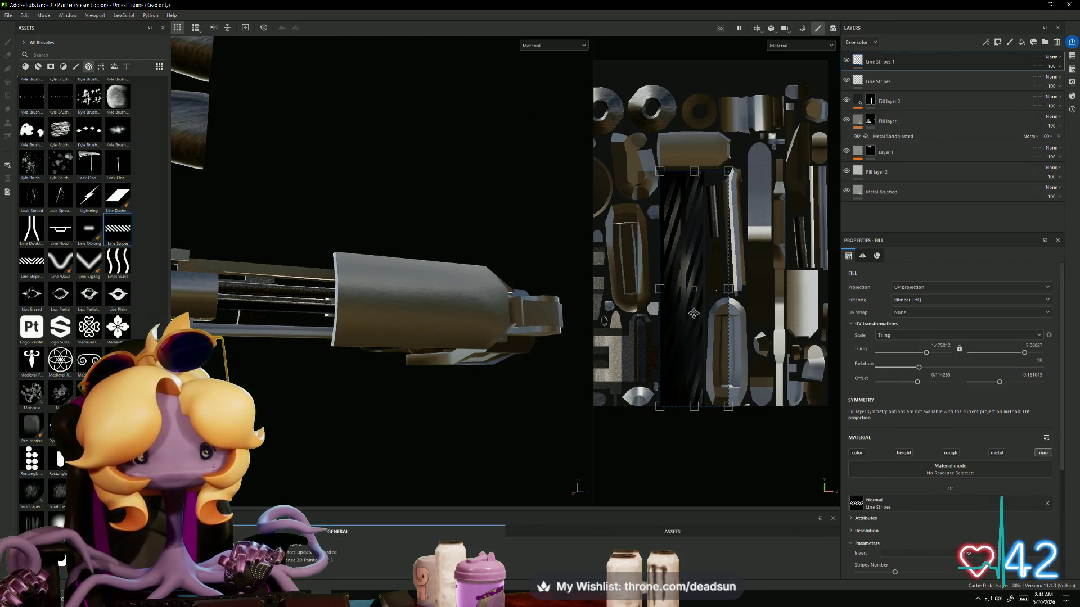
{"action": "scroll", "coordinate": [699, 301], "scroll_direction": "up", "scroll_amount": 2}
{"action": "key", "text": "ctrl+z"}
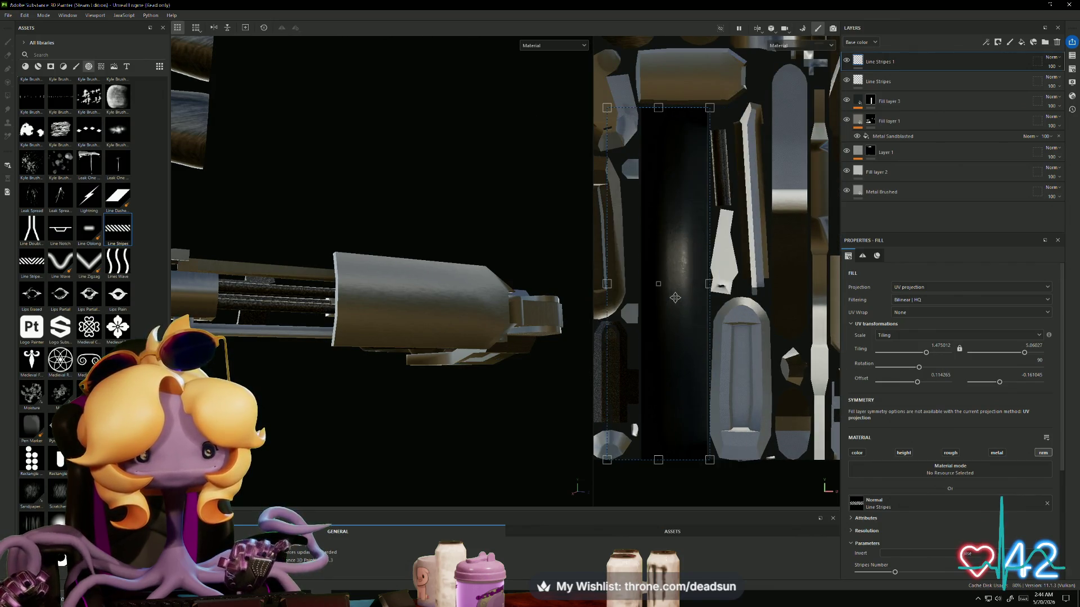
{"action": "key", "text": "ctrl+z"}
{"action": "left_click_drag", "start_coordinate": [622, 176], "coordinate": [650, 178]}
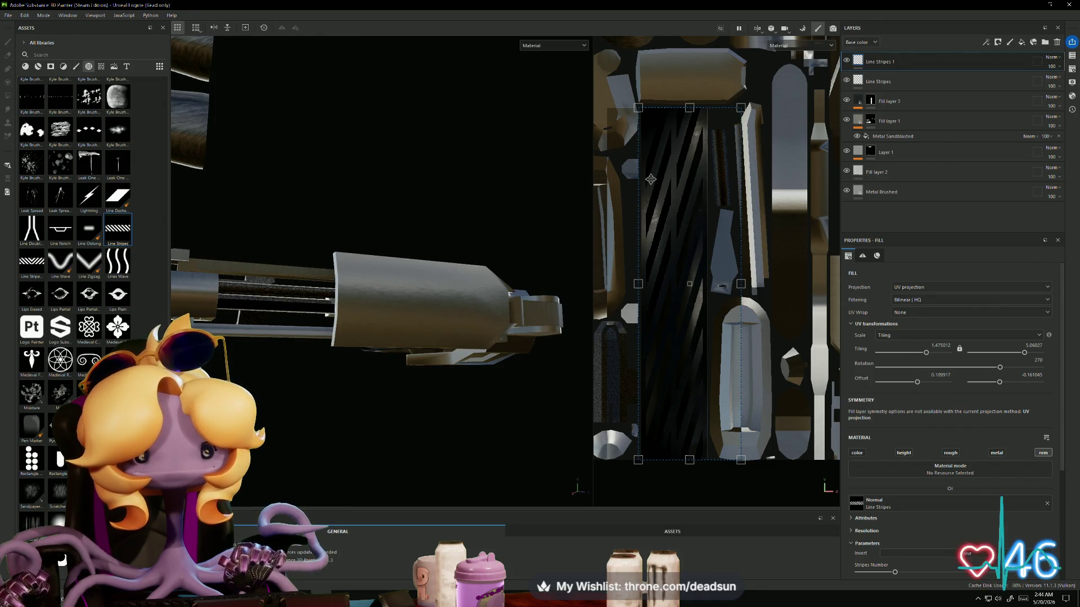
{"action": "left_click_drag", "start_coordinate": [651, 179], "coordinate": [651, 179]}
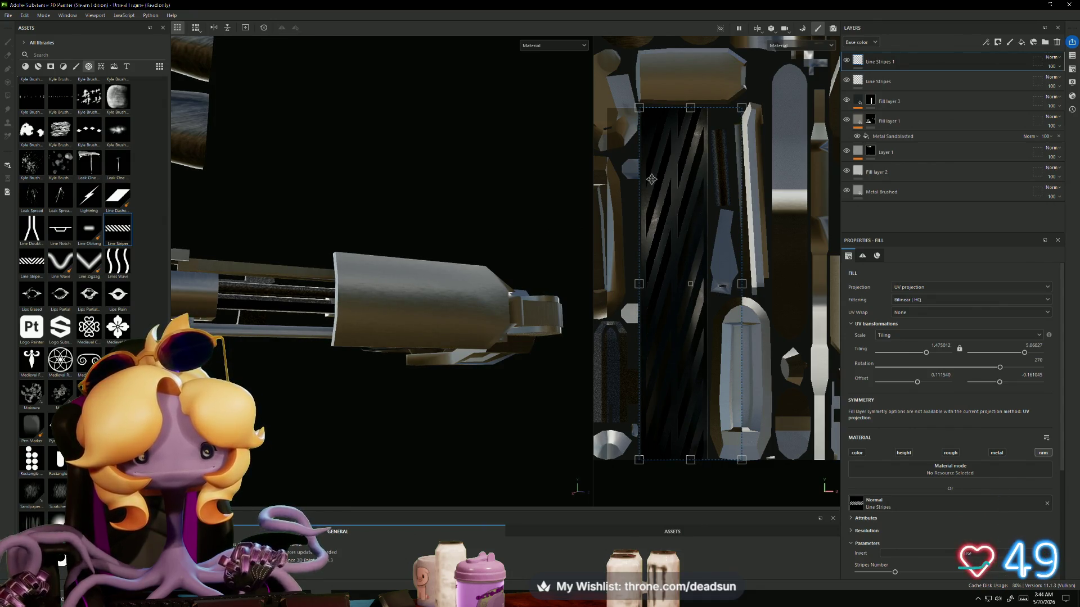
{"action": "key", "text": "ctrl+z"}
{"action": "scroll", "coordinate": [656, 201], "scroll_direction": "up", "scroll_amount": 2}
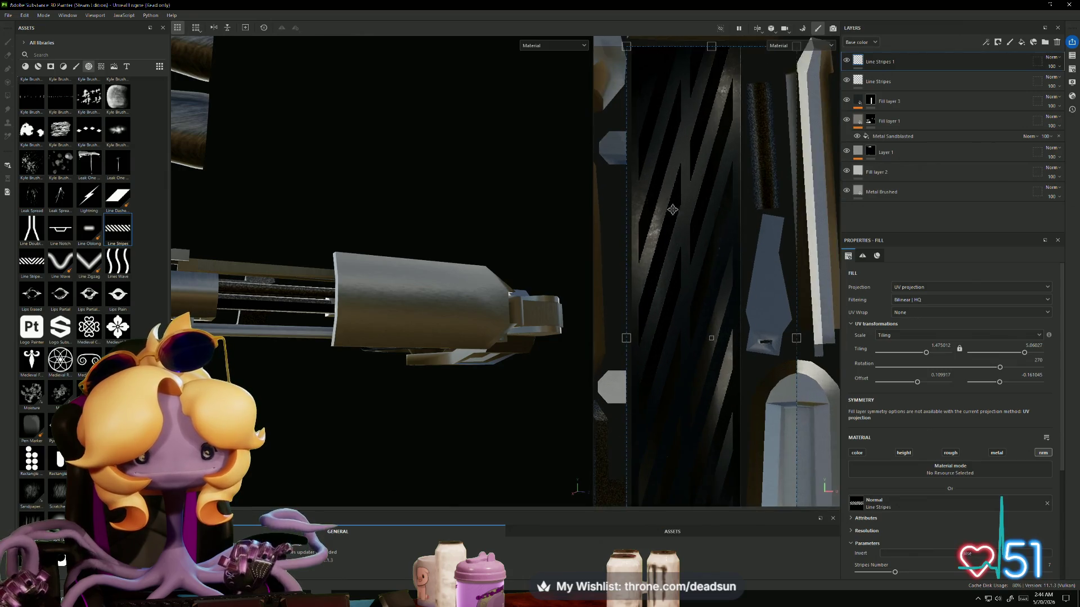
{"action": "scroll", "coordinate": [696, 242], "scroll_direction": "up", "scroll_amount": 2}
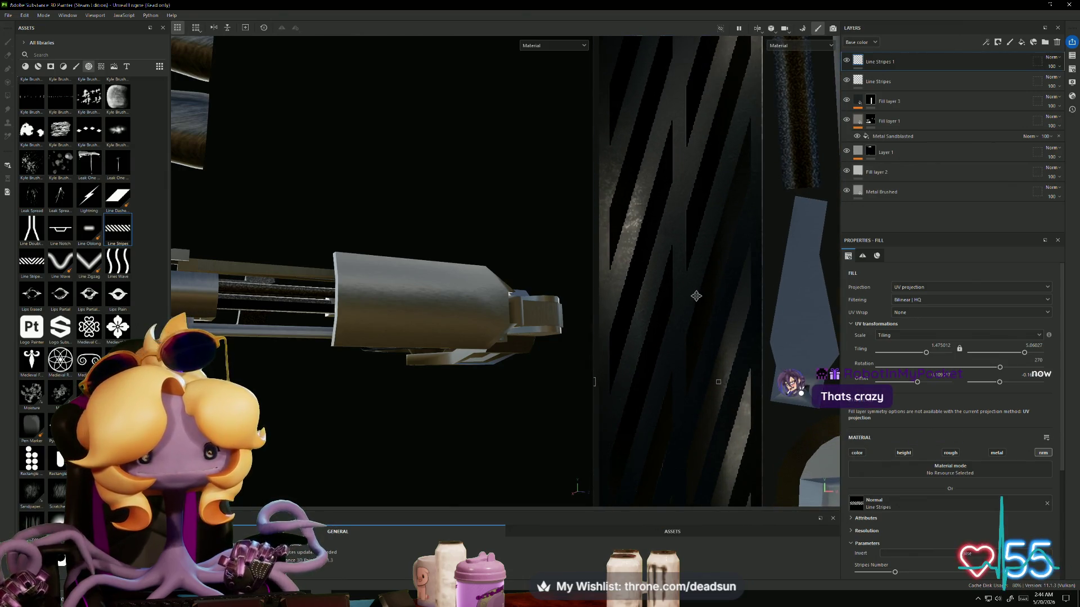
{"action": "left_click_drag", "start_coordinate": [478, 380], "coordinate": [363, 355], "text": "alt"}
{"action": "scroll", "coordinate": [363, 355], "scroll_direction": "up", "scroll_amount": 3}
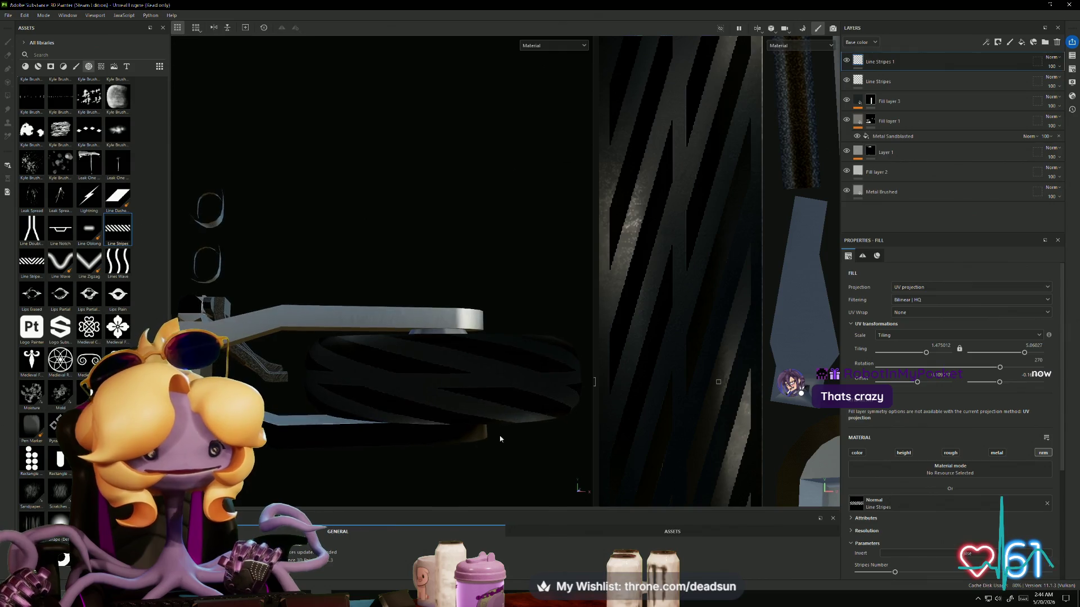
Step: In the zoomed-out 2D view, try mirroring the copied stripe fill, then revert to the previous placement
{"action": "scroll", "coordinate": [672, 311], "scroll_direction": "down", "scroll_amount": 3}
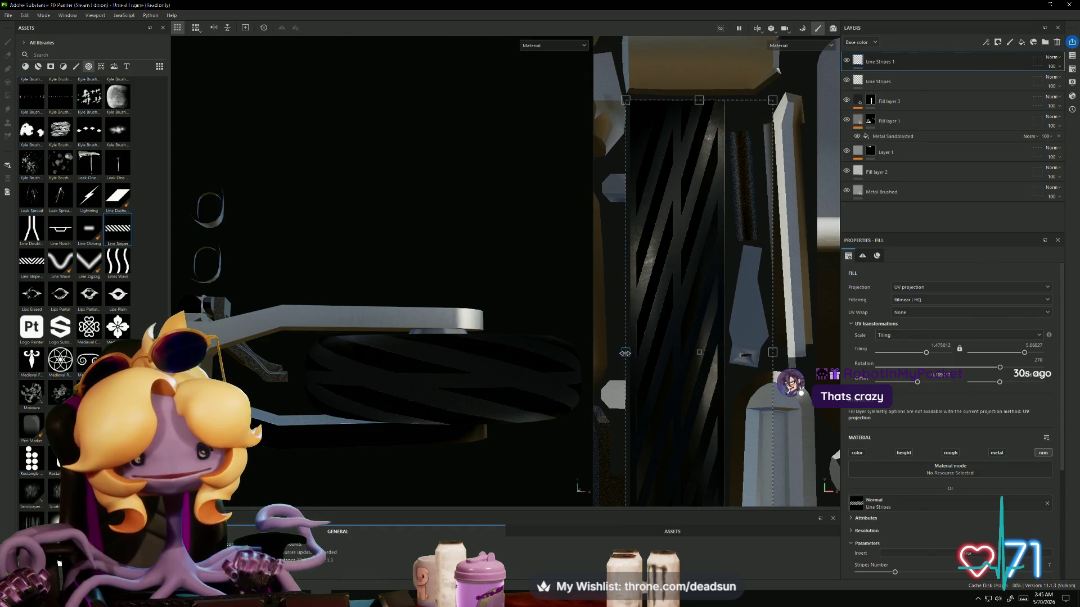
{"action": "left_click_drag", "start_coordinate": [628, 354], "coordinate": [921, 353]}
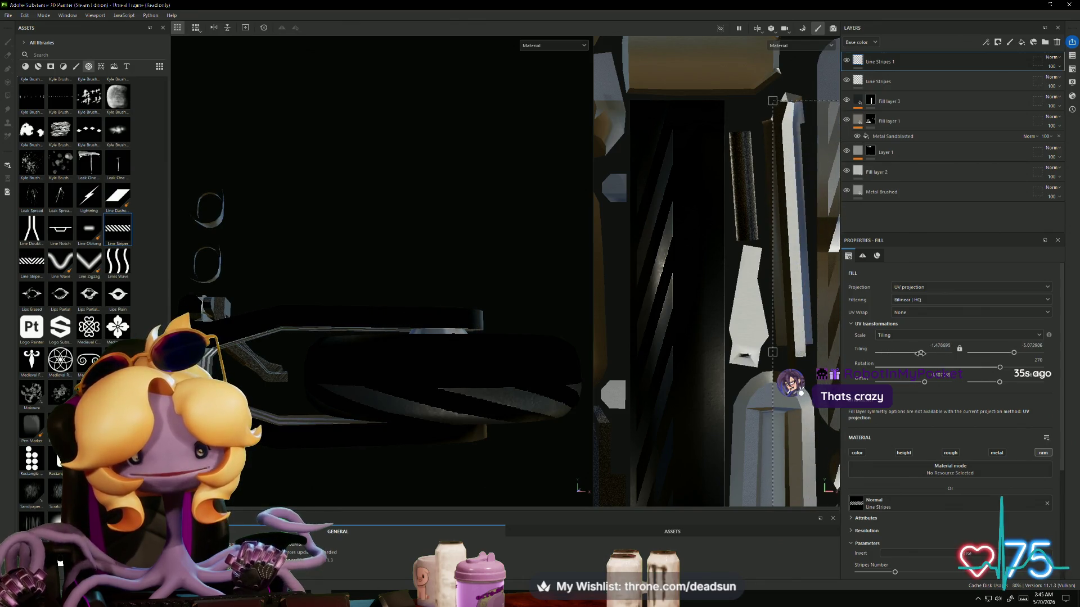
{"action": "mouse_move", "coordinate": [697, 332]}
{"action": "left_mouse_down"}
{"action": "mouse_move", "coordinate": [682, 326]}
{"action": "mouse_move", "coordinate": [669, 340]}
{"action": "left_mouse_up"}
{"action": "key", "text": "ctrl+z"}
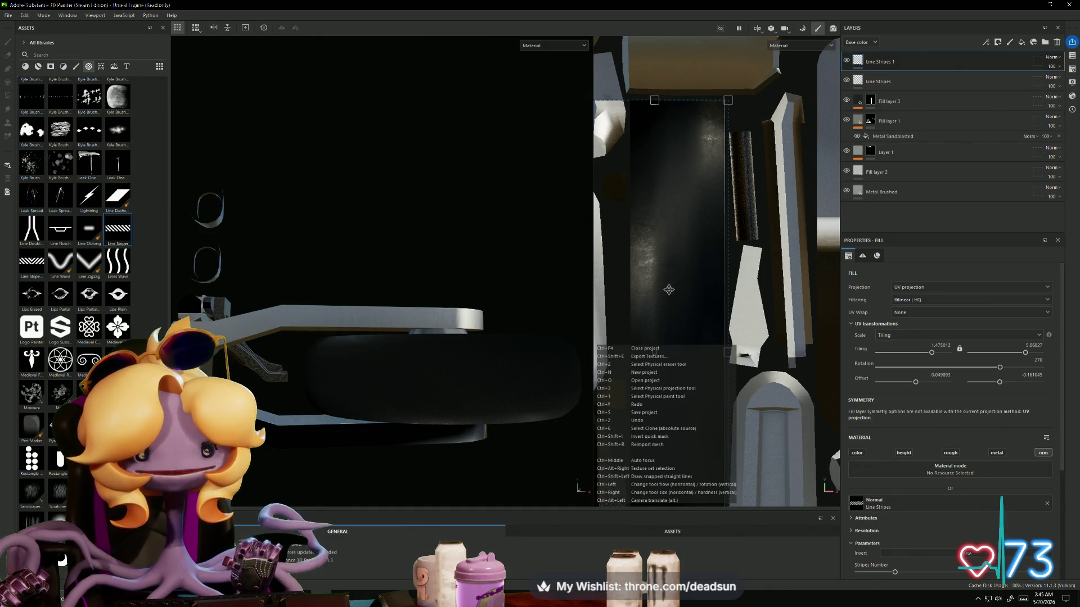
{"action": "key", "text": "ctrl+y"}
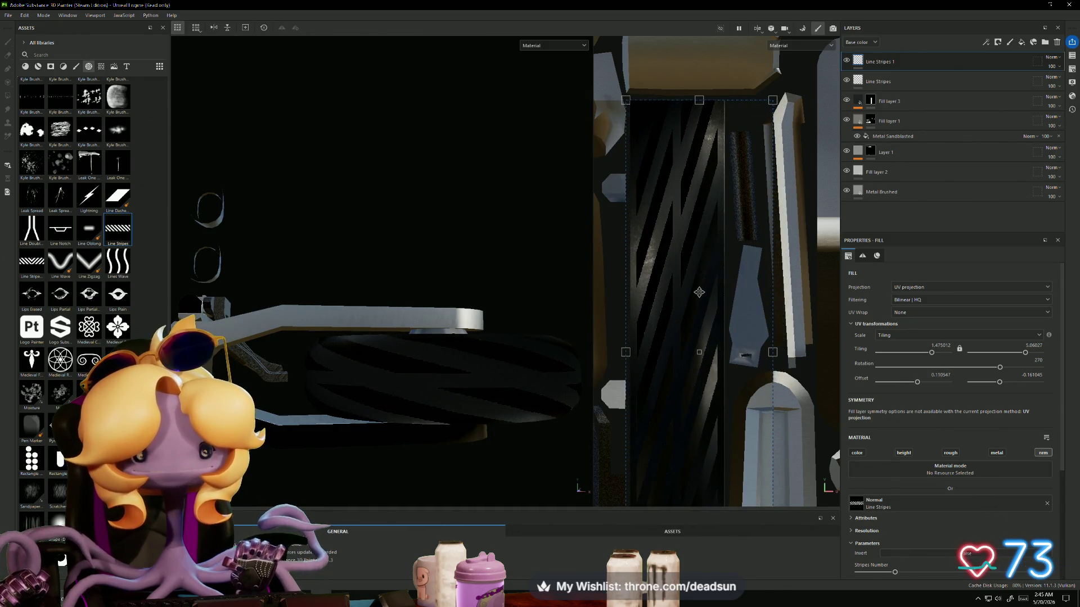
Step: Nudge the stripe fill slightly right and undo an accidental vertical stretch
{"action": "left_click_drag", "start_coordinate": [699, 292], "coordinate": [702, 292]}
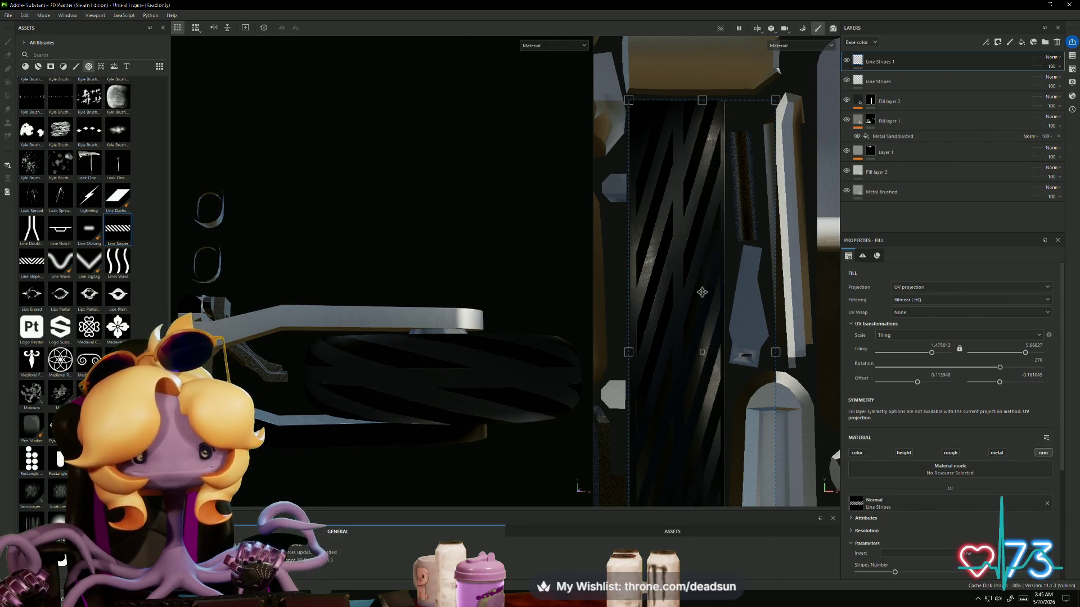
{"action": "scroll", "coordinate": [715, 312], "scroll_direction": "down", "scroll_amount": 4}
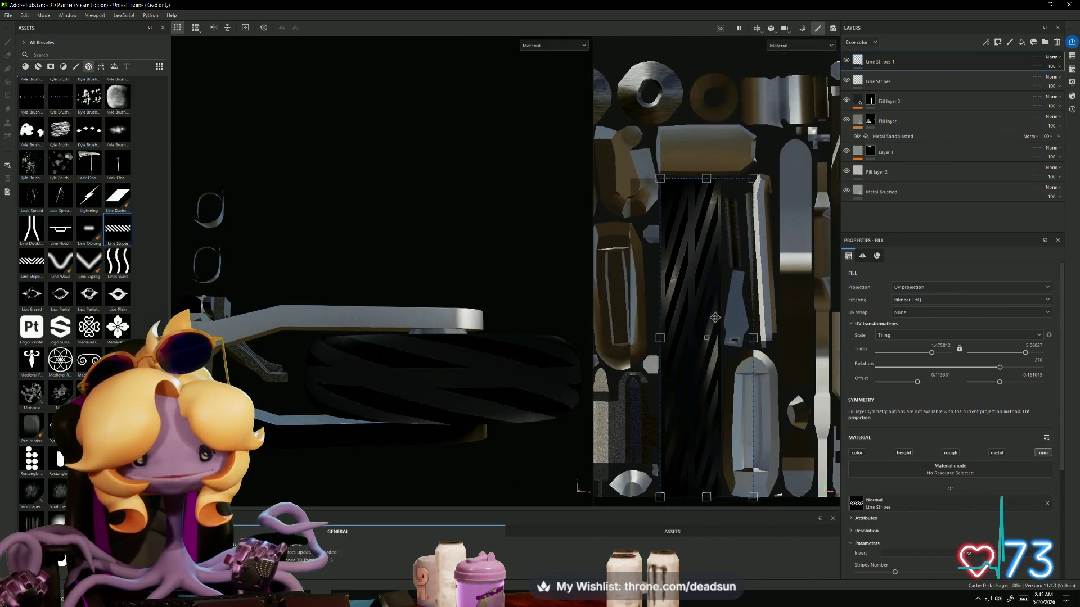
{"action": "left_click_drag", "start_coordinate": [712, 243], "coordinate": [708, 425]}
{"action": "key", "text": "ctrl+z"}
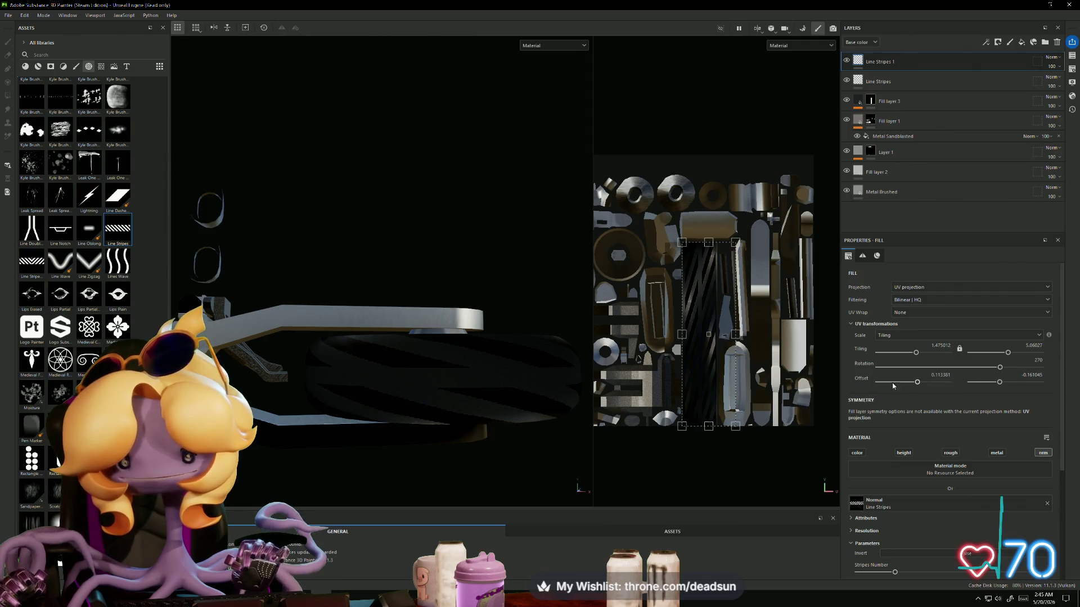
Step: Move the second stripe fill across the tire strip and flip it vertically to mirror the stripes
{"action": "scroll", "coordinate": [705, 322], "scroll_direction": "up", "scroll_amount": 3}
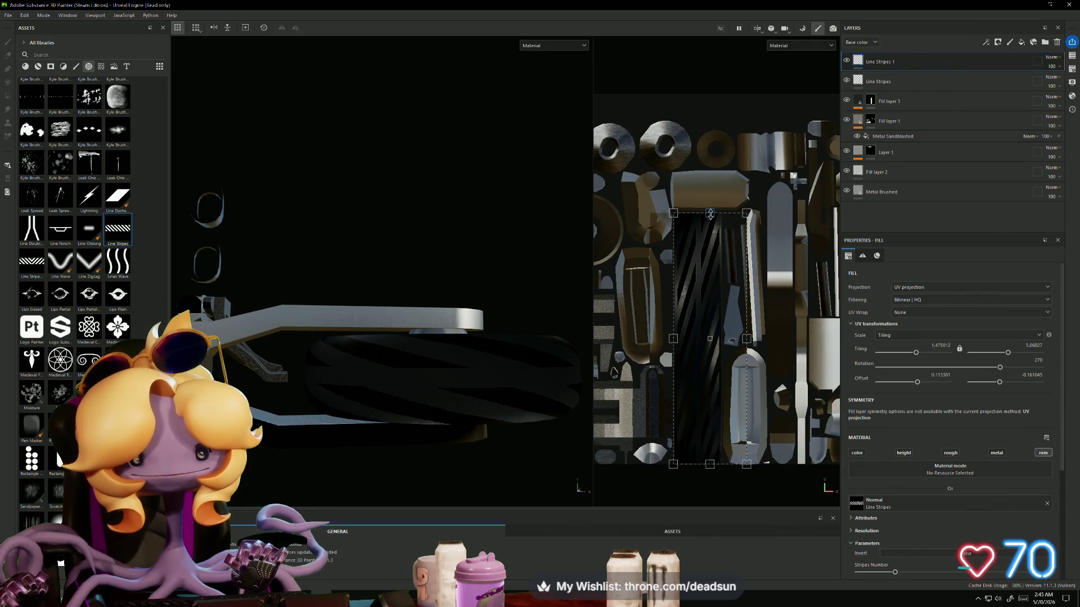
{"action": "mouse_move", "coordinate": [673, 340]}
{"action": "left_mouse_down"}
{"action": "mouse_move", "coordinate": [844, 339]}
{"action": "mouse_move", "coordinate": [814, 339]}
{"action": "left_mouse_up"}
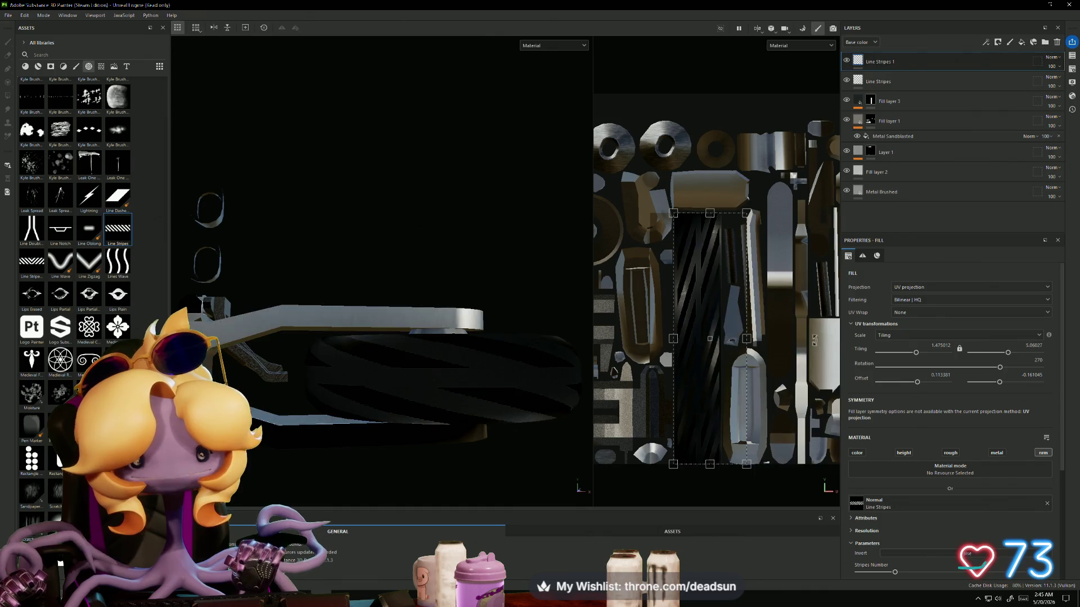
{"action": "mouse_move", "coordinate": [710, 214]}
{"action": "left_mouse_down"}
{"action": "mouse_move", "coordinate": [709, 505]}
{"action": "mouse_move", "coordinate": [715, 236]}
{"action": "left_mouse_up"}
{"action": "scroll", "coordinate": [713, 233], "scroll_direction": "up", "scroll_amount": 5}
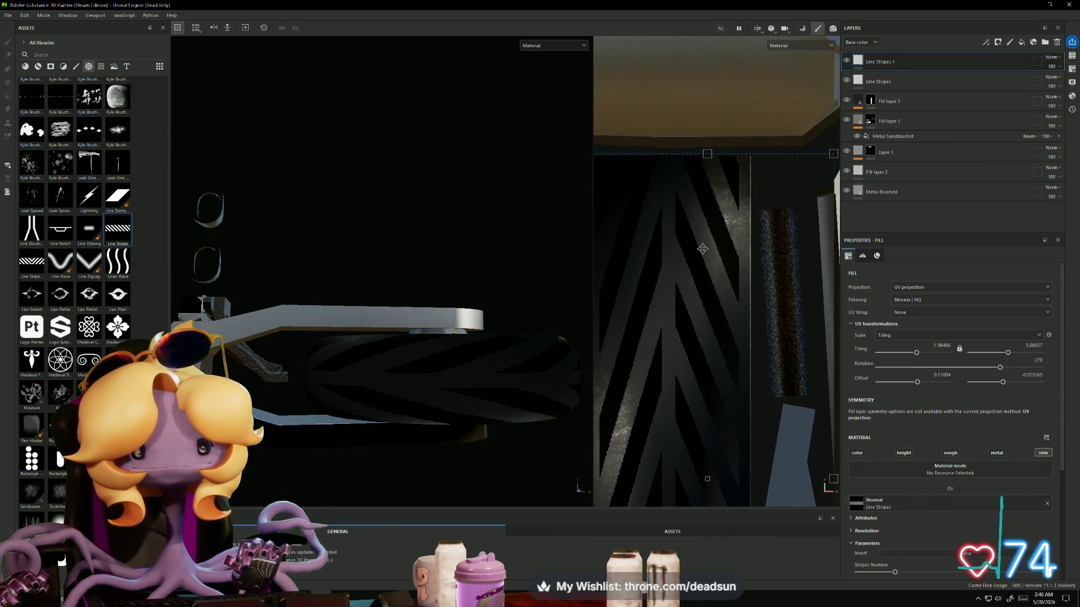
{"action": "scroll", "coordinate": [702, 248], "scroll_direction": "down", "scroll_amount": 5}
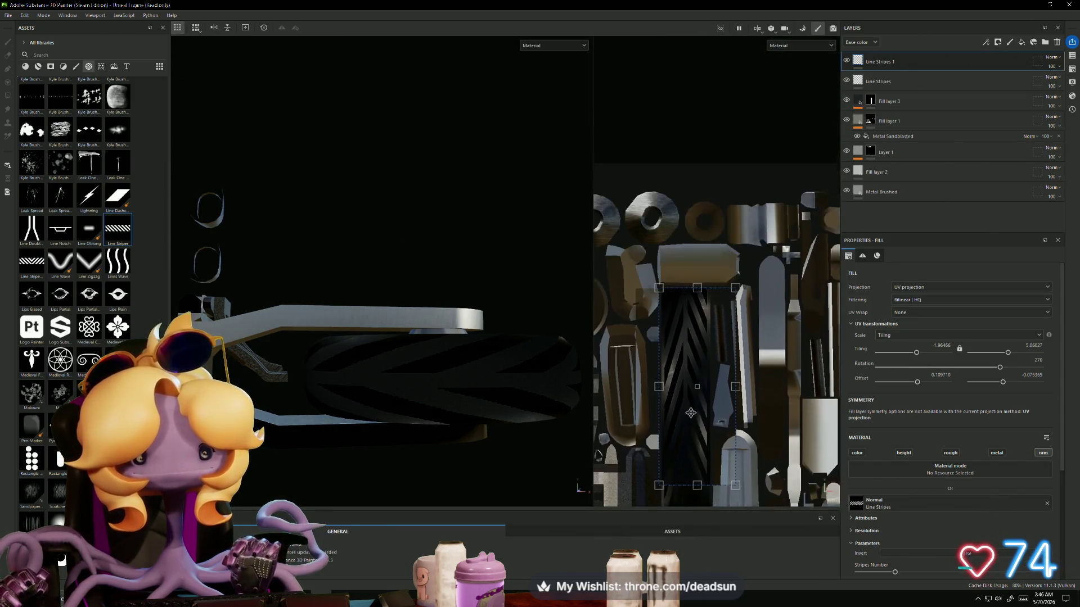
Step: Stretch the mirrored fill down the strip and fit its bottom edge to complete the chevron tread
{"action": "left_click_drag", "start_coordinate": [699, 369], "coordinate": [698, 433]}
{"action": "scroll", "coordinate": [694, 450], "scroll_direction": "up", "scroll_amount": 6}
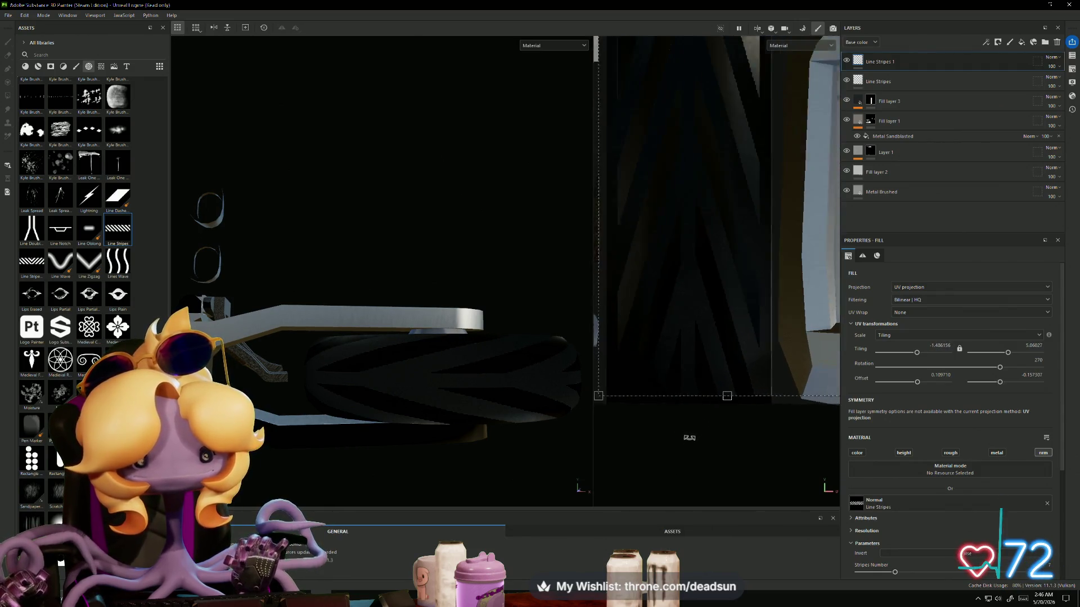
{"action": "left_click_drag", "start_coordinate": [731, 397], "coordinate": [725, 395]}
{"action": "middle_click_drag", "start_coordinate": [706, 287], "coordinate": [705, 348], "text": "alt"}
{"action": "mouse_move", "coordinate": [506, 393]}
{"action": "left_mouse_down", "text": "alt"}
{"action": "mouse_move", "coordinate": [446, 422]}
{"action": "mouse_move", "coordinate": [378, 434]}
{"action": "mouse_move", "coordinate": [435, 429]}
{"action": "mouse_move", "coordinate": [354, 390]}
{"action": "mouse_move", "coordinate": [388, 482]}
{"action": "mouse_move", "coordinate": [518, 400]}
{"action": "left_mouse_up", "text": "alt"}
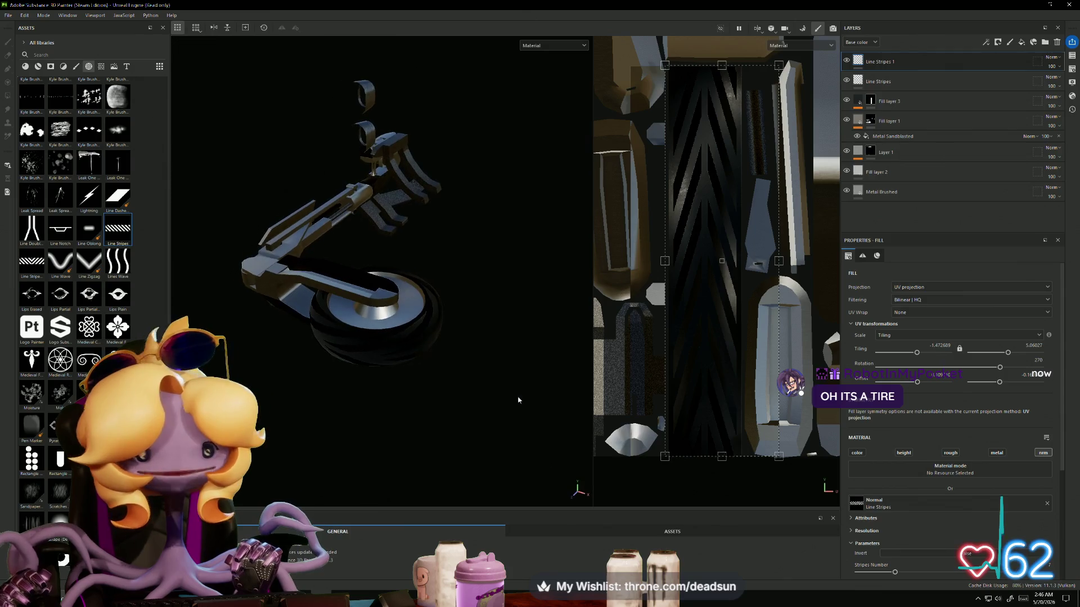
{"action": "double_click", "coordinate": [889, 80]}
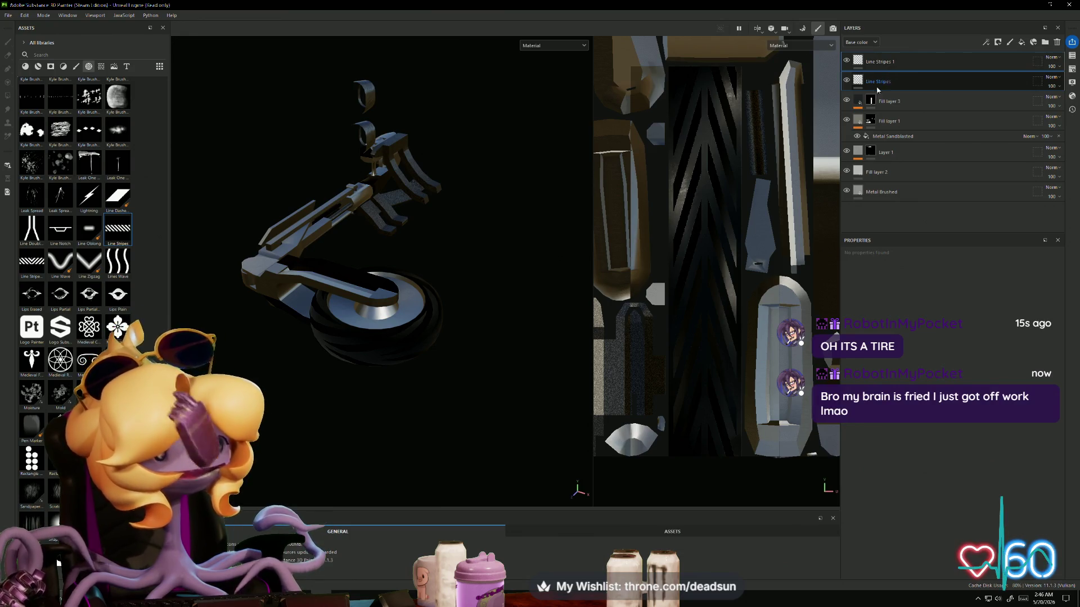
{"action": "key", "text": "Return"}
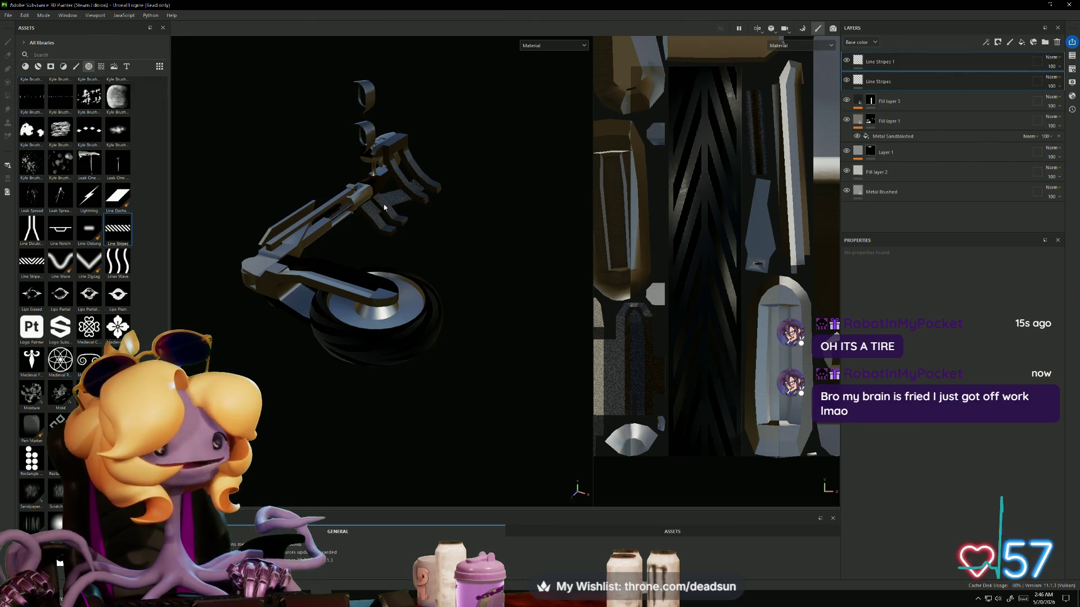
{"action": "mouse_move", "coordinate": [301, 371]}
{"action": "left_mouse_down", "text": "alt"}
{"action": "mouse_move", "coordinate": [387, 409]}
{"action": "mouse_move", "coordinate": [420, 337]}
{"action": "mouse_move", "coordinate": [336, 405]}
{"action": "mouse_move", "coordinate": [497, 440]}
{"action": "mouse_move", "coordinate": [564, 326]}
{"action": "mouse_move", "coordinate": [475, 340]}
{"action": "mouse_move", "coordinate": [375, 411]}
{"action": "mouse_move", "coordinate": [474, 448]}
{"action": "mouse_move", "coordinate": [525, 354]}
{"action": "mouse_move", "coordinate": [520, 338]}
{"action": "mouse_move", "coordinate": [313, 340]}
{"action": "mouse_move", "coordinate": [555, 333]}
{"action": "left_mouse_up", "text": "alt"}
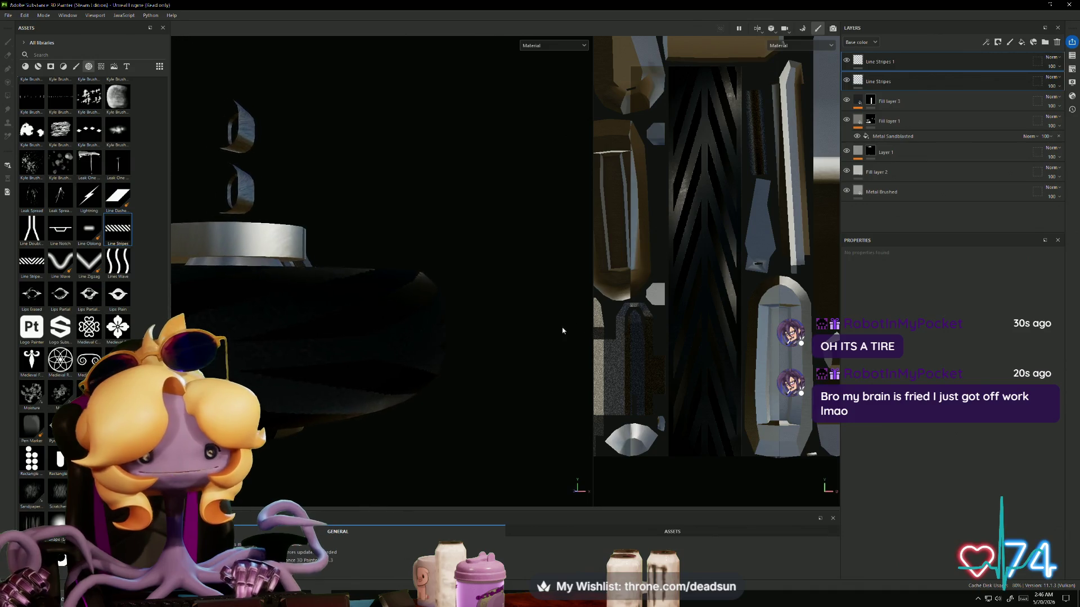
{"action": "left_click", "coordinate": [884, 63]}
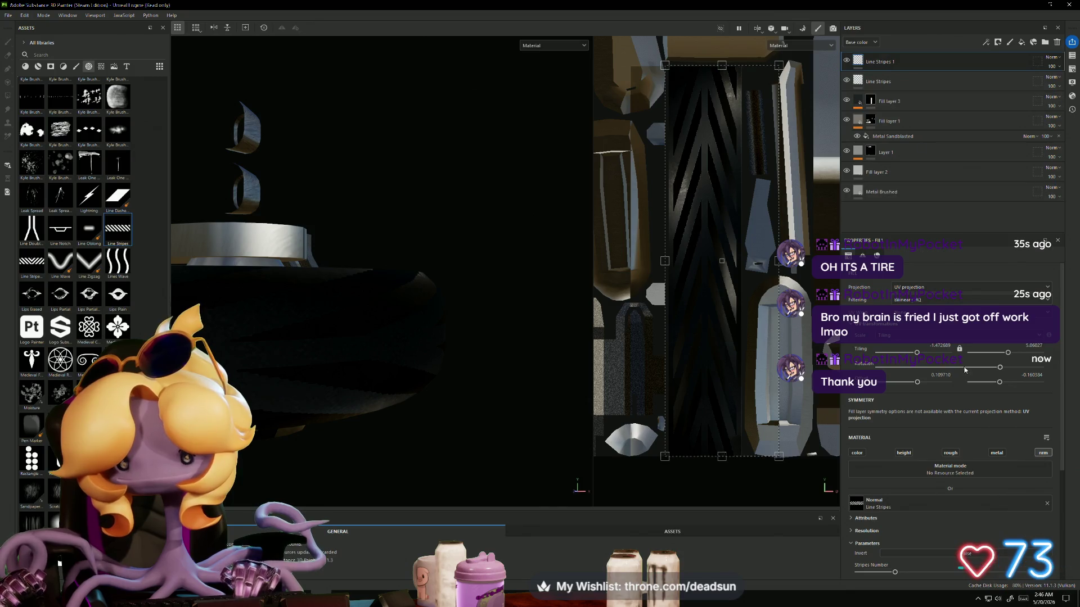
{"action": "left_click", "coordinate": [904, 452]}
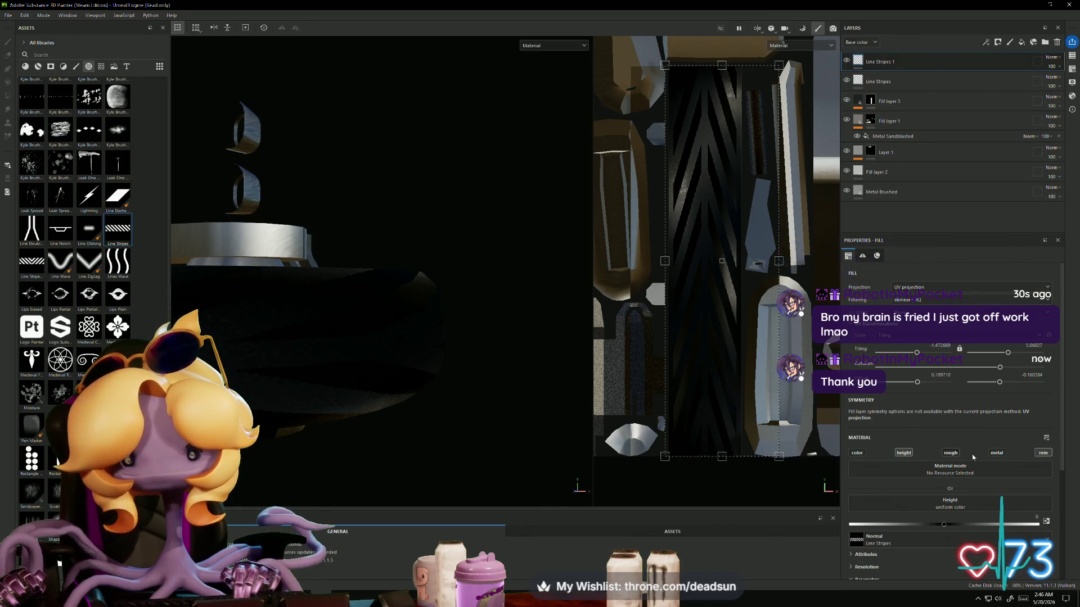
Step: On Line Stripes 1, turn off normal detail, lower the height, and squeeze the fill to tile more
{"action": "left_click", "coordinate": [1043, 453]}
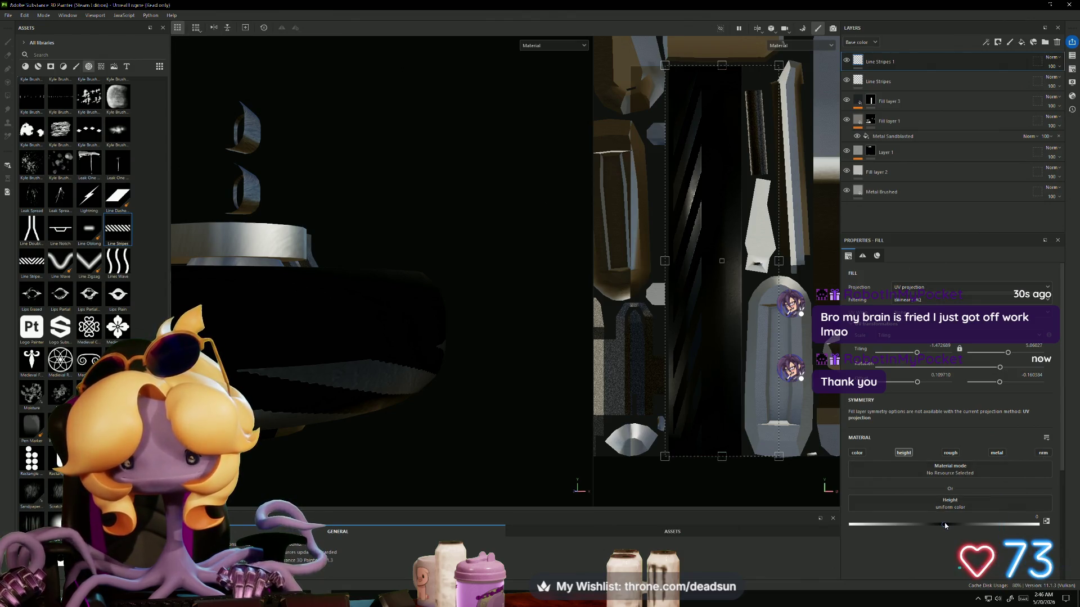
{"action": "left_click_drag", "start_coordinate": [944, 527], "coordinate": [926, 527]}
{"action": "mouse_move", "coordinate": [444, 445]}
{"action": "left_mouse_down", "text": "alt"}
{"action": "mouse_move", "coordinate": [421, 374]}
{"action": "mouse_move", "coordinate": [397, 354]}
{"action": "left_mouse_up", "text": "alt"}
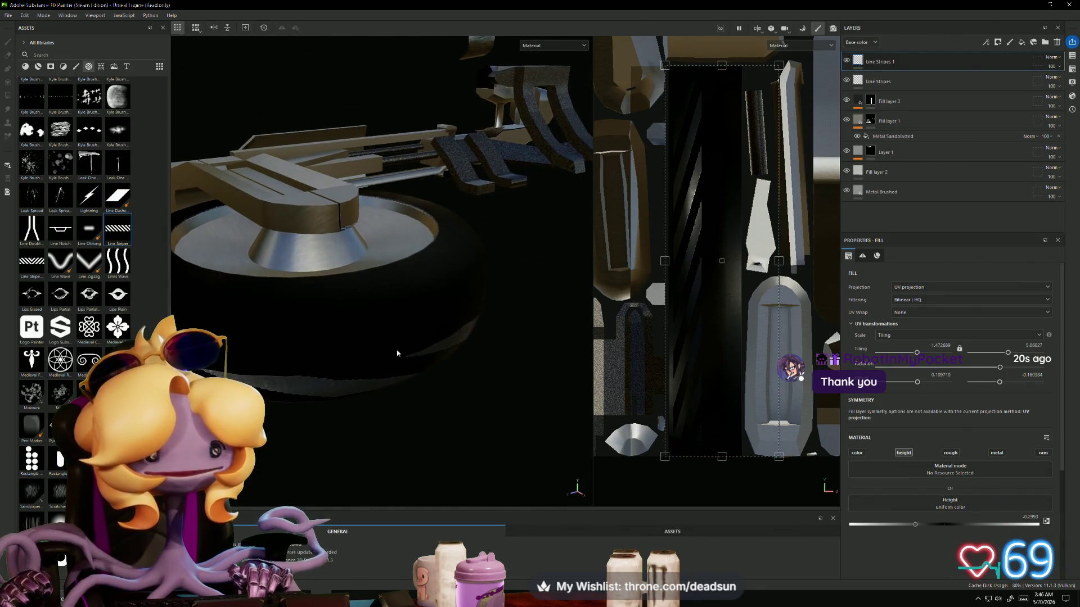
{"action": "mouse_move", "coordinate": [778, 261]}
{"action": "left_mouse_down"}
{"action": "mouse_move", "coordinate": [734, 263]}
{"action": "mouse_move", "coordinate": [778, 265]}
{"action": "left_mouse_up"}
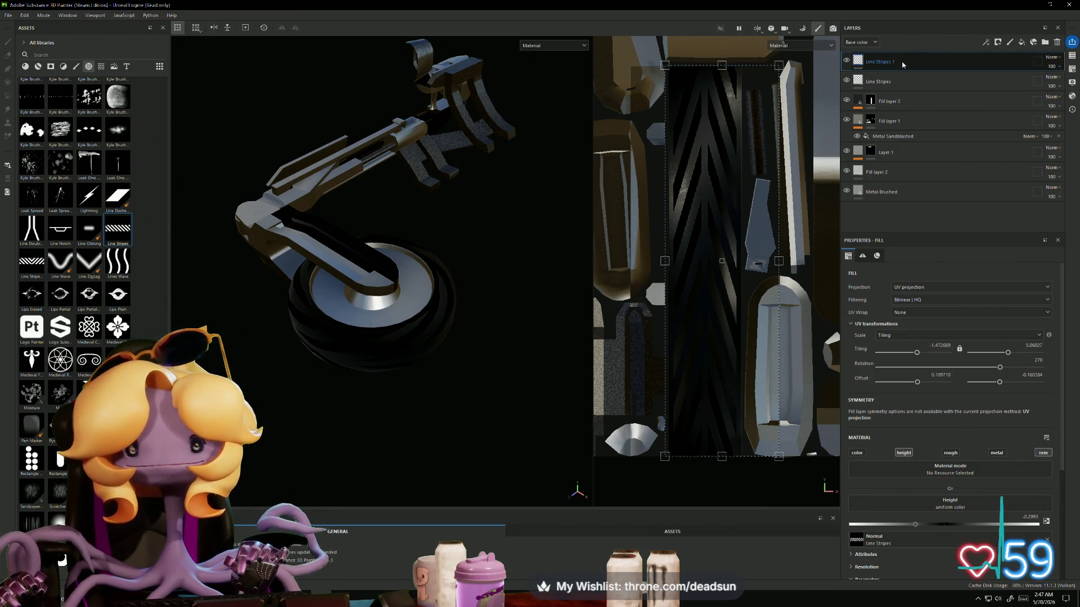
{"action": "scroll", "coordinate": [424, 398], "scroll_direction": "up", "scroll_amount": 5}
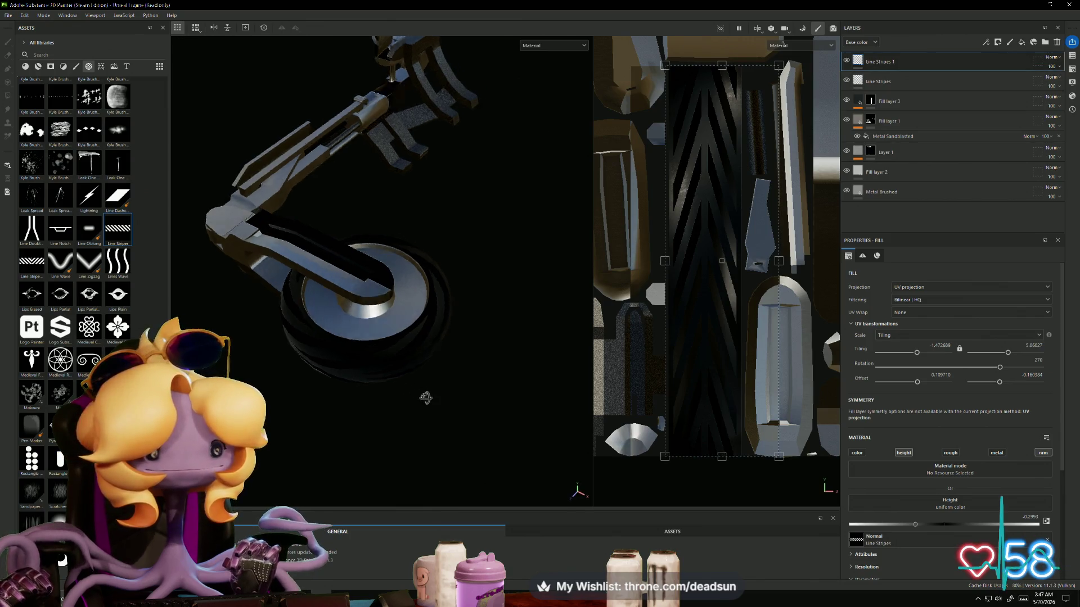
{"action": "mouse_move", "coordinate": [440, 462]}
{"action": "left_mouse_down", "text": "alt"}
{"action": "mouse_move", "coordinate": [451, 282]}
{"action": "mouse_move", "coordinate": [433, 264]}
{"action": "mouse_move", "coordinate": [301, 285]}
{"action": "mouse_move", "coordinate": [441, 393]}
{"action": "mouse_move", "coordinate": [436, 369]}
{"action": "left_mouse_up", "text": "alt"}
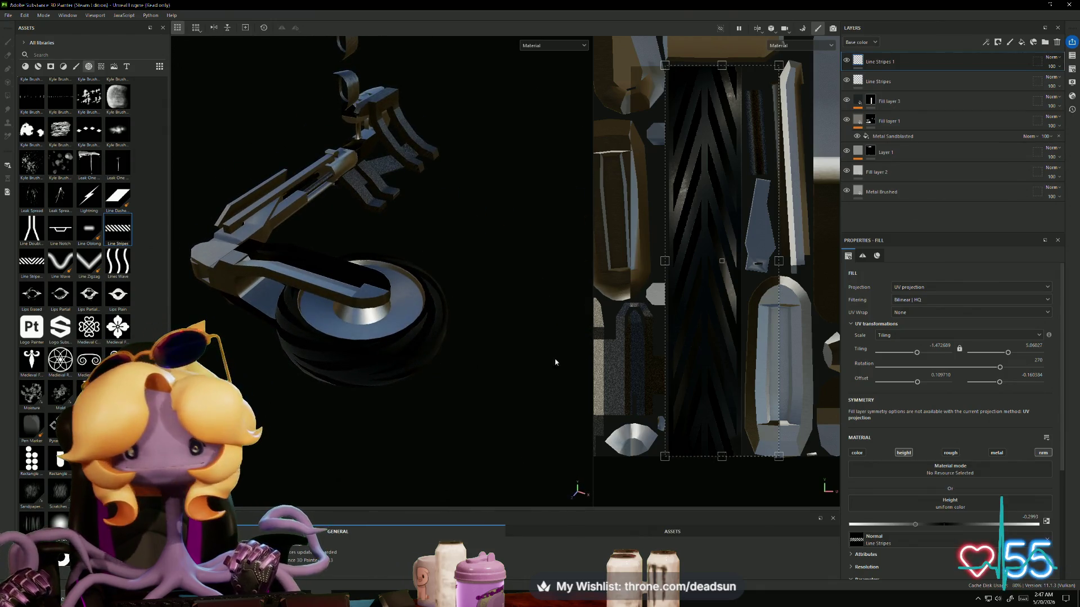
Step: Enable height on Line Stripes at about -0.54, deepen Line Stripes 1, then switch to Unreal Editor
{"action": "left_click", "coordinate": [905, 88]}
{"action": "left_click", "coordinate": [907, 454]}
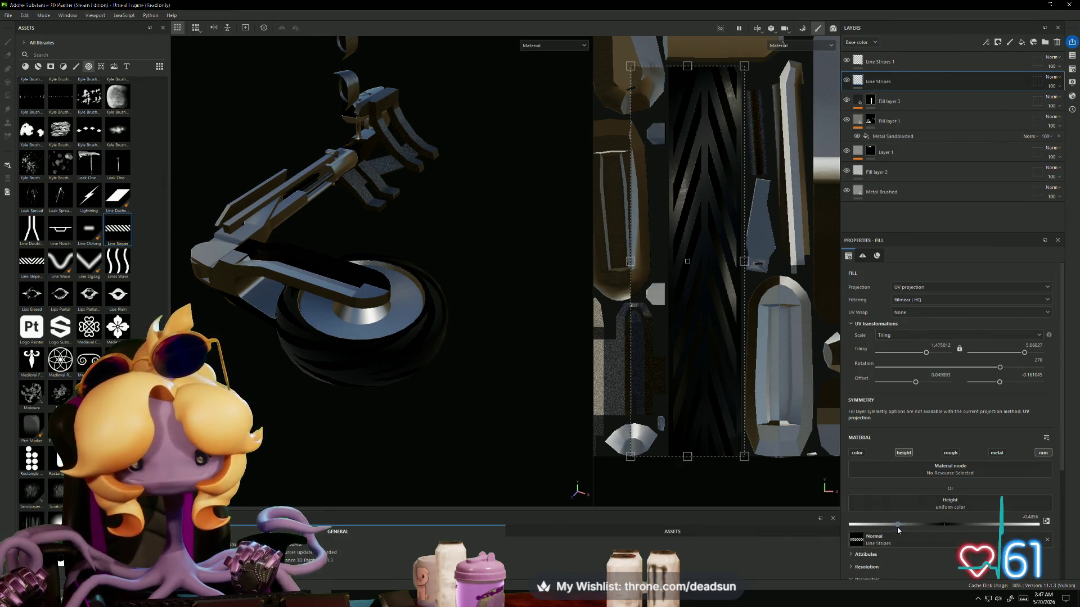
{"action": "left_click_drag", "start_coordinate": [888, 525], "coordinate": [893, 525]}
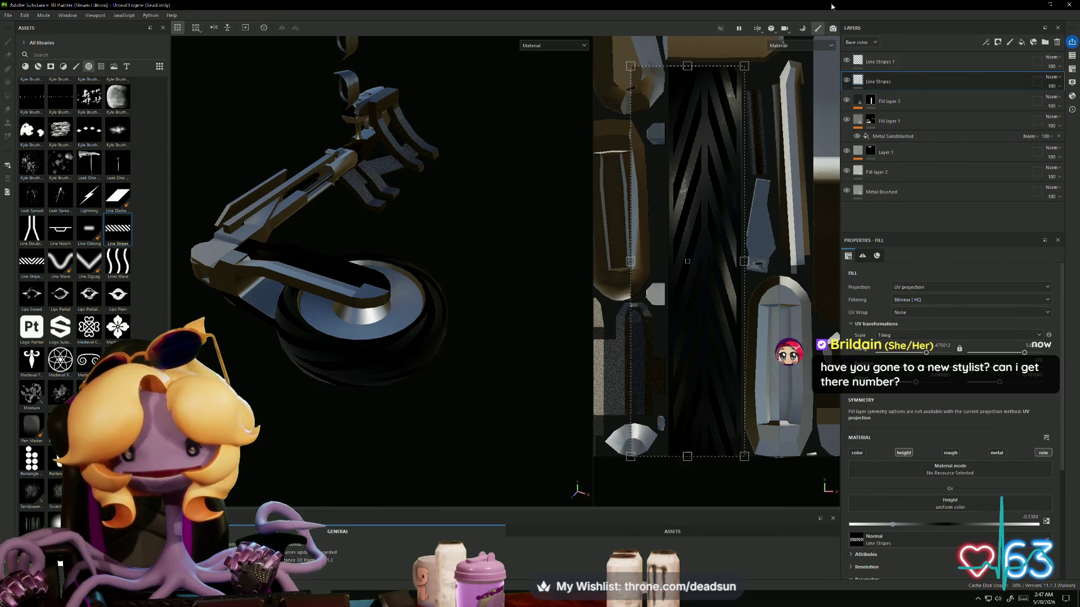
{"action": "left_click", "coordinate": [874, 68]}
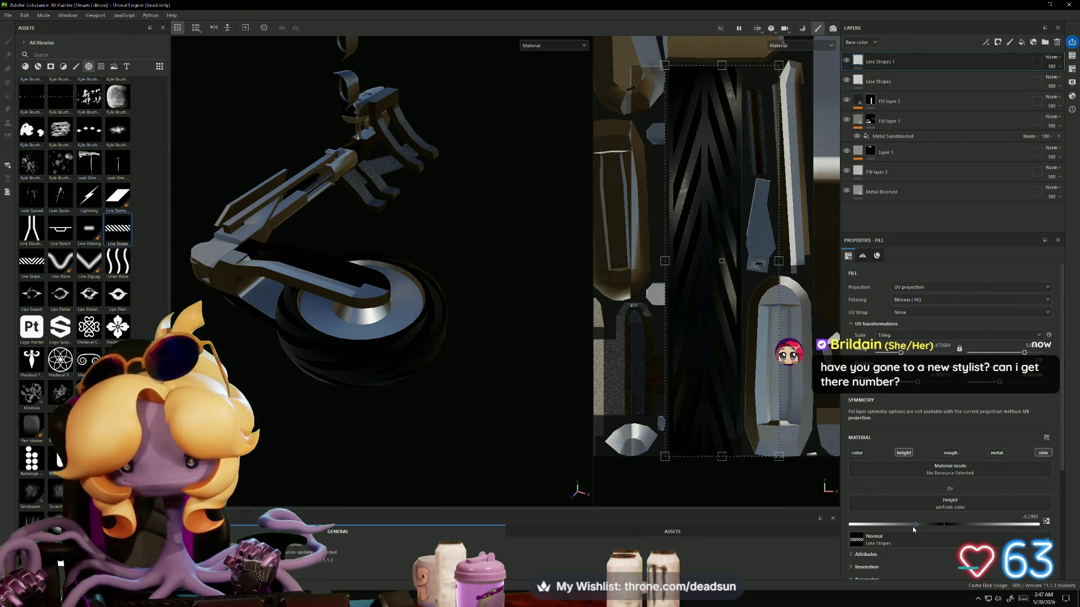
{"action": "left_click_drag", "start_coordinate": [891, 527], "coordinate": [891, 527]}
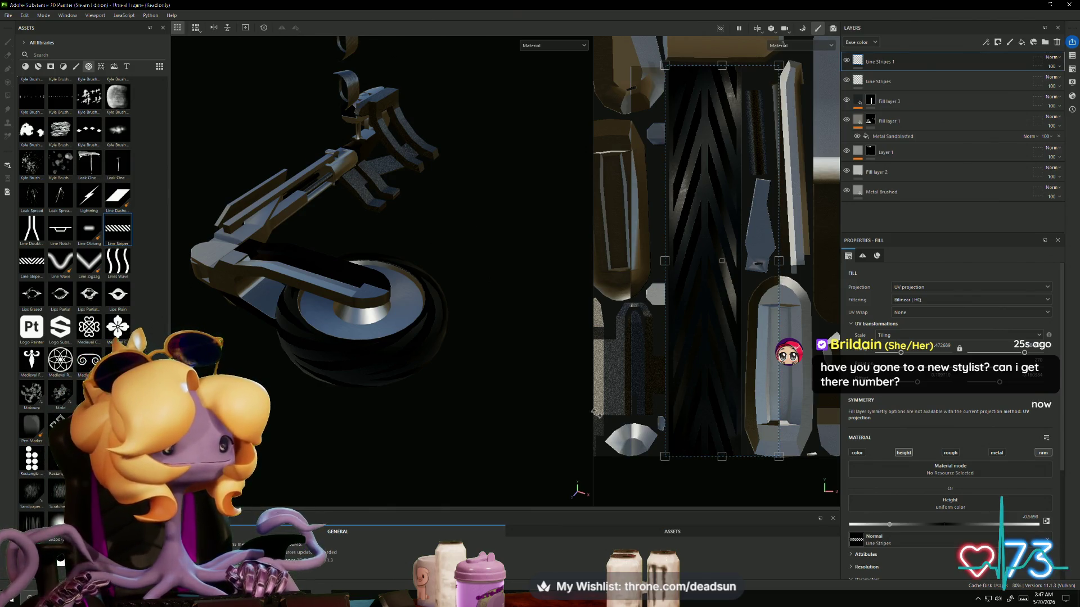
{"action": "key", "text": "alt+Tab"}
{"action": "key", "text": "alt+Tab"}
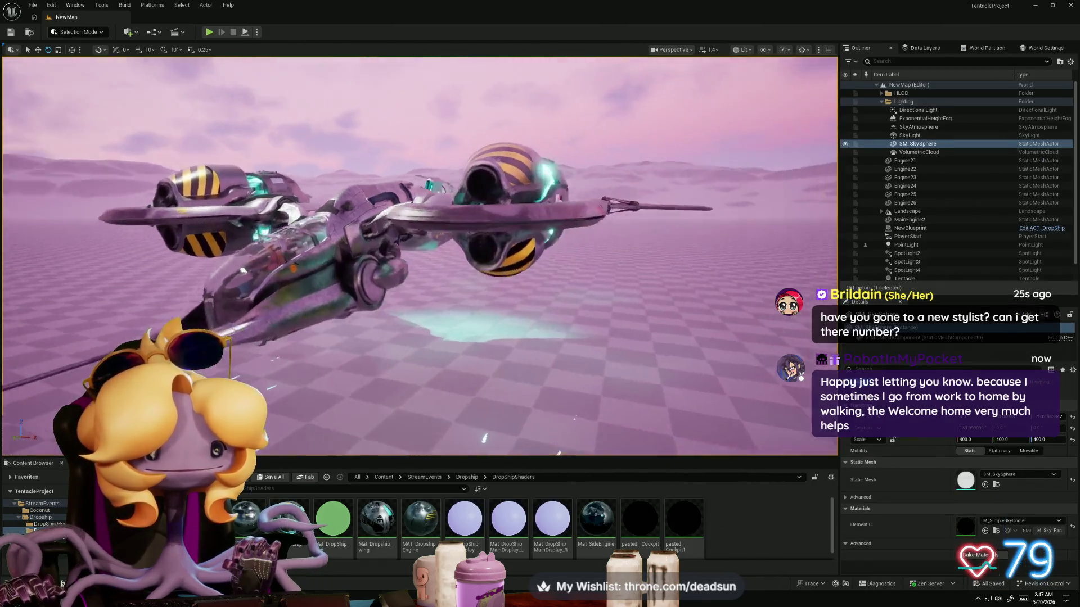
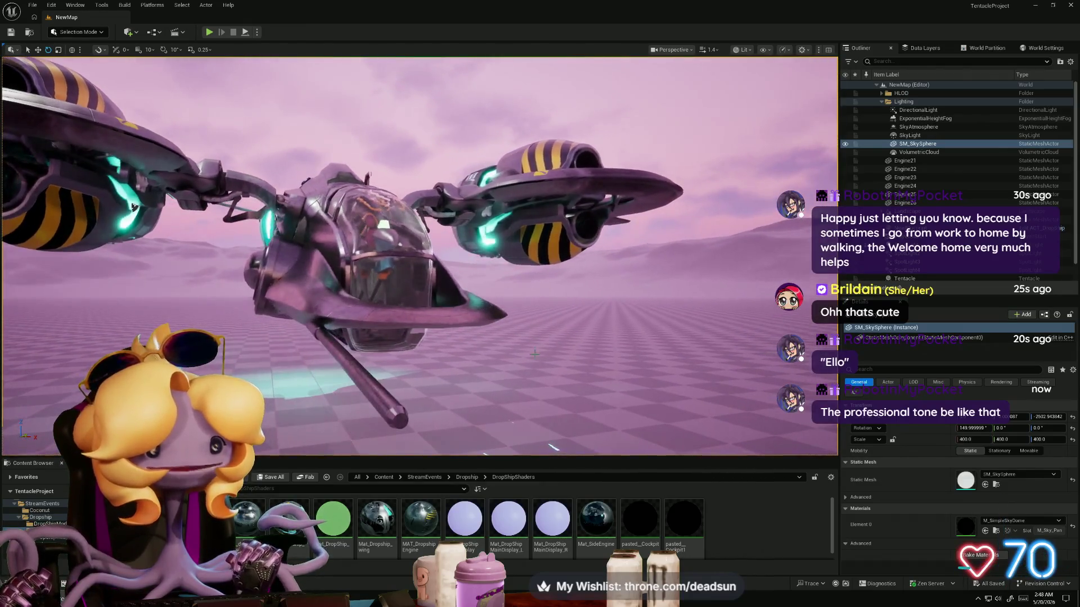
Step: Switch from Unreal Engine's level editor to the Substance 3D Painter window
{"action": "key", "text": "alt+Tab"}
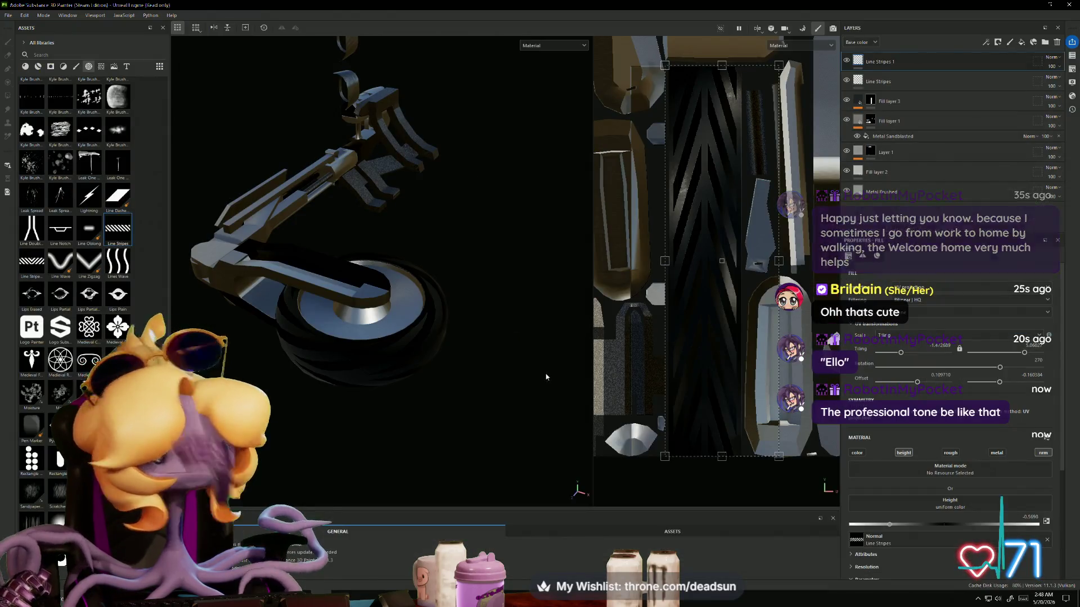
Step: Give Line Stripes 1 a black mask and polygon-fill one UV strip to reveal its stripes
{"action": "mouse_move", "coordinate": [399, 317]}
{"action": "left_mouse_down", "text": "alt"}
{"action": "mouse_move", "coordinate": [375, 433]}
{"action": "mouse_move", "coordinate": [391, 425]}
{"action": "left_mouse_up", "text": "alt"}
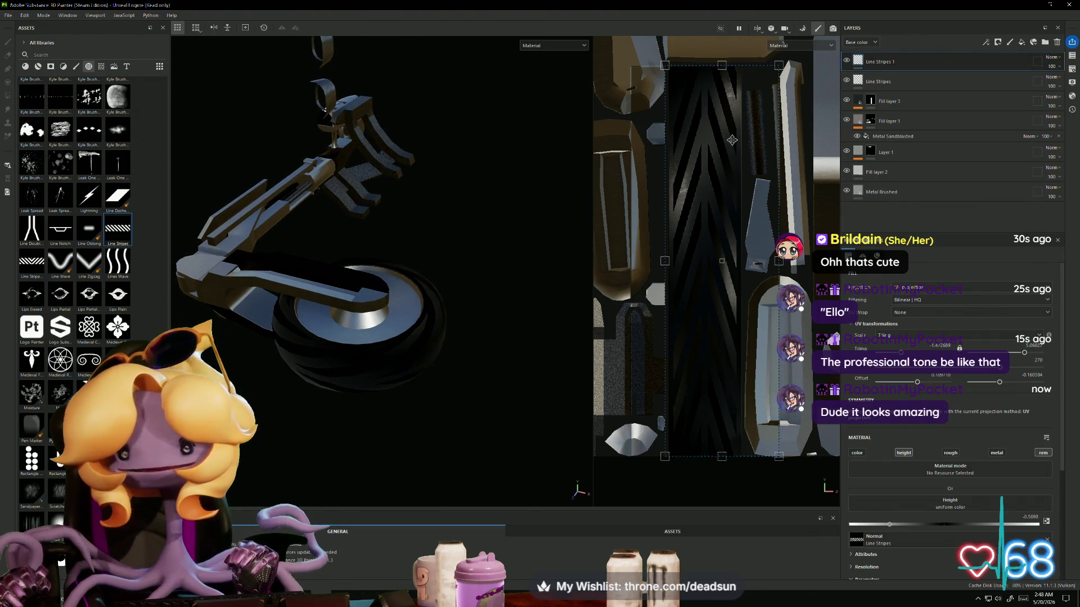
{"action": "right_click", "coordinate": [885, 62]}
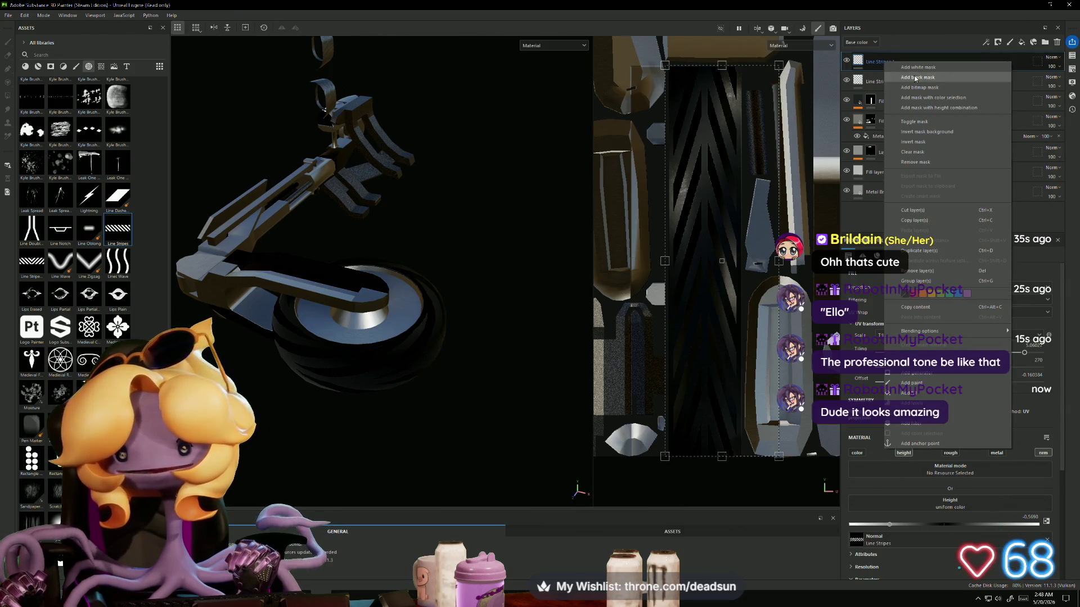
{"action": "left_click", "coordinate": [915, 77]}
{"action": "key", "text": "4"}
{"action": "mouse_move", "coordinate": [686, 103]}
{"action": "left_mouse_down"}
{"action": "mouse_move", "coordinate": [706, 219]}
{"action": "mouse_move", "coordinate": [707, 435]}
{"action": "mouse_move", "coordinate": [734, 454]}
{"action": "mouse_move", "coordinate": [740, 396]}
{"action": "left_mouse_up"}
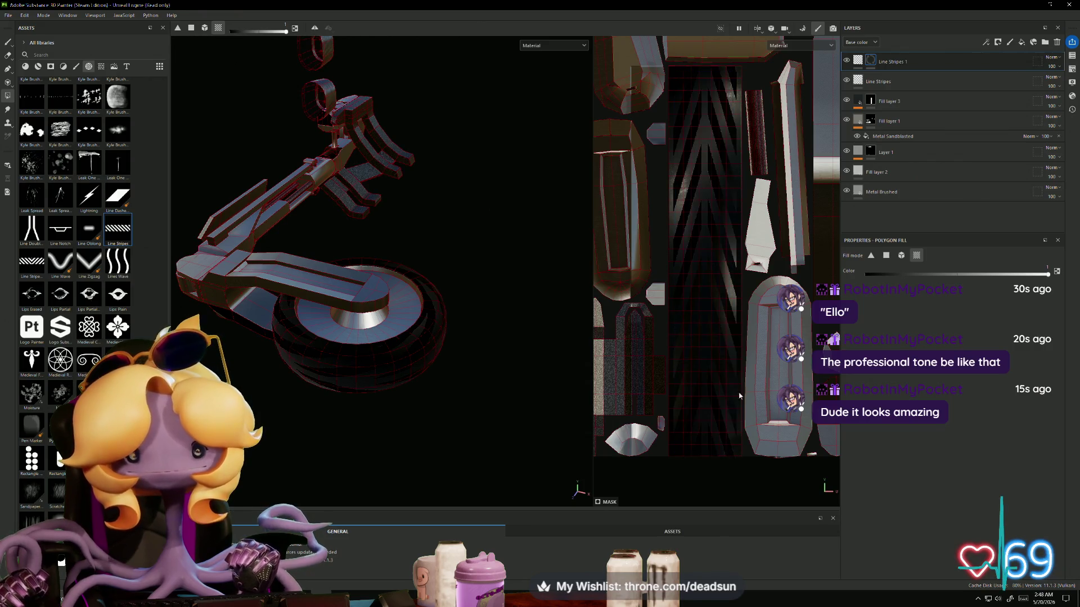
Step: Give Line Stripes a black mask and polygon-fill one UV column so the stripes show there
{"action": "left_click", "coordinate": [878, 82]}
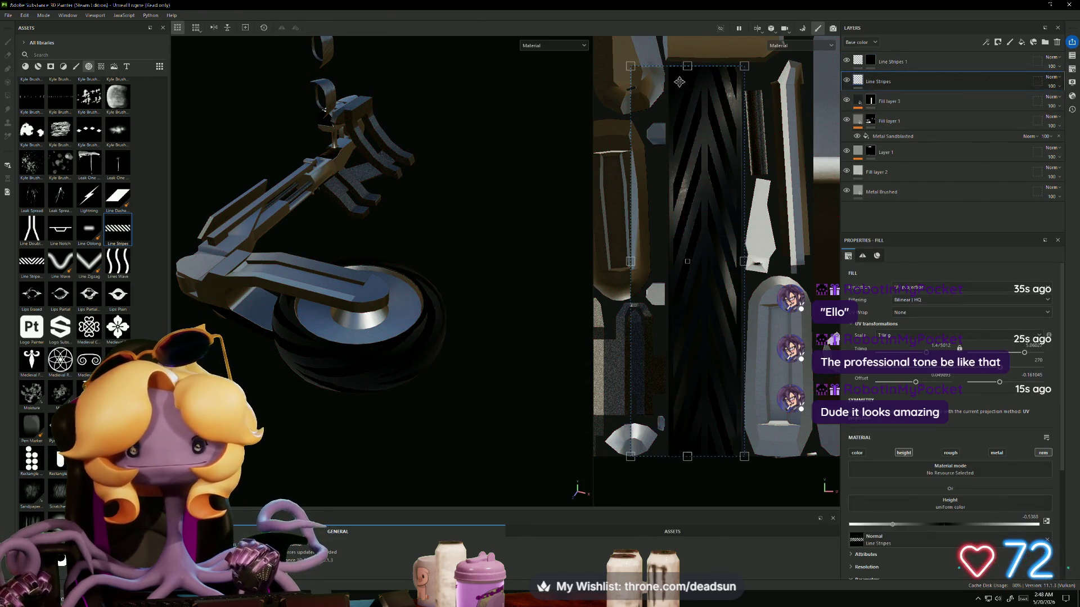
{"action": "right_click", "coordinate": [892, 82]}
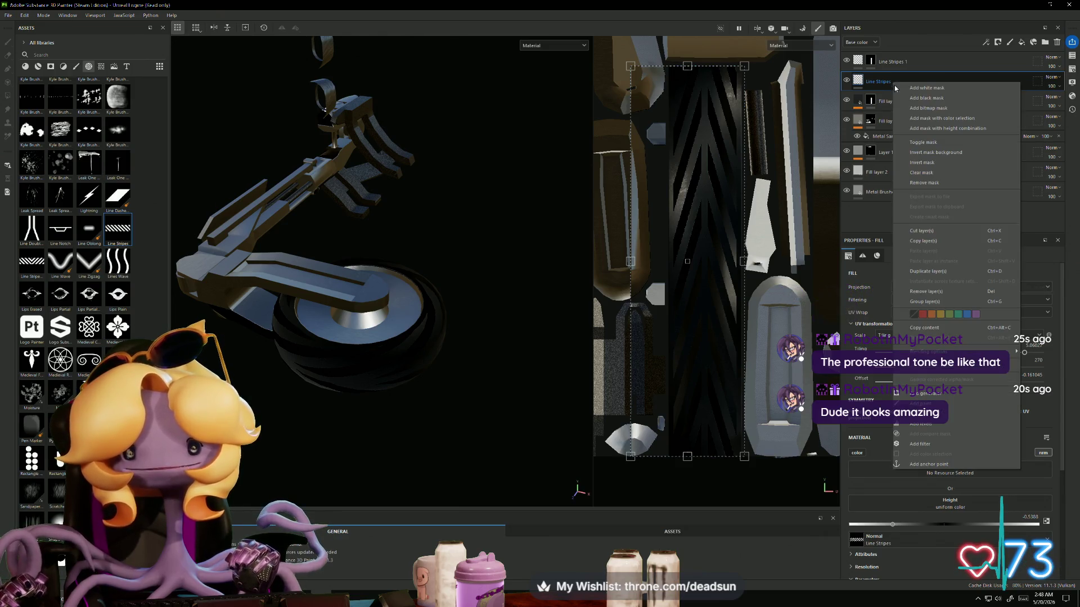
{"action": "left_click", "coordinate": [923, 98]}
{"action": "left_click_drag", "start_coordinate": [677, 78], "coordinate": [733, 457]}
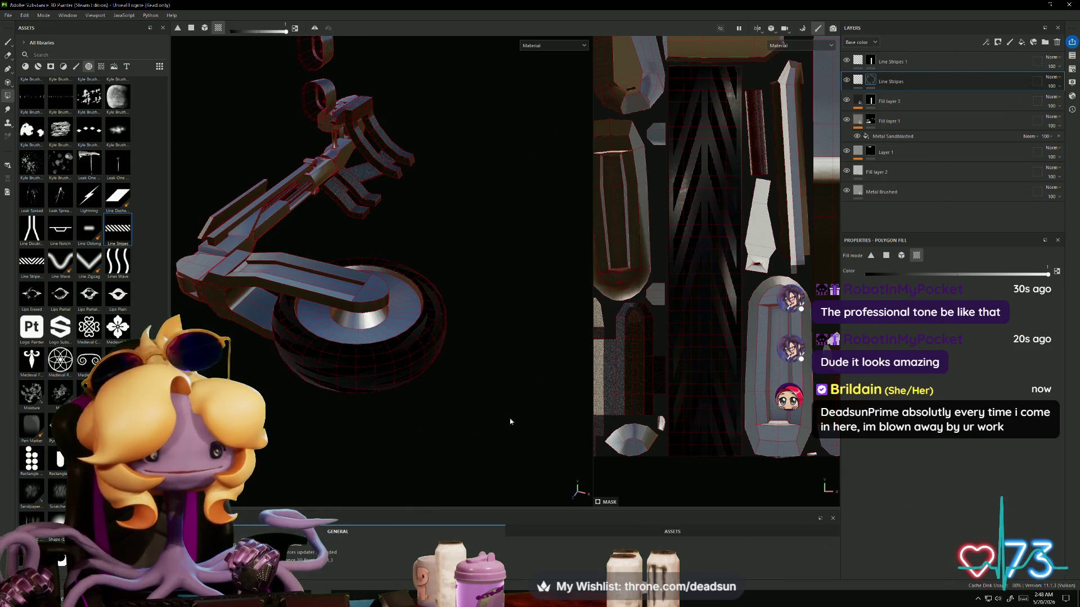
{"action": "mouse_move", "coordinate": [510, 421]}
{"action": "left_mouse_down", "text": "alt"}
{"action": "mouse_move", "coordinate": [373, 386]}
{"action": "mouse_move", "coordinate": [381, 404]}
{"action": "mouse_move", "coordinate": [338, 400]}
{"action": "mouse_move", "coordinate": [352, 418]}
{"action": "mouse_move", "coordinate": [438, 444]}
{"action": "mouse_move", "coordinate": [345, 449]}
{"action": "left_mouse_up", "text": "alt"}
{"action": "mouse_move", "coordinate": [299, 452]}
{"action": "right_mouse_down", "text": "alt"}
{"action": "mouse_move", "coordinate": [352, 439]}
{"action": "mouse_move", "coordinate": [503, 452]}
{"action": "mouse_move", "coordinate": [386, 443]}
{"action": "mouse_move", "coordinate": [420, 398]}
{"action": "mouse_move", "coordinate": [431, 421]}
{"action": "right_mouse_up", "text": "alt"}
{"action": "middle_click_drag", "start_coordinate": [431, 421], "coordinate": [321, 471], "text": "alt"}
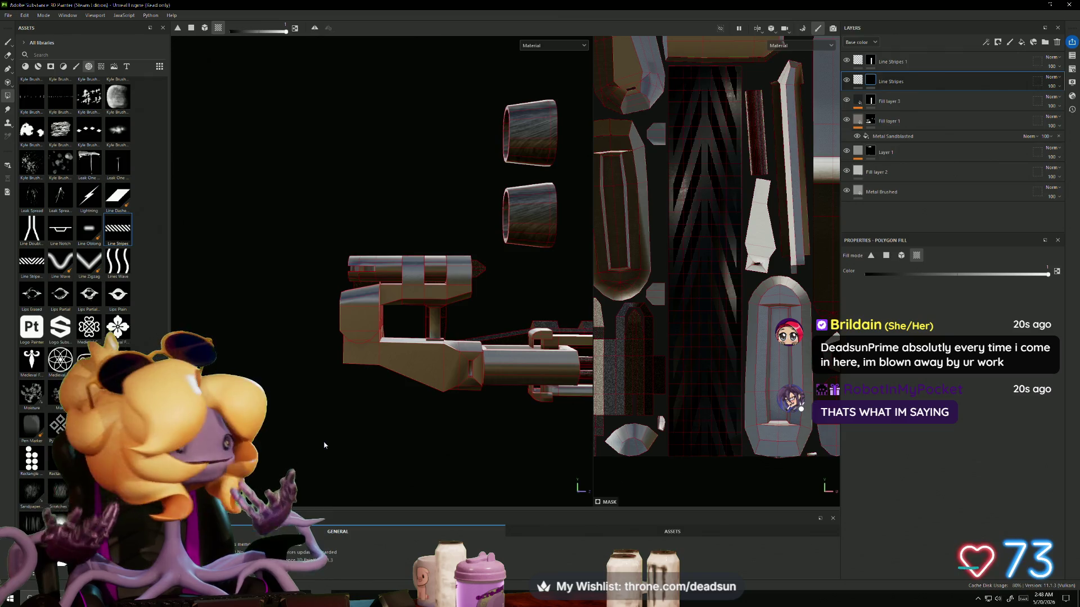
{"action": "mouse_move", "coordinate": [324, 423]}
{"action": "middle_mouse_down", "text": "alt"}
{"action": "mouse_move", "coordinate": [398, 402]}
{"action": "mouse_move", "coordinate": [373, 407]}
{"action": "middle_mouse_up", "text": "alt"}
Step: Browse the Assets library categories through to the Textures section
{"action": "left_click", "coordinate": [64, 67]}
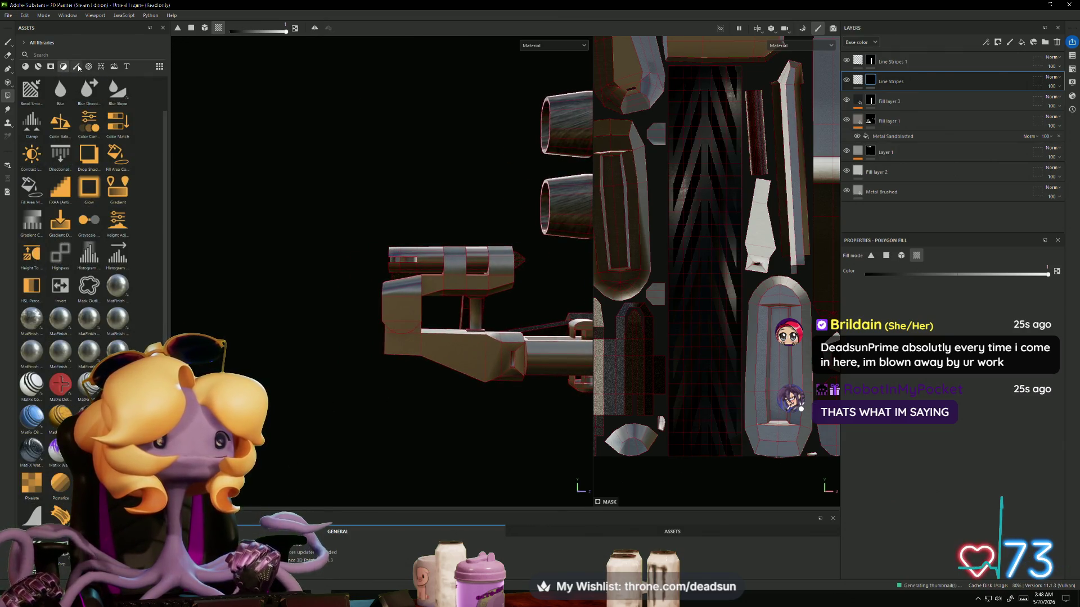
{"action": "left_click", "coordinate": [77, 67]}
{"action": "left_click", "coordinate": [25, 67]}
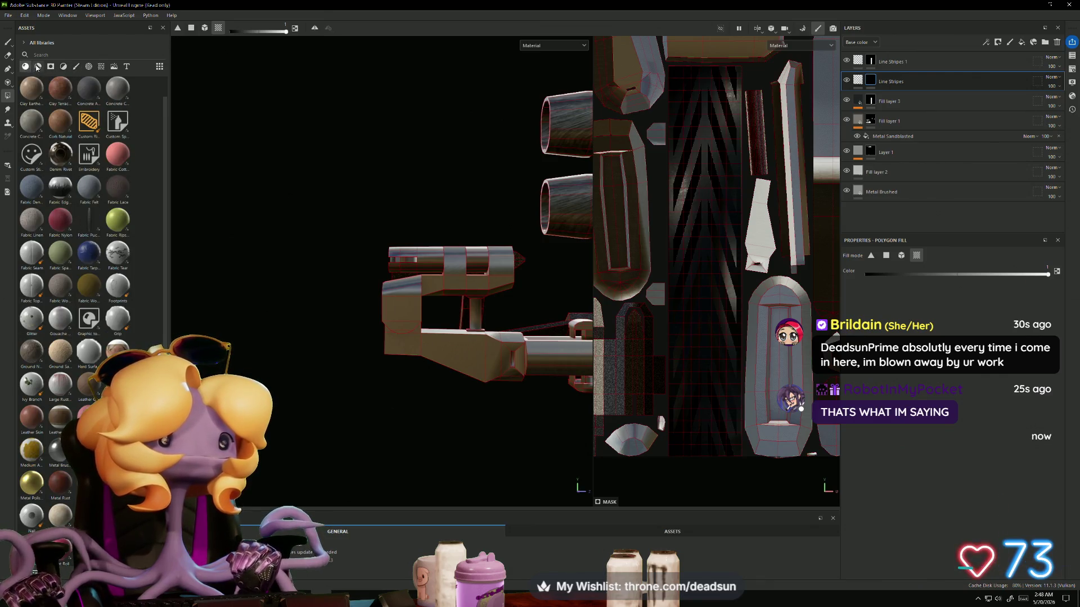
{"action": "left_click", "coordinate": [51, 66]}
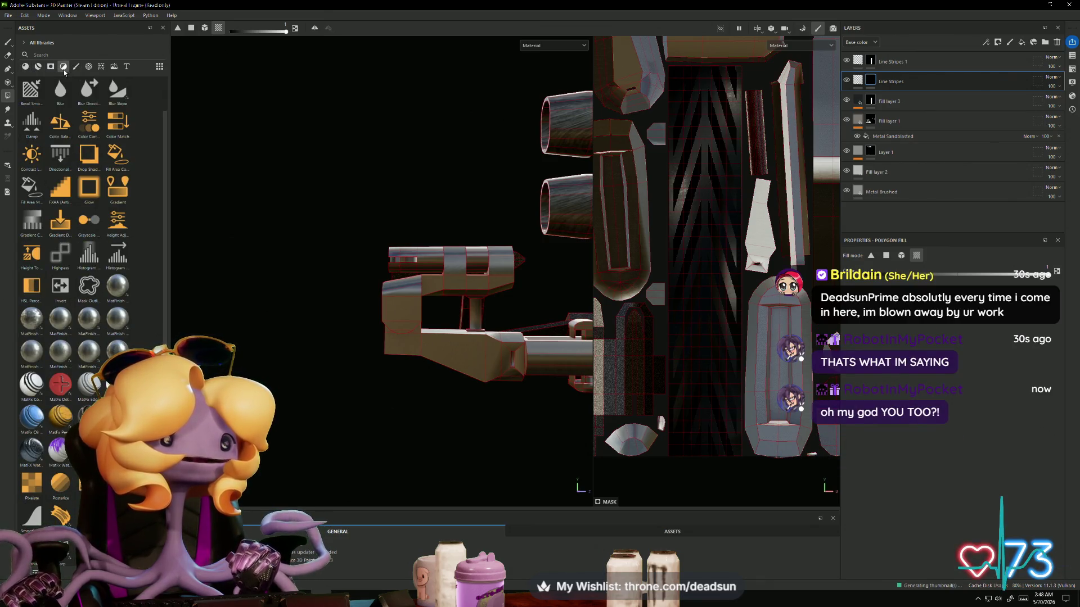
{"action": "left_click", "coordinate": [76, 67]}
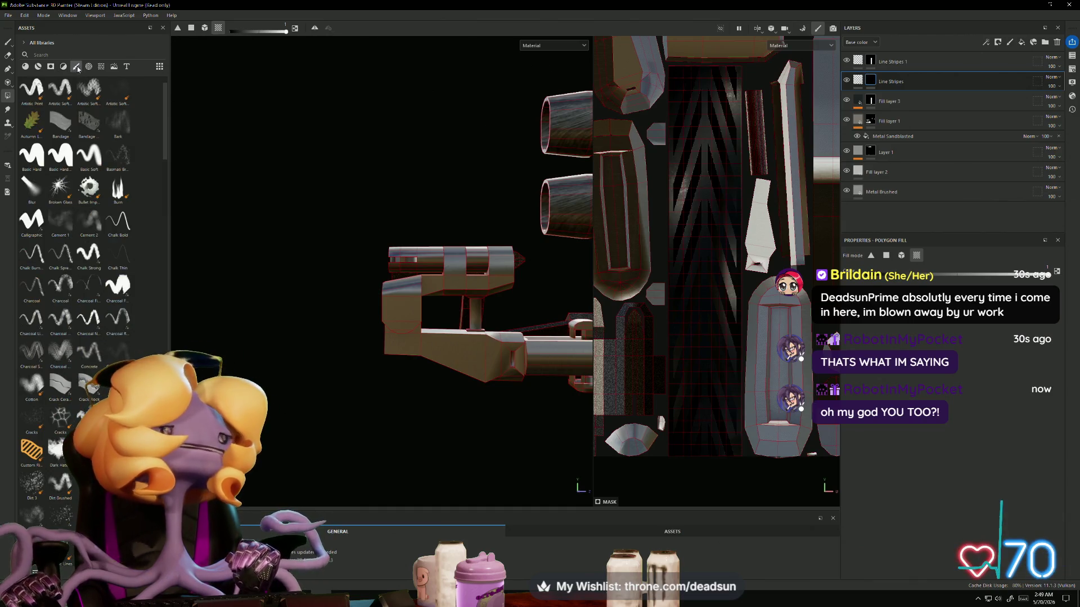
{"action": "left_click", "coordinate": [89, 67]}
{"action": "left_click", "coordinate": [101, 67]}
{"action": "left_click", "coordinate": [89, 67]}
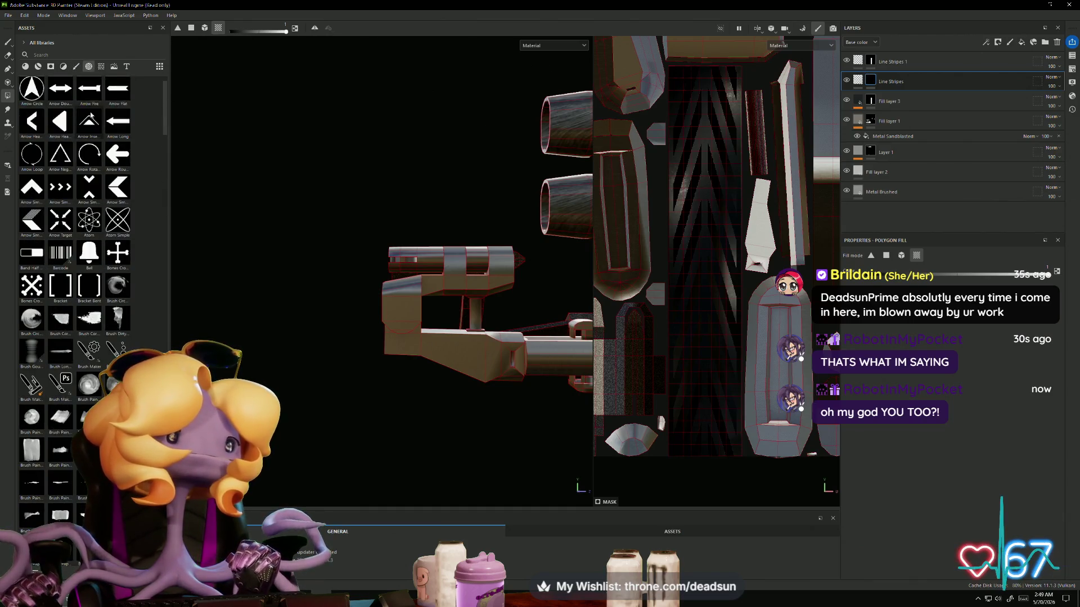
{"action": "left_click", "coordinate": [100, 66]}
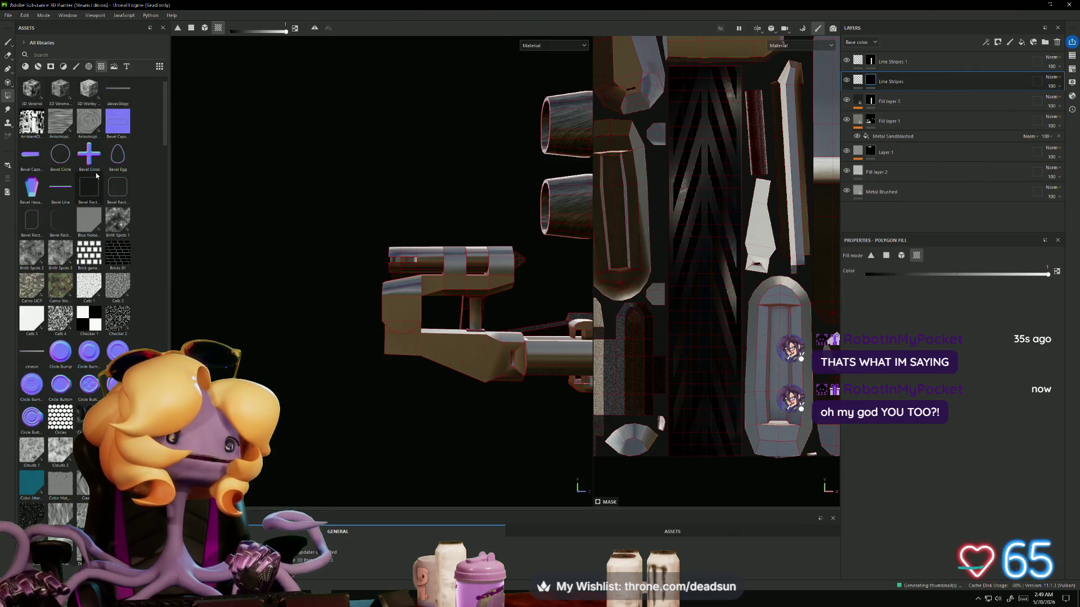
{"action": "scroll", "coordinate": [86, 403], "scroll_direction": "down", "scroll_amount": 3}
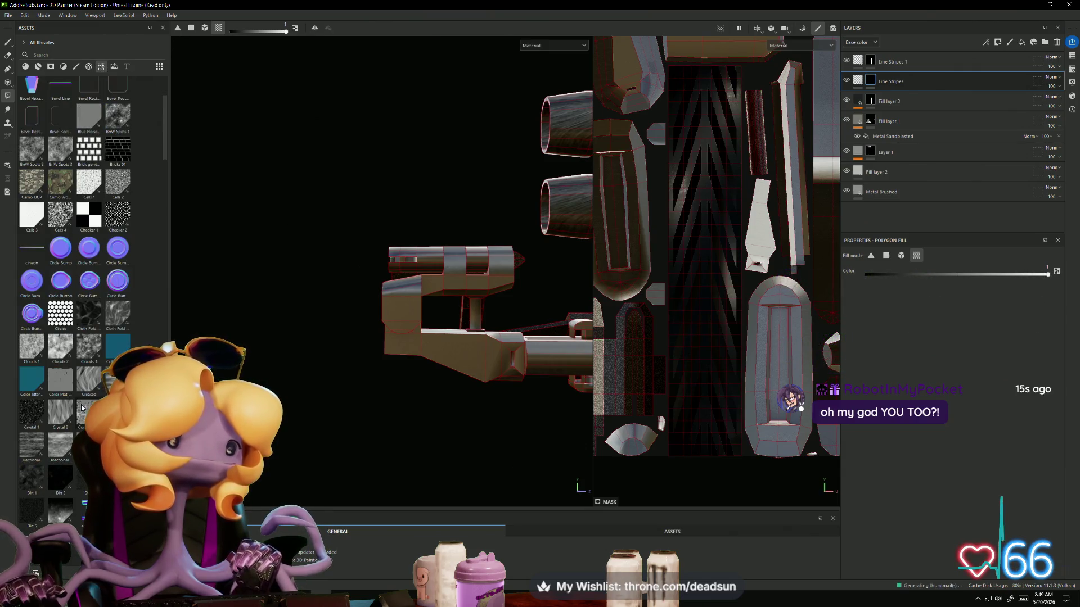
Step: Zoom in on the front block and drag the Circle Button texture onto it
{"action": "mouse_move", "coordinate": [355, 398]}
{"action": "right_mouse_down", "text": "alt"}
{"action": "mouse_move", "coordinate": [336, 386]}
{"action": "mouse_move", "coordinate": [352, 381]}
{"action": "mouse_move", "coordinate": [355, 410]}
{"action": "mouse_move", "coordinate": [472, 405]}
{"action": "right_mouse_up", "text": "alt"}
{"action": "mouse_move", "coordinate": [472, 405]}
{"action": "middle_mouse_down", "text": "alt"}
{"action": "mouse_move", "coordinate": [511, 420]}
{"action": "mouse_move", "coordinate": [497, 425]}
{"action": "middle_mouse_up", "text": "alt"}
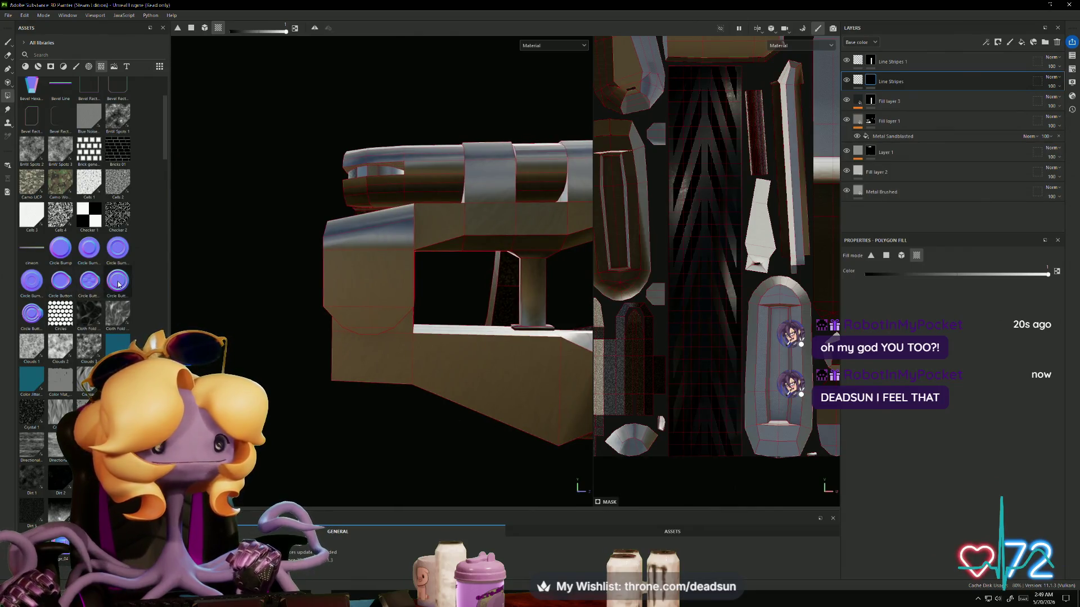
{"action": "left_click_drag", "start_coordinate": [28, 320], "coordinate": [310, 291]}
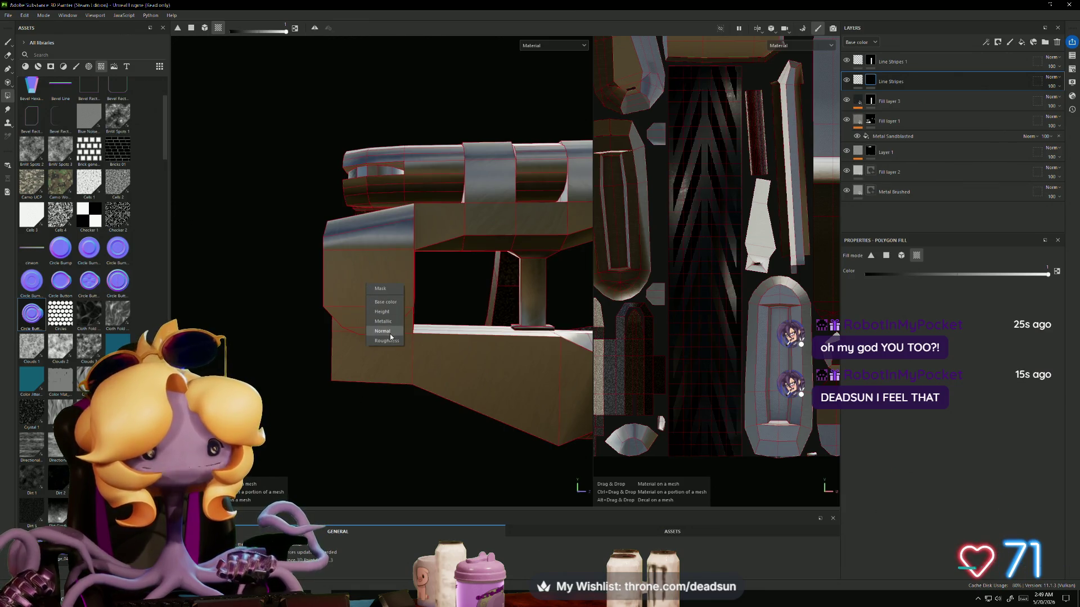
Step: Apply Circle Button as a Normal decal, then shrink and rotate it on the side face
{"action": "left_click", "coordinate": [391, 331]}
{"action": "mouse_move", "coordinate": [362, 289]}
{"action": "left_mouse_down"}
{"action": "mouse_move", "coordinate": [270, 316]}
{"action": "mouse_move", "coordinate": [283, 317]}
{"action": "left_mouse_up"}
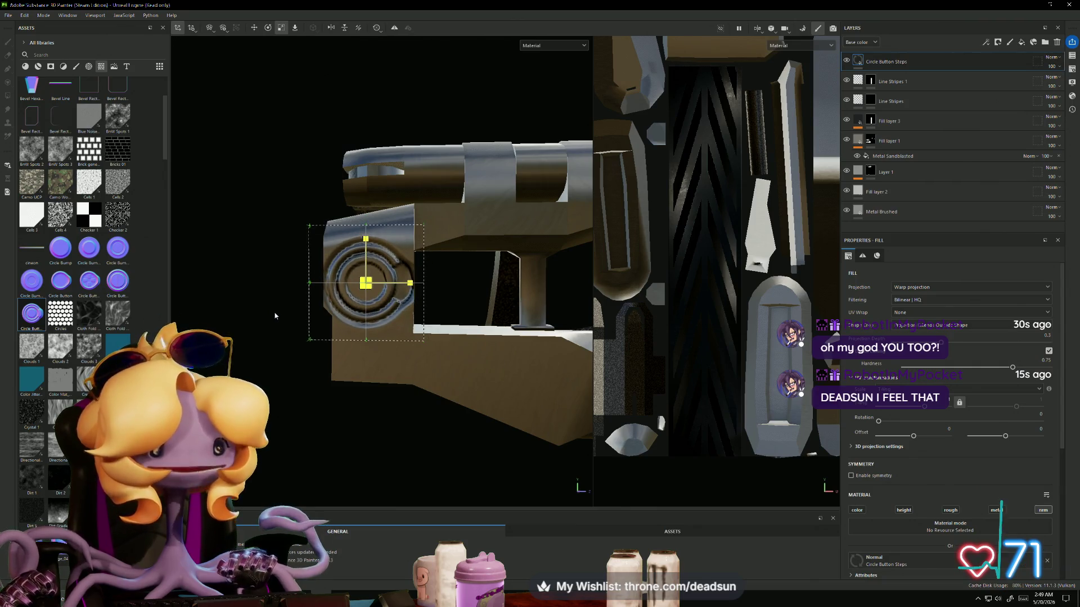
{"action": "key", "text": "e"}
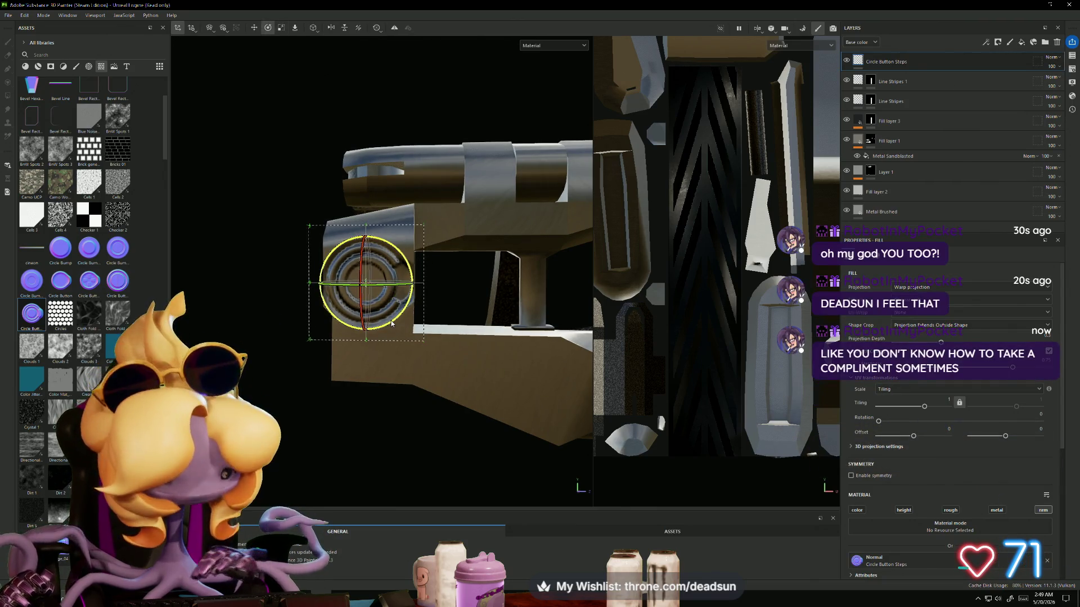
{"action": "mouse_move", "coordinate": [392, 324]}
{"action": "left_mouse_down"}
{"action": "mouse_move", "coordinate": [360, 225]}
{"action": "mouse_move", "coordinate": [389, 247]}
{"action": "mouse_move", "coordinate": [371, 230]}
{"action": "mouse_move", "coordinate": [381, 208]}
{"action": "mouse_move", "coordinate": [398, 207]}
{"action": "left_mouse_up"}
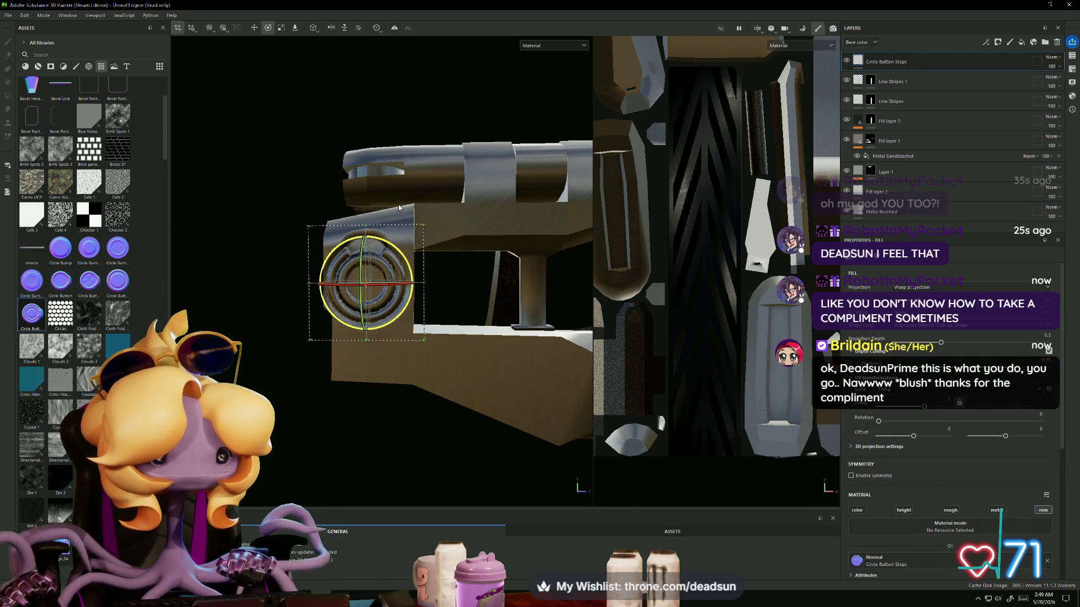
{"action": "key", "text": "w"}
Step: Reframe the view and scale the circle decal down a little more to fit the face
{"action": "scroll", "coordinate": [427, 354], "scroll_direction": "up", "scroll_amount": 3}
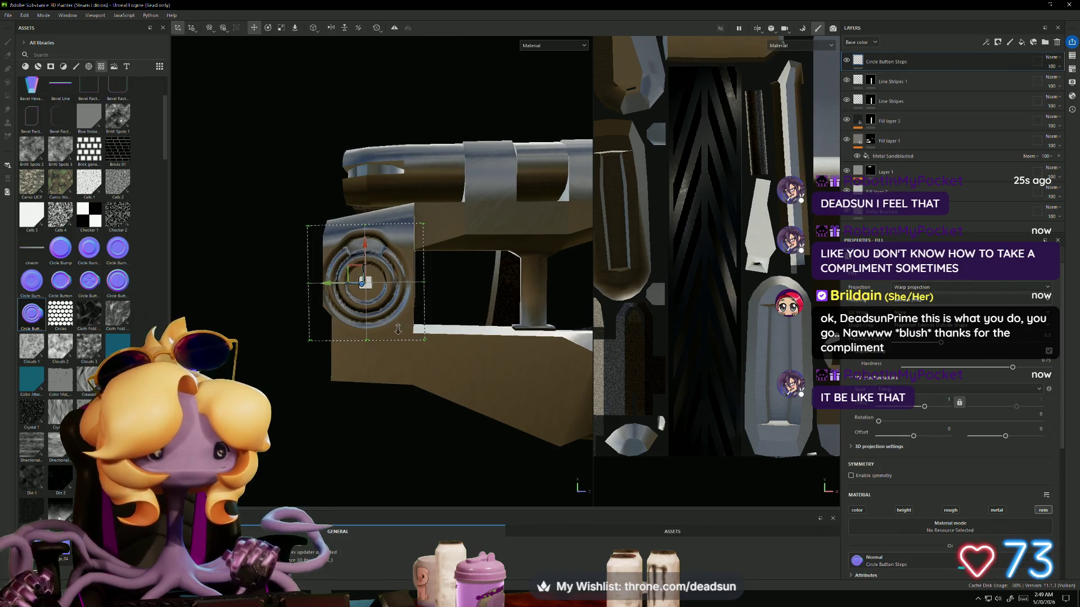
{"action": "middle_click_drag", "start_coordinate": [565, 349], "coordinate": [454, 269], "text": "alt"}
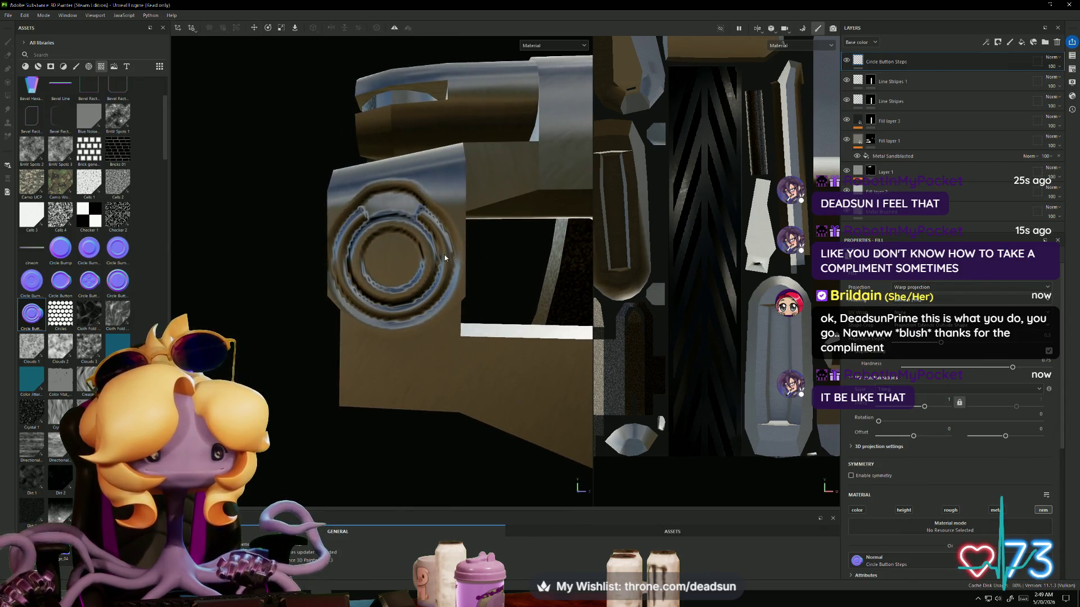
{"action": "key", "text": "alt"}
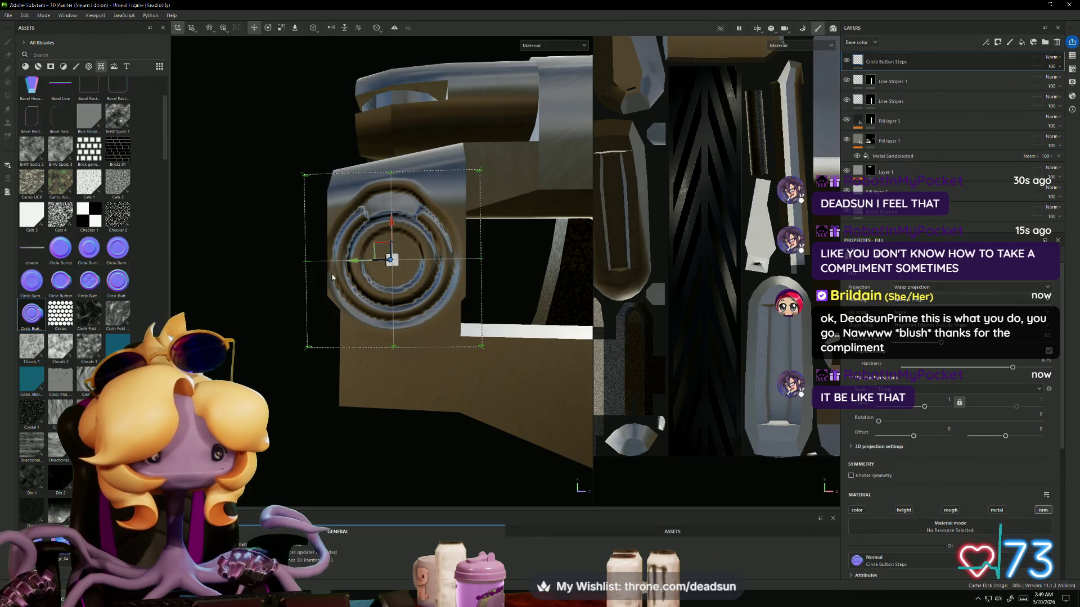
{"action": "key", "text": "e"}
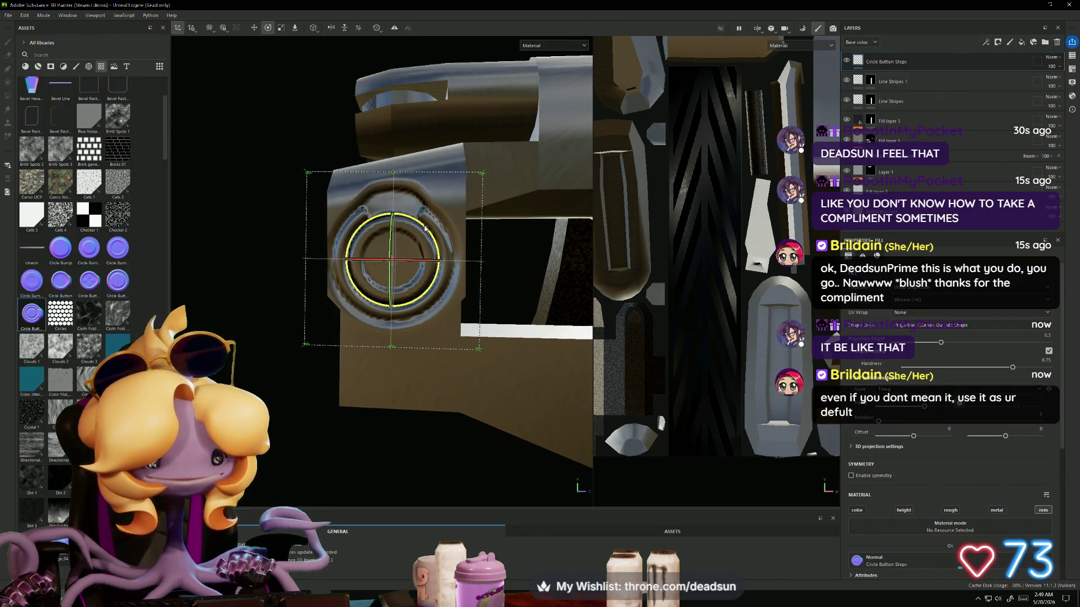
{"action": "key", "text": "r"}
{"action": "left_click_drag", "start_coordinate": [391, 266], "coordinate": [380, 270]}
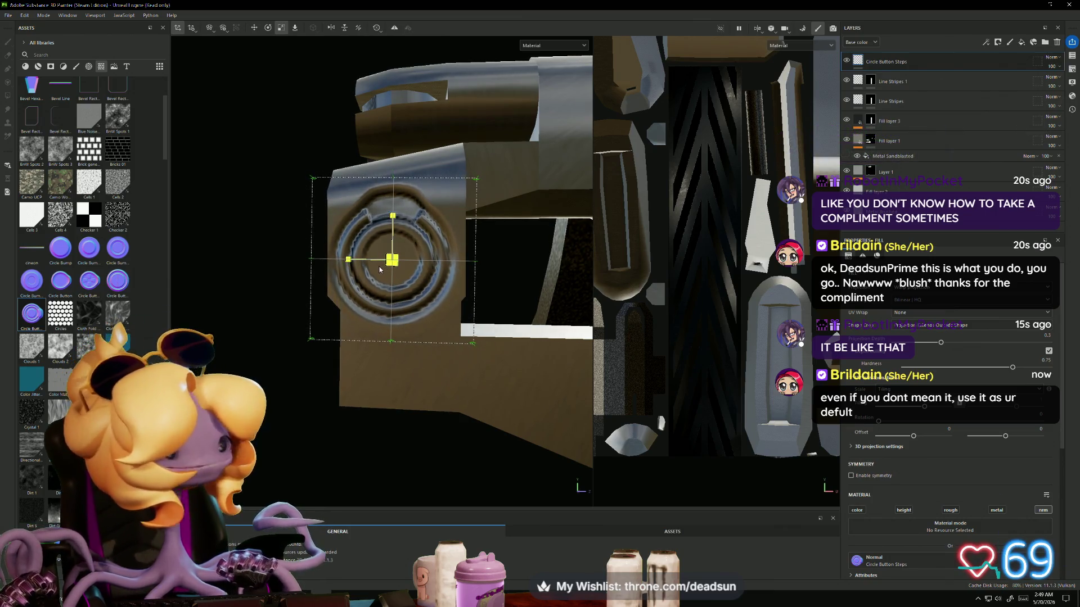
{"action": "left_click", "coordinate": [347, 263]}
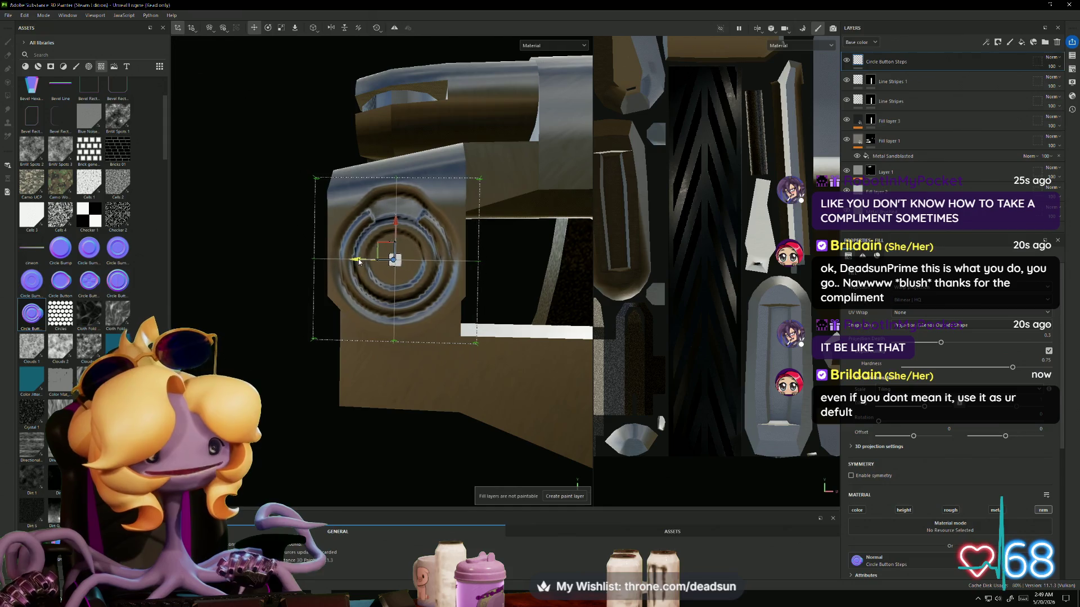
{"action": "mouse_move", "coordinate": [358, 263]}
{"action": "left_mouse_down", "text": "alt"}
{"action": "mouse_move", "coordinate": [377, 313]}
{"action": "mouse_move", "coordinate": [410, 264]}
{"action": "left_mouse_up", "text": "alt"}
Step: Nudge the first circle decal down and orbit to see the top and back of the part
{"action": "left_click_drag", "start_coordinate": [393, 222], "coordinate": [393, 225]}
{"action": "mouse_move", "coordinate": [413, 291]}
{"action": "left_mouse_down", "text": "alt"}
{"action": "mouse_move", "coordinate": [482, 298]}
{"action": "mouse_move", "coordinate": [456, 321]}
{"action": "left_mouse_up", "text": "alt"}
{"action": "scroll", "coordinate": [428, 343], "scroll_direction": "up", "scroll_amount": 5}
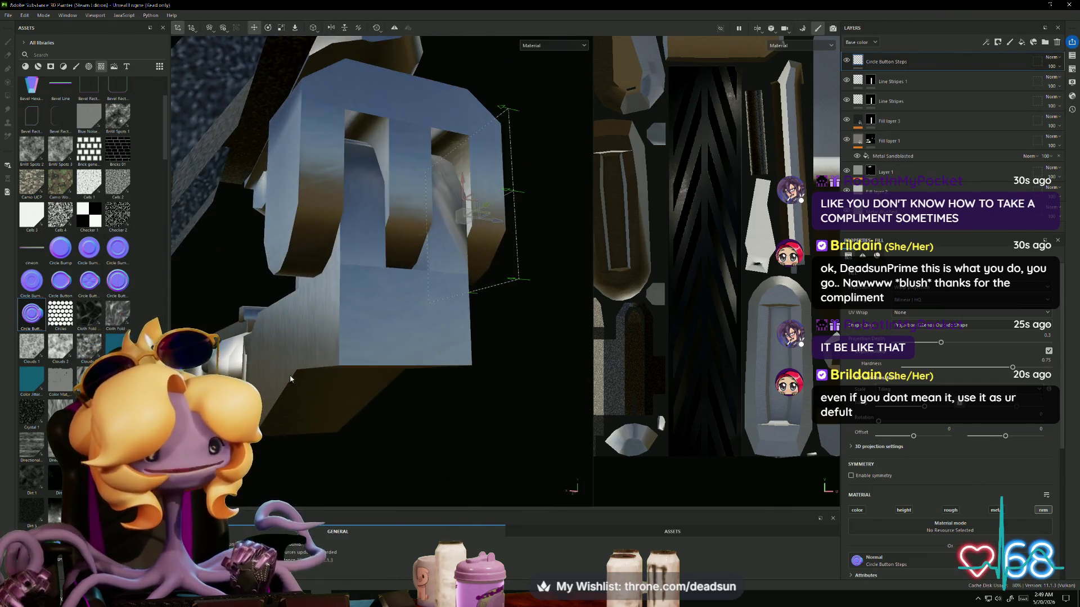
{"action": "left_click_drag", "start_coordinate": [375, 390], "coordinate": [360, 386], "text": "alt"}
Step: Drop a second Circle Button normal decal, then shrink, rotate and position it on another face
{"action": "left_click_drag", "start_coordinate": [83, 326], "coordinate": [395, 221]}
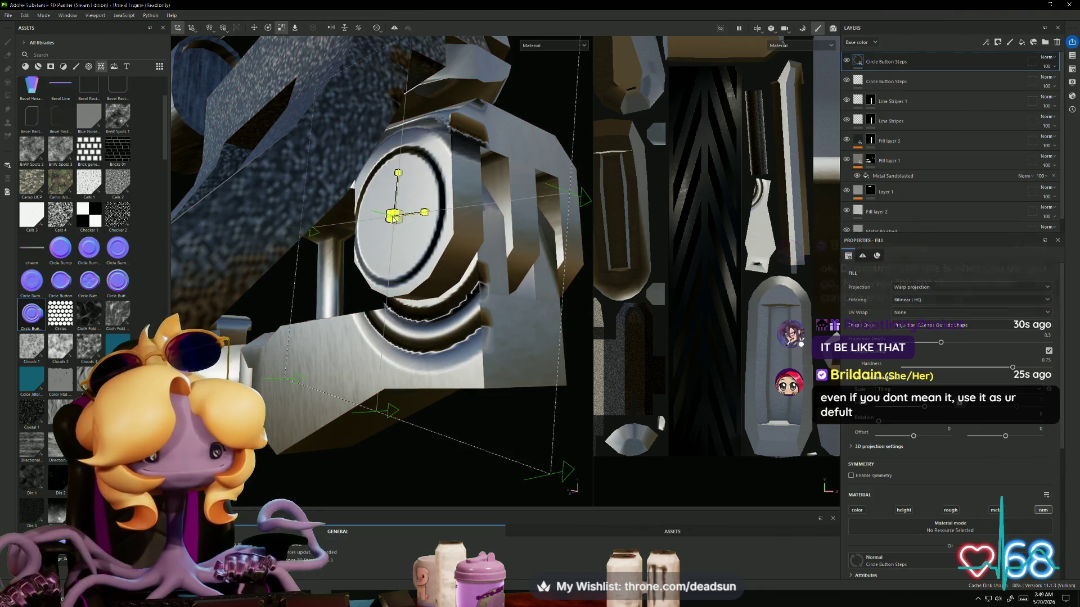
{"action": "left_click_drag", "start_coordinate": [340, 254], "coordinate": [308, 281]}
{"action": "key", "text": "e"}
{"action": "mouse_move", "coordinate": [416, 253]}
{"action": "left_mouse_down"}
{"action": "mouse_move", "coordinate": [441, 186]}
{"action": "mouse_move", "coordinate": [431, 171]}
{"action": "mouse_move", "coordinate": [443, 179]}
{"action": "left_mouse_up"}
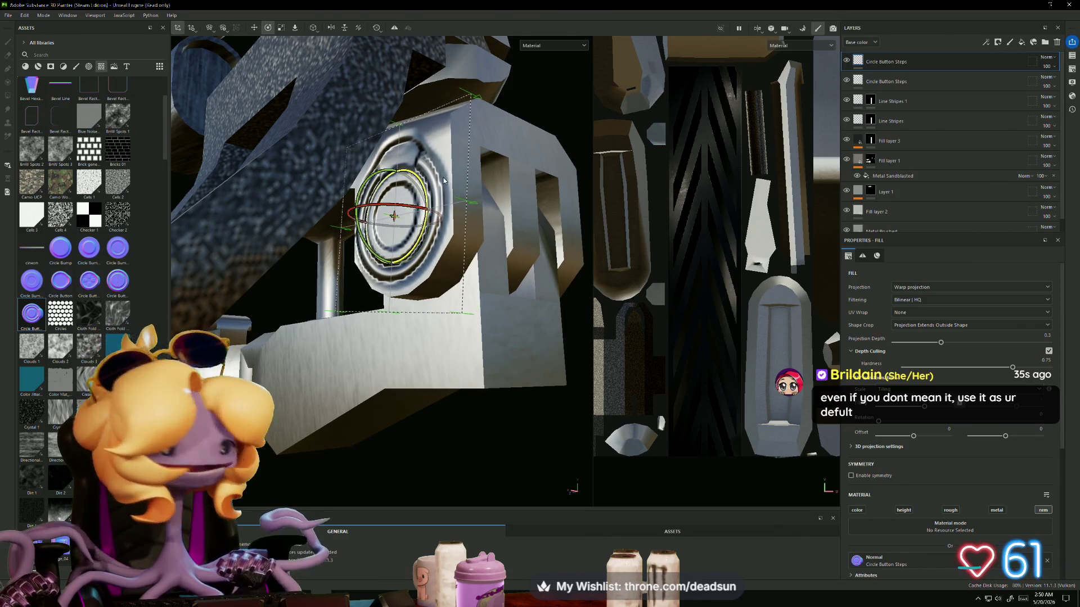
{"action": "key", "text": "w"}
{"action": "left_click_drag", "start_coordinate": [368, 225], "coordinate": [371, 220]}
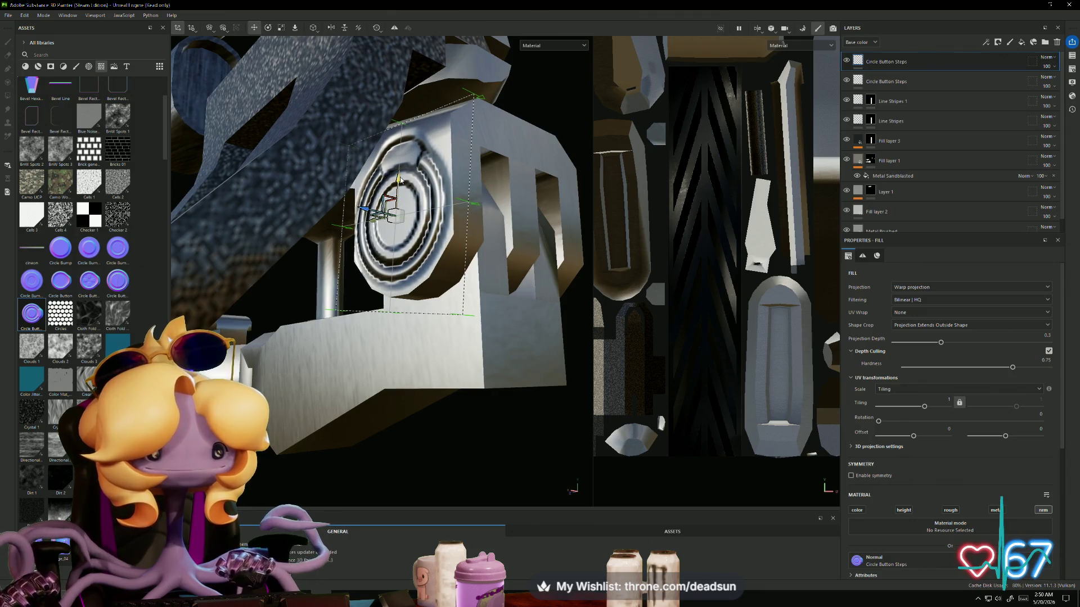
{"action": "scroll", "coordinate": [427, 323], "scroll_direction": "down", "scroll_amount": 3}
{"action": "mouse_move", "coordinate": [426, 324]}
{"action": "left_mouse_down", "text": "alt"}
{"action": "mouse_move", "coordinate": [356, 318]}
{"action": "mouse_move", "coordinate": [314, 331]}
{"action": "mouse_move", "coordinate": [296, 298]}
{"action": "mouse_move", "coordinate": [395, 393]}
{"action": "mouse_move", "coordinate": [414, 441]}
{"action": "mouse_move", "coordinate": [418, 392]}
{"action": "left_mouse_up", "text": "alt"}
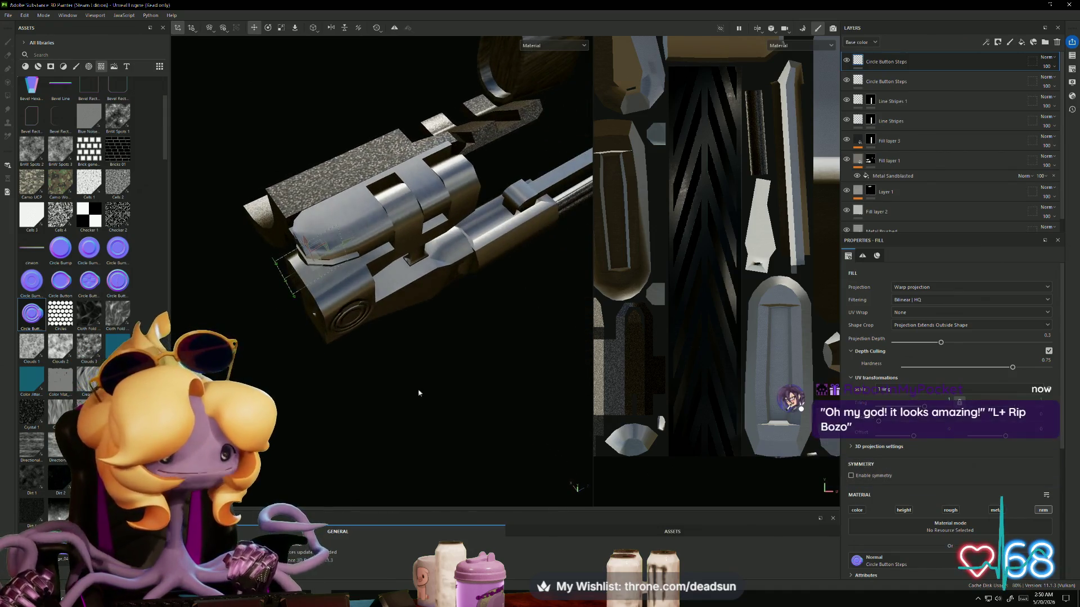
{"action": "scroll", "coordinate": [418, 393], "scroll_direction": "up", "scroll_amount": 5}
{"action": "scroll", "coordinate": [85, 394], "scroll_direction": "down", "scroll_amount": 10}
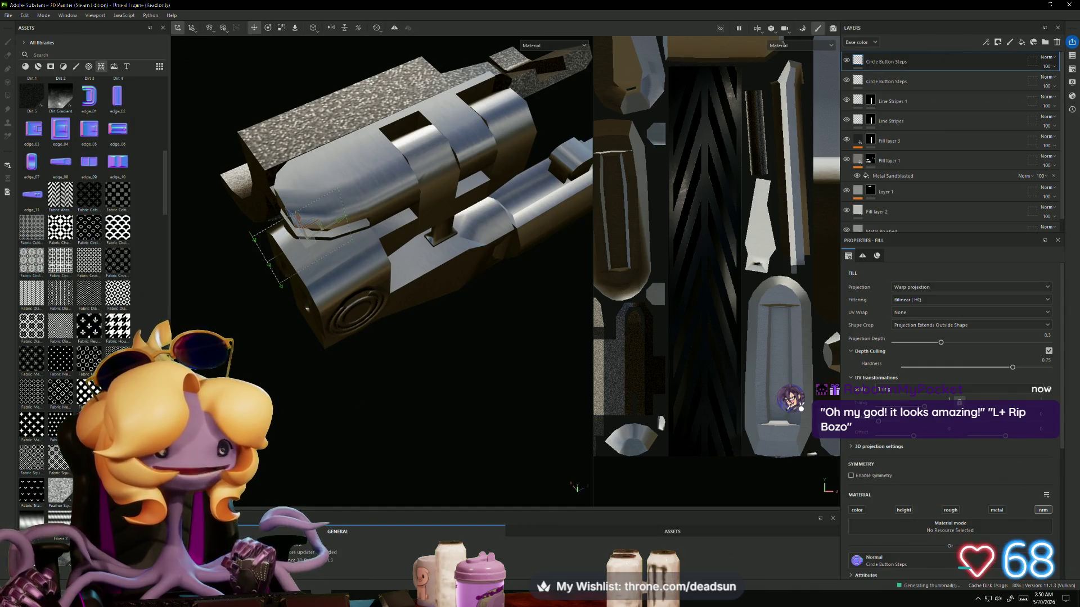
{"action": "mouse_move", "coordinate": [190, 298]}
{"action": "left_mouse_down", "text": "alt"}
{"action": "mouse_move", "coordinate": [355, 356]}
{"action": "mouse_move", "coordinate": [353, 319]}
{"action": "mouse_move", "coordinate": [275, 354]}
{"action": "mouse_move", "coordinate": [249, 346]}
{"action": "left_mouse_up", "text": "alt"}
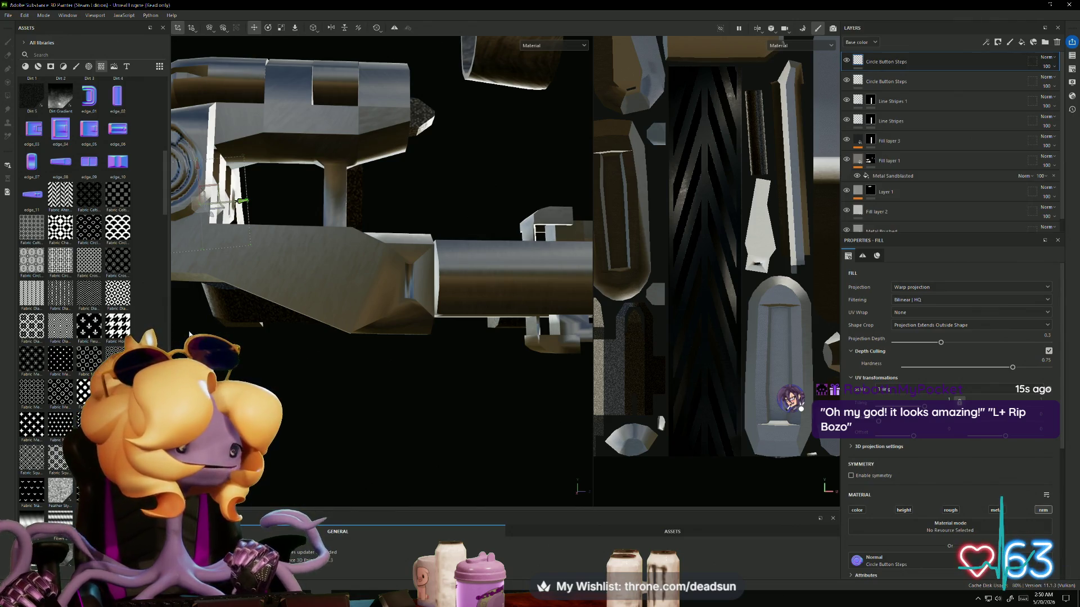
{"action": "left_click_drag", "start_coordinate": [217, 307], "coordinate": [393, 323], "text": "alt"}
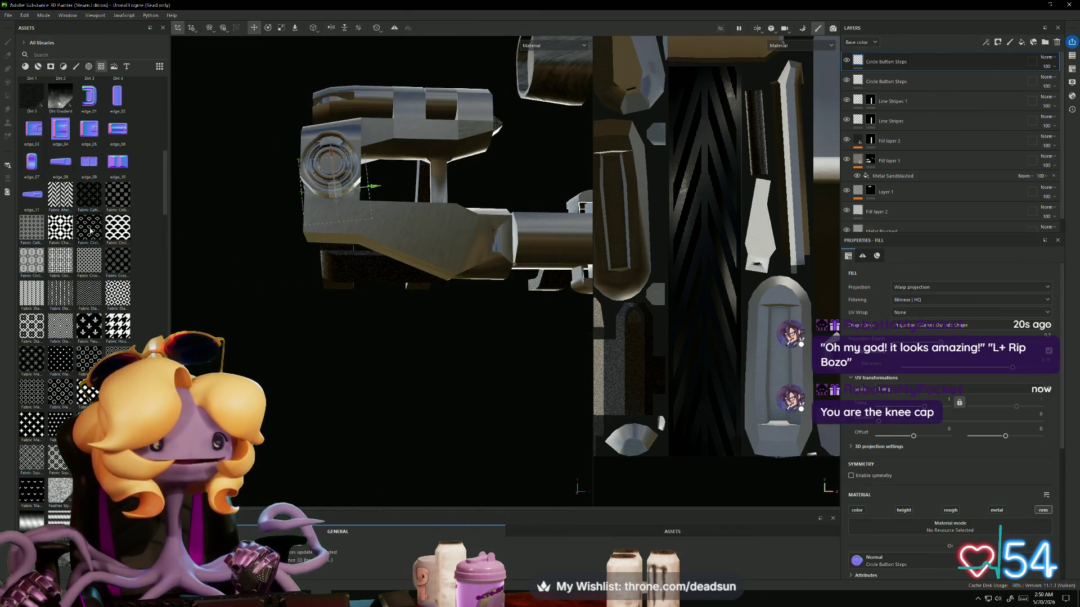
{"action": "scroll", "coordinate": [73, 270], "scroll_direction": "down", "scroll_amount": 5}
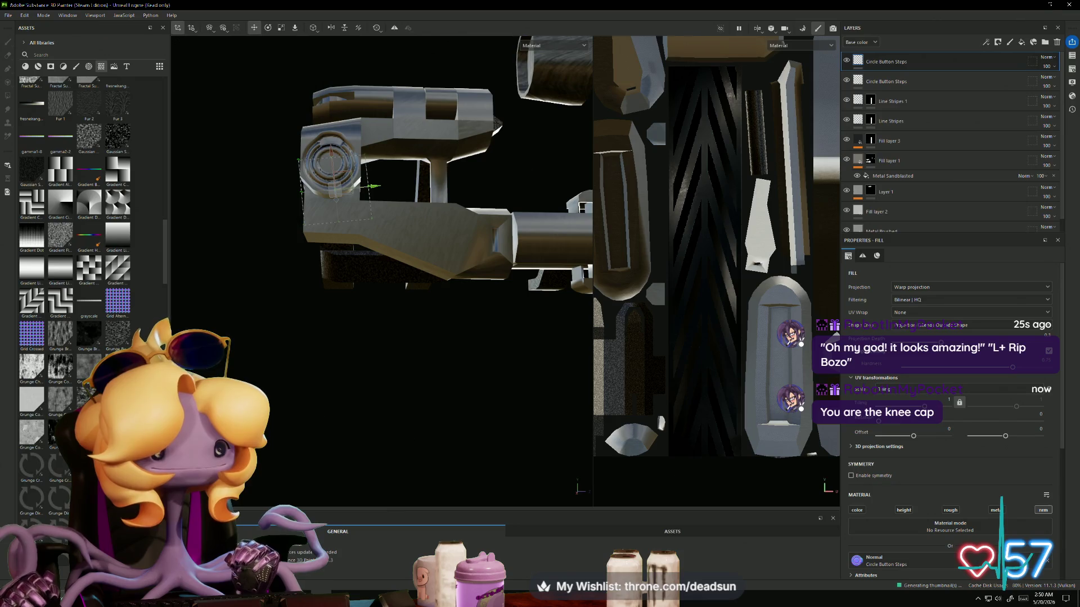
{"action": "scroll", "coordinate": [74, 270], "scroll_direction": "down", "scroll_amount": 5}
{"action": "scroll", "coordinate": [73, 270], "scroll_direction": "down", "scroll_amount": 5}
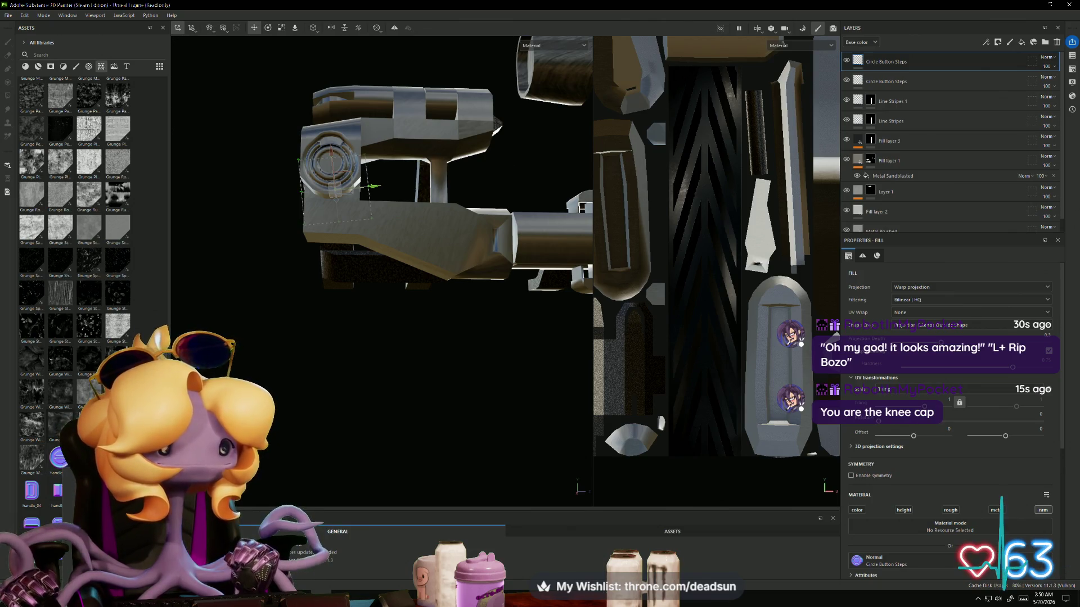
{"action": "scroll", "coordinate": [73, 270], "scroll_direction": "down", "scroll_amount": 3}
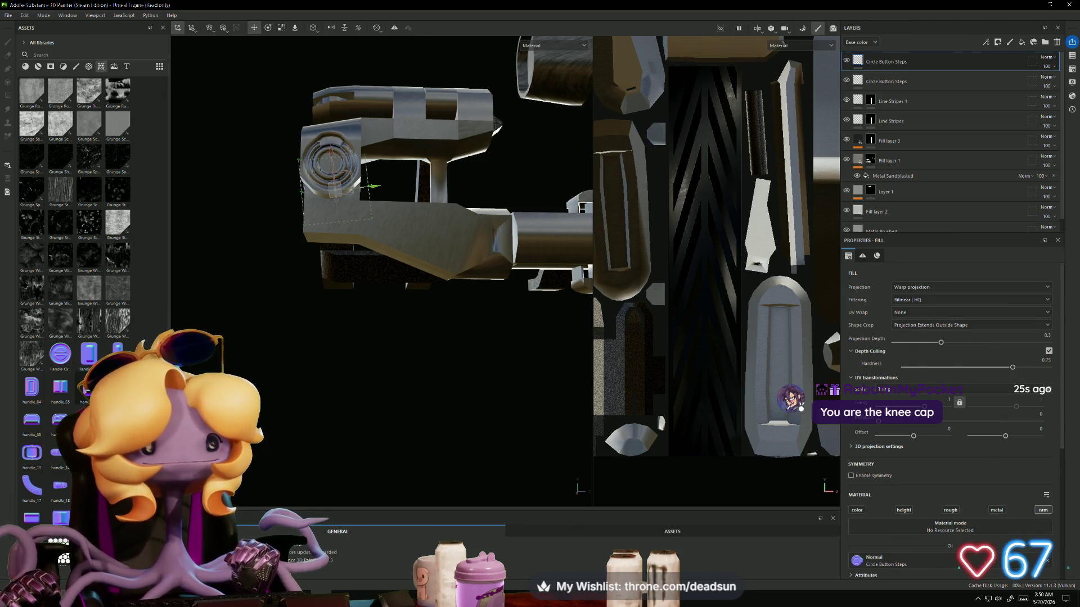
{"action": "scroll", "coordinate": [73, 270], "scroll_direction": "down", "scroll_amount": 6}
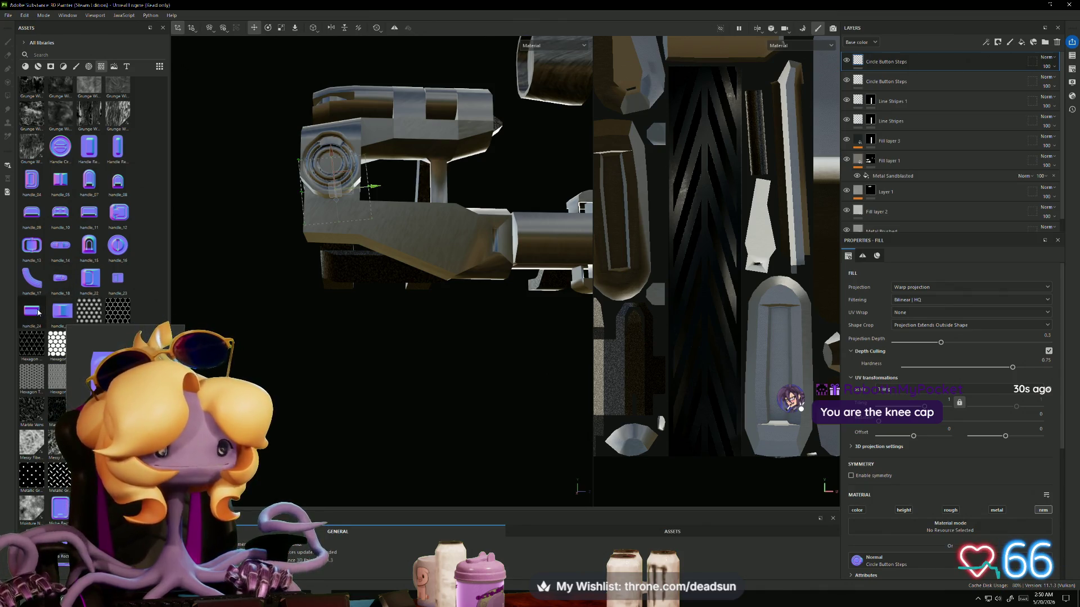
Step: Apply handle_18 as a Normal decal on the side, moved right and slightly down
{"action": "left_click_drag", "start_coordinate": [59, 283], "coordinate": [406, 228]}
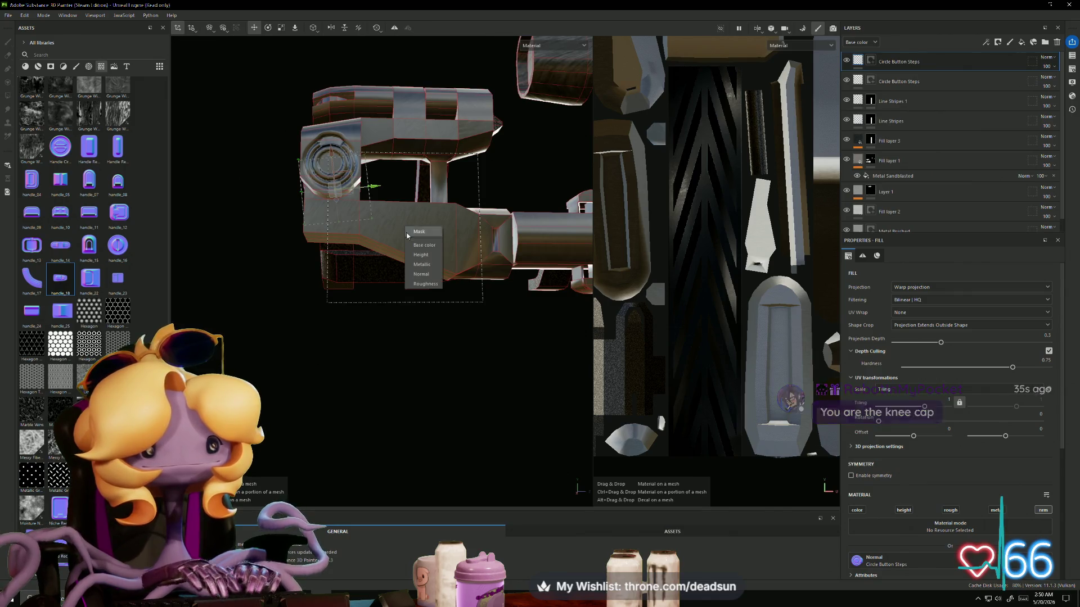
{"action": "left_click", "coordinate": [420, 274]}
{"action": "key", "text": "w"}
{"action": "left_click_drag", "start_coordinate": [443, 228], "coordinate": [501, 246]}
{"action": "left_click_drag", "start_coordinate": [463, 189], "coordinate": [469, 198]}
{"action": "mouse_move", "coordinate": [448, 250]}
{"action": "left_mouse_down", "text": "alt"}
{"action": "mouse_move", "coordinate": [415, 282]}
{"action": "mouse_move", "coordinate": [333, 304]}
{"action": "mouse_move", "coordinate": [487, 303]}
{"action": "mouse_move", "coordinate": [434, 296]}
{"action": "left_mouse_up", "text": "alt"}
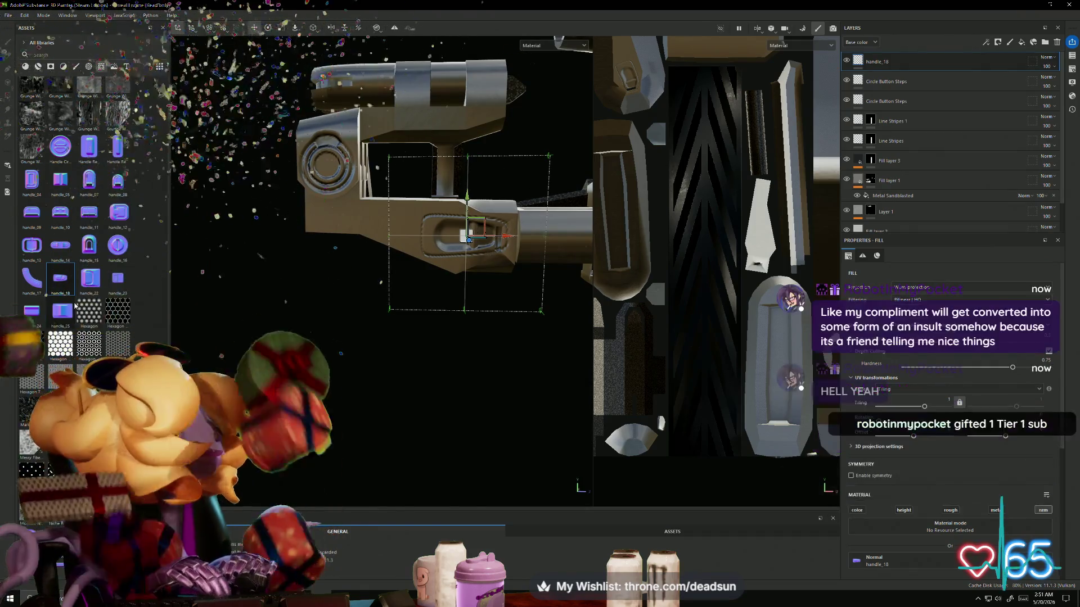
Step: Scroll the Assets shelf down to vent_39 and drag it onto the gun part
{"action": "mouse_move", "coordinate": [101, 299]}
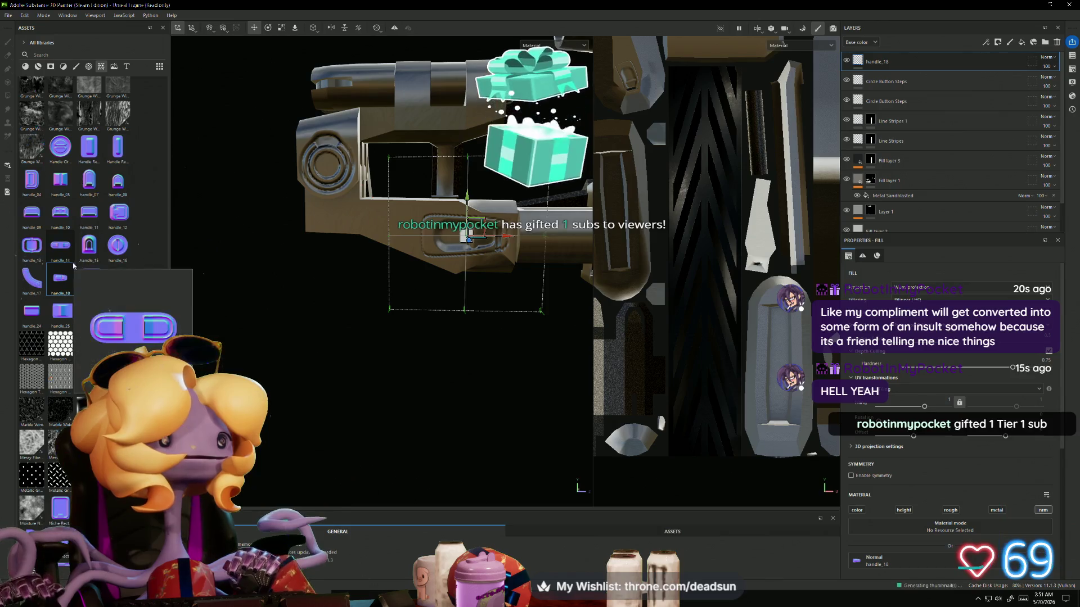
{"action": "mouse_move", "coordinate": [26, 269]}
{"action": "mouse_move", "coordinate": [70, 221]}
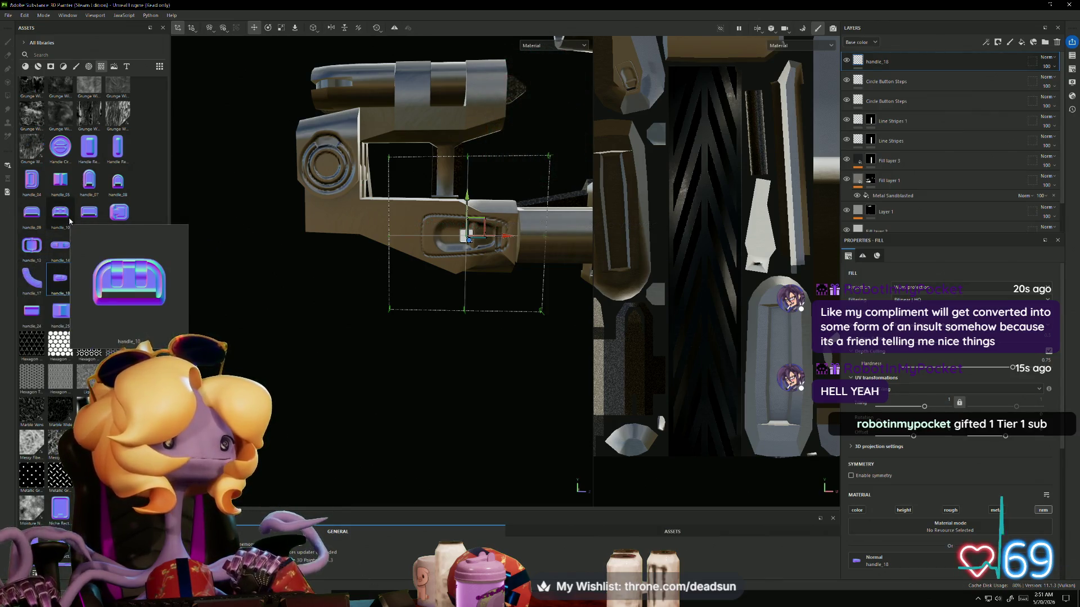
{"action": "mouse_move", "coordinate": [39, 245]}
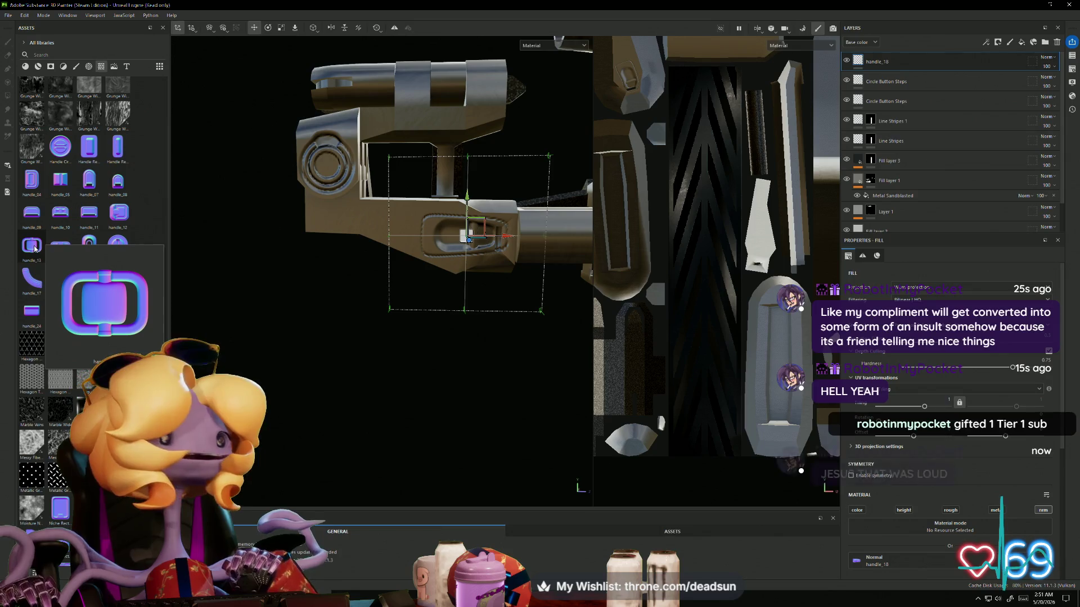
{"action": "scroll", "coordinate": [35, 248], "scroll_direction": "down", "scroll_amount": 3}
{"action": "scroll", "coordinate": [34, 248], "scroll_direction": "down", "scroll_amount": 9}
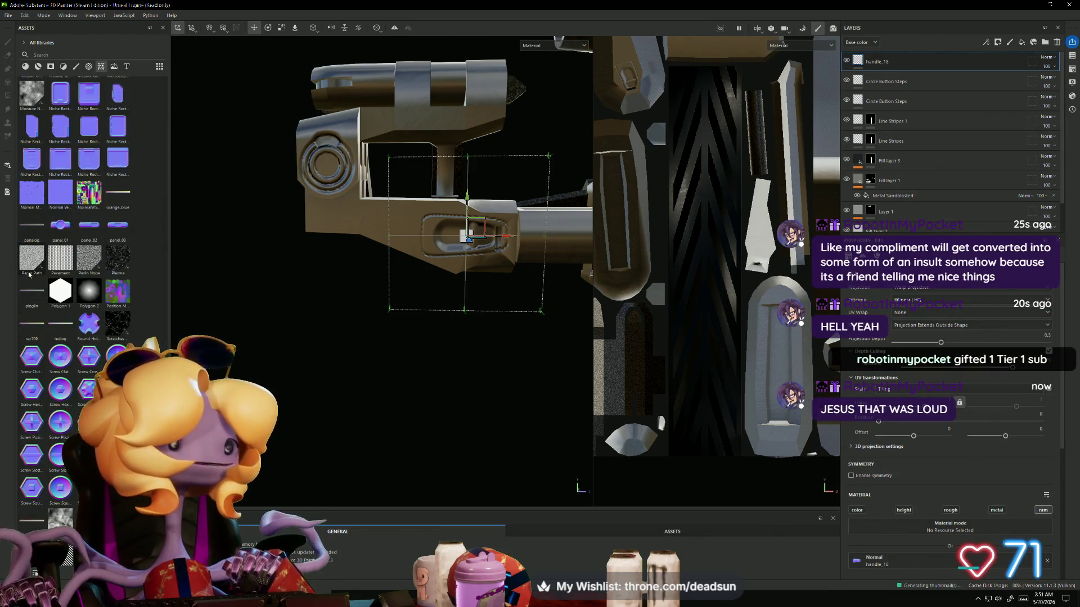
{"action": "scroll", "coordinate": [99, 344], "scroll_direction": "down", "scroll_amount": 6}
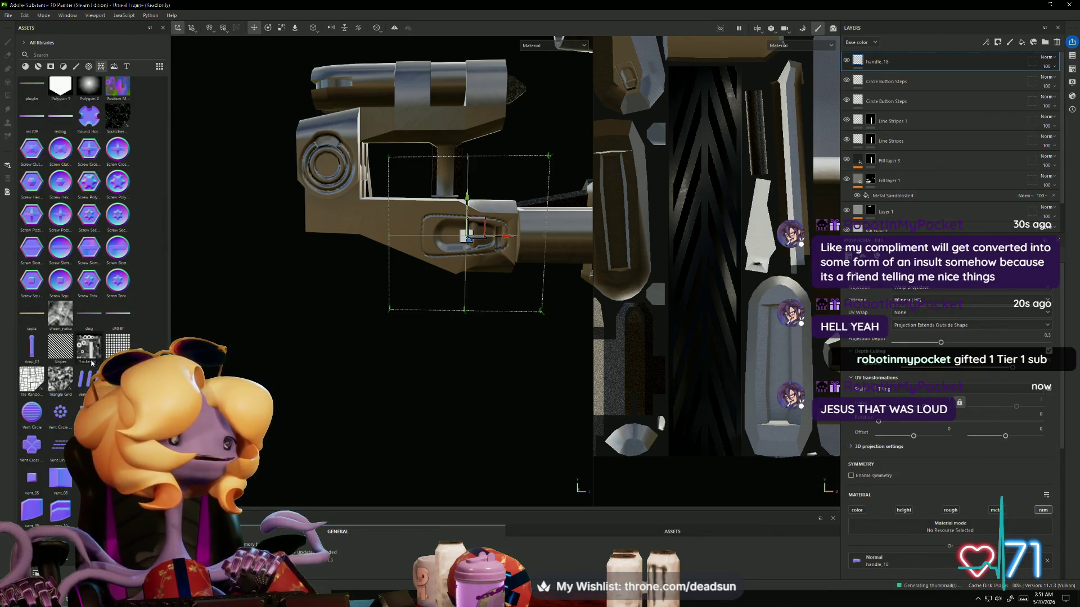
{"action": "scroll", "coordinate": [91, 363], "scroll_direction": "down", "scroll_amount": 5}
{"action": "scroll", "coordinate": [71, 347], "scroll_direction": "down", "scroll_amount": 4}
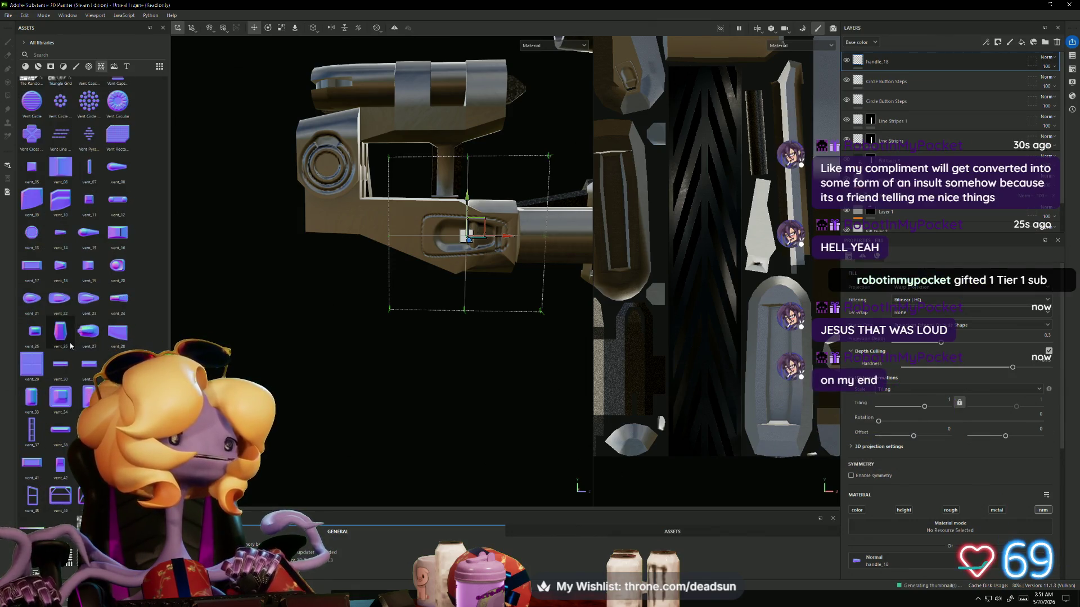
{"action": "scroll", "coordinate": [71, 347], "scroll_direction": "down", "scroll_amount": 2}
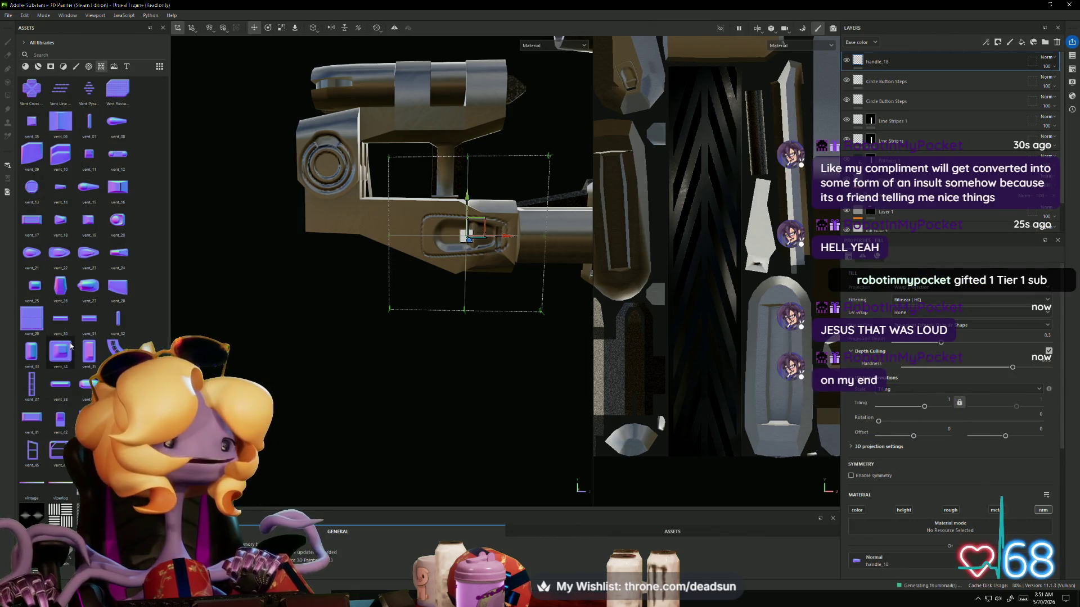
{"action": "left_click_drag", "start_coordinate": [83, 384], "coordinate": [375, 225]}
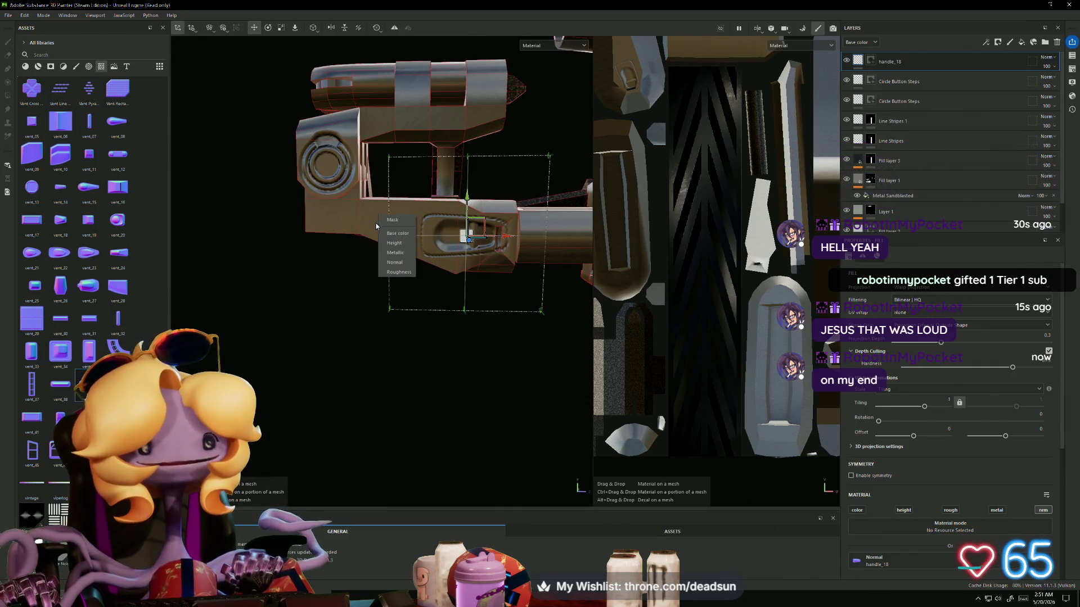
Step: Apply vent_39 as a Normal decal, nudged up and shifted left of the handle stamp
{"action": "left_click", "coordinate": [402, 263]}
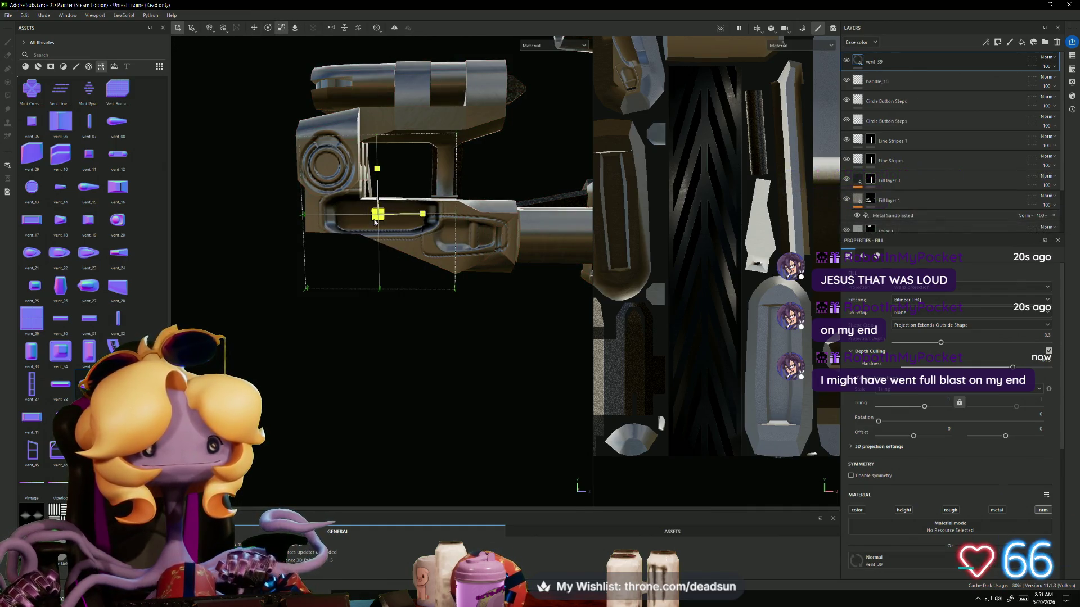
{"action": "key", "text": "w"}
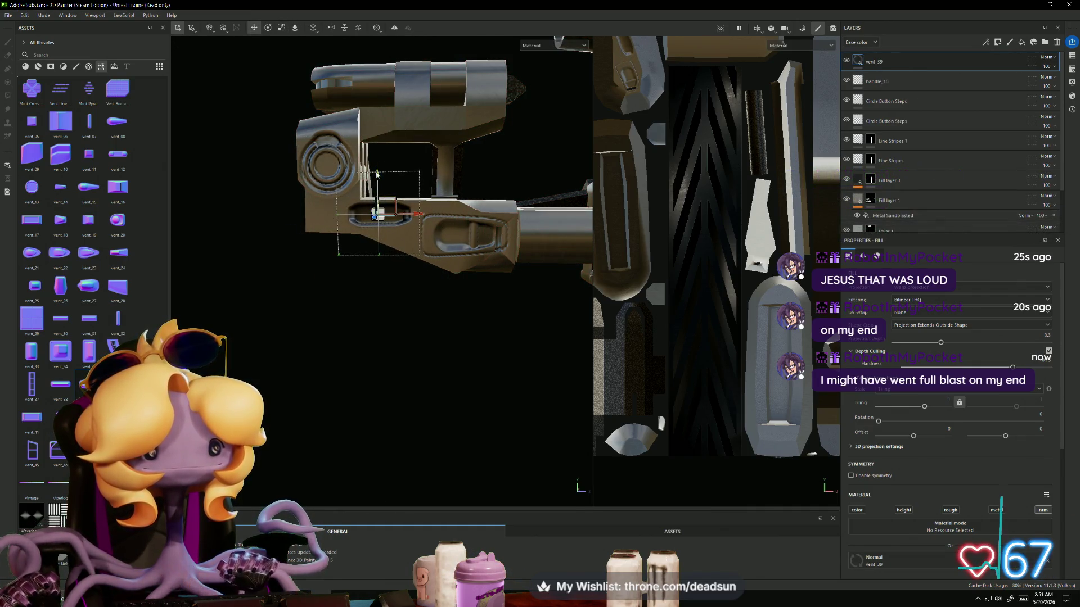
{"action": "left_click_drag", "start_coordinate": [376, 181], "coordinate": [376, 178]}
{"action": "left_click_drag", "start_coordinate": [410, 221], "coordinate": [441, 222]}
{"action": "key", "text": "r"}
{"action": "middle_click_drag", "start_coordinate": [455, 245], "coordinate": [396, 280]}
{"action": "mouse_move", "coordinate": [397, 279]}
{"action": "left_mouse_down", "text": "alt"}
{"action": "mouse_move", "coordinate": [379, 291]}
{"action": "mouse_move", "coordinate": [353, 280]}
{"action": "mouse_move", "coordinate": [386, 341]}
{"action": "left_mouse_up", "text": "alt"}
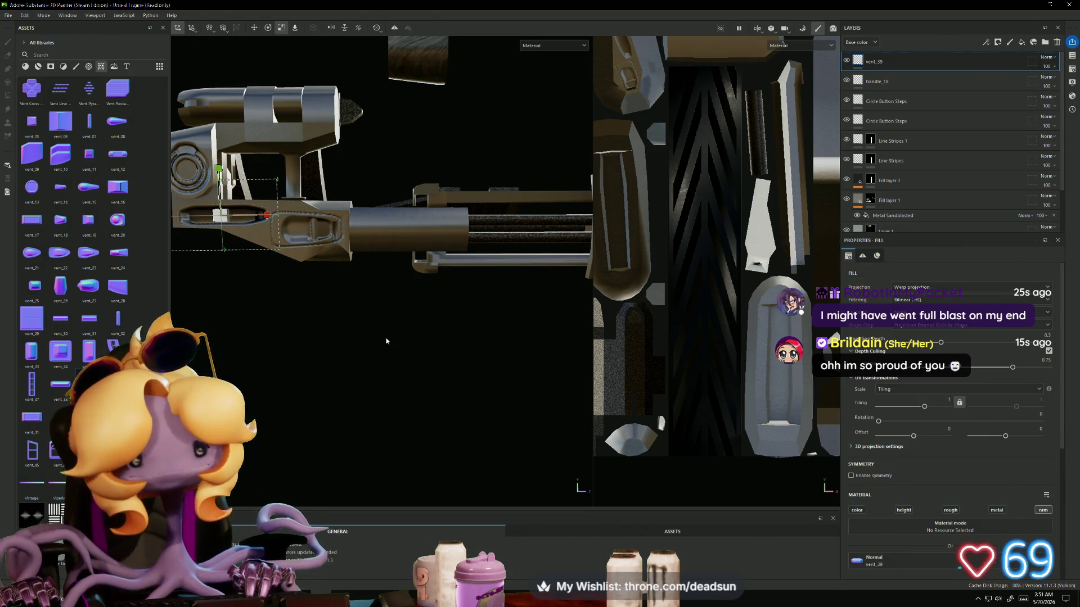
{"action": "right_click_drag", "start_coordinate": [441, 253], "coordinate": [359, 393], "text": "alt"}
{"action": "mouse_move", "coordinate": [385, 397]}
{"action": "left_mouse_down", "text": "alt"}
{"action": "mouse_move", "coordinate": [369, 400]}
{"action": "mouse_move", "coordinate": [376, 407]}
{"action": "left_mouse_up", "text": "alt"}
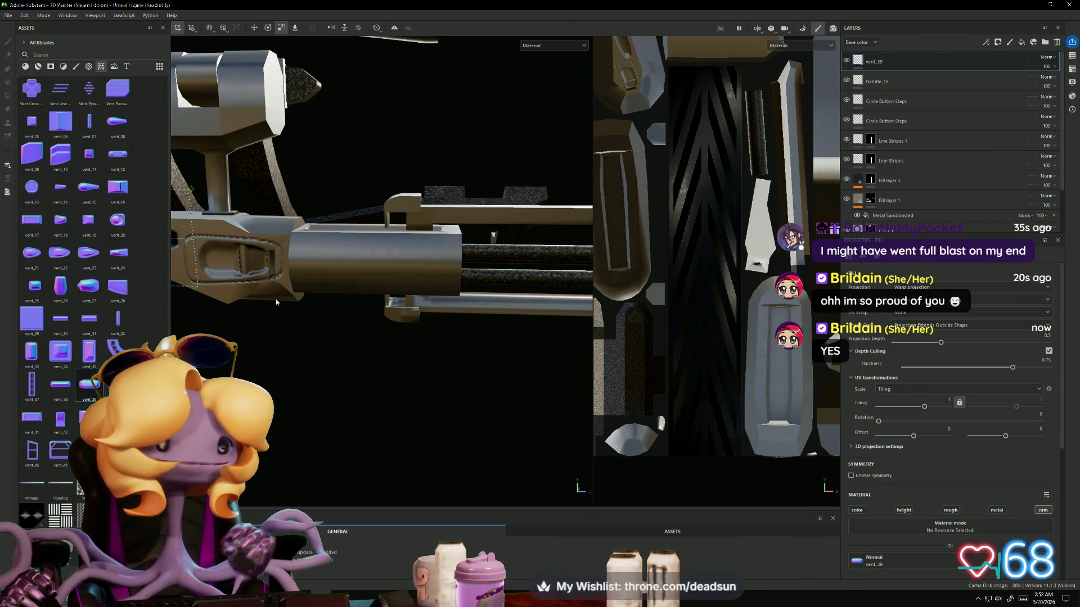
{"action": "mouse_move", "coordinate": [328, 341]}
{"action": "middle_mouse_down"}
{"action": "mouse_move", "coordinate": [283, 387]}
{"action": "mouse_move", "coordinate": [278, 363]}
{"action": "middle_mouse_up"}
{"action": "mouse_move", "coordinate": [278, 363]}
{"action": "left_mouse_down", "text": "alt"}
{"action": "mouse_move", "coordinate": [270, 352]}
{"action": "mouse_move", "coordinate": [281, 350]}
{"action": "left_mouse_up", "text": "alt"}
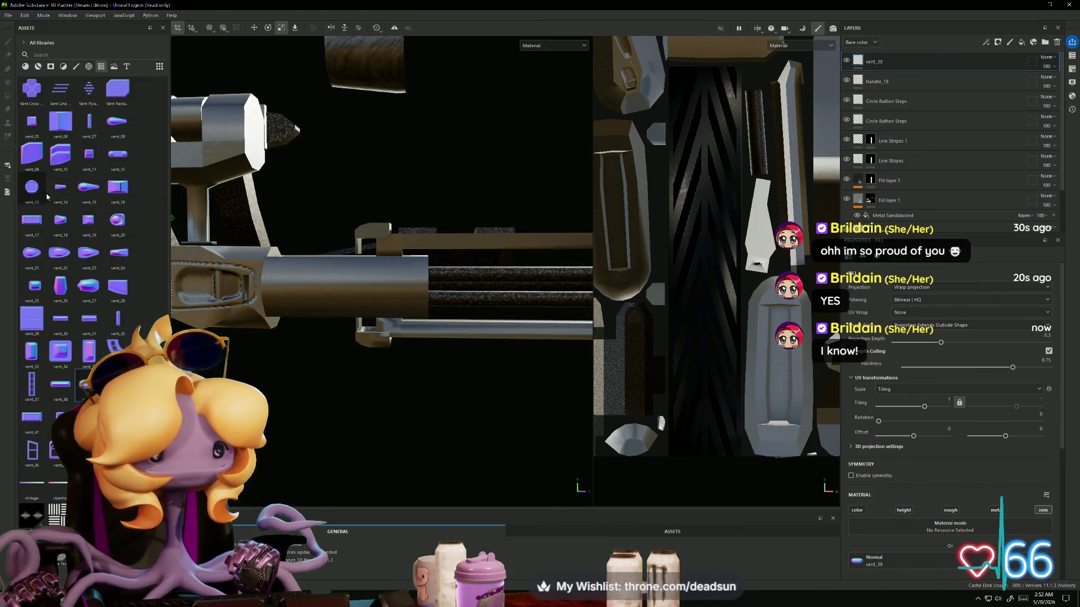
Step: Stamp vent_14 as a normal decal on the barrel, nudged slightly down
{"action": "left_click_drag", "start_coordinate": [82, 190], "coordinate": [331, 289]}
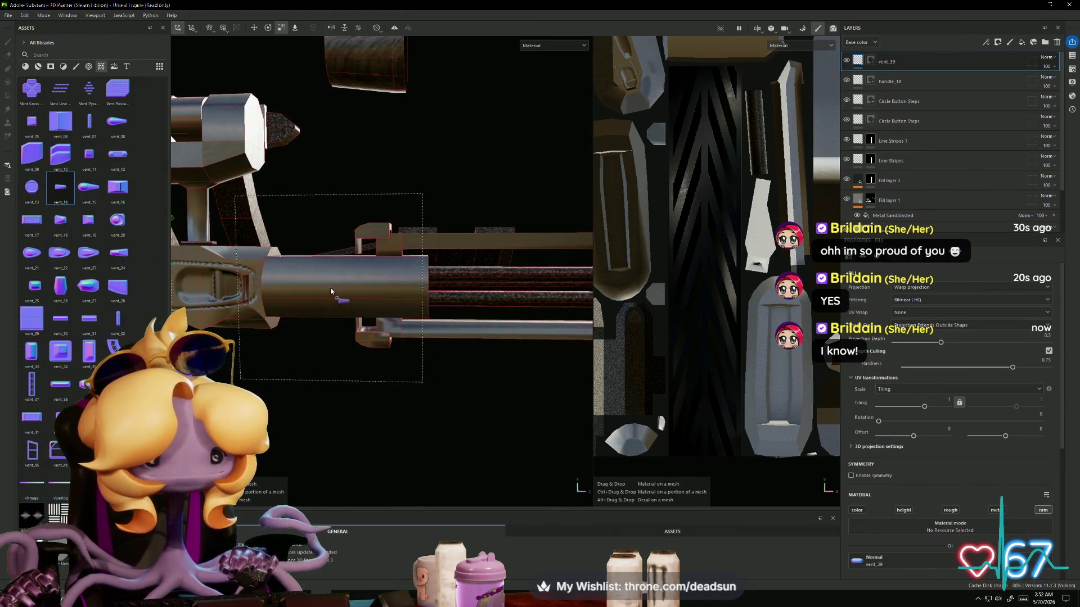
{"action": "left_click_drag", "start_coordinate": [354, 338], "coordinate": [344, 317]}
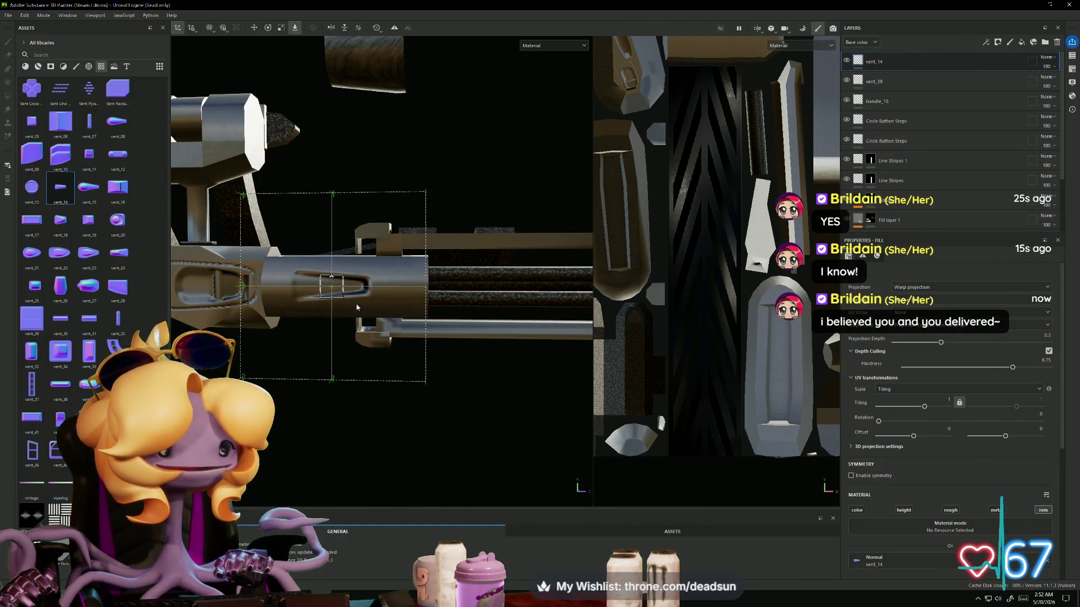
{"action": "left_click_drag", "start_coordinate": [332, 246], "coordinate": [332, 248]}
{"action": "mouse_move", "coordinate": [337, 325]}
{"action": "left_mouse_down", "text": "alt"}
{"action": "mouse_move", "coordinate": [394, 357]}
{"action": "mouse_move", "coordinate": [384, 316]}
{"action": "mouse_move", "coordinate": [403, 309]}
{"action": "mouse_move", "coordinate": [387, 307]}
{"action": "left_mouse_up", "text": "alt"}
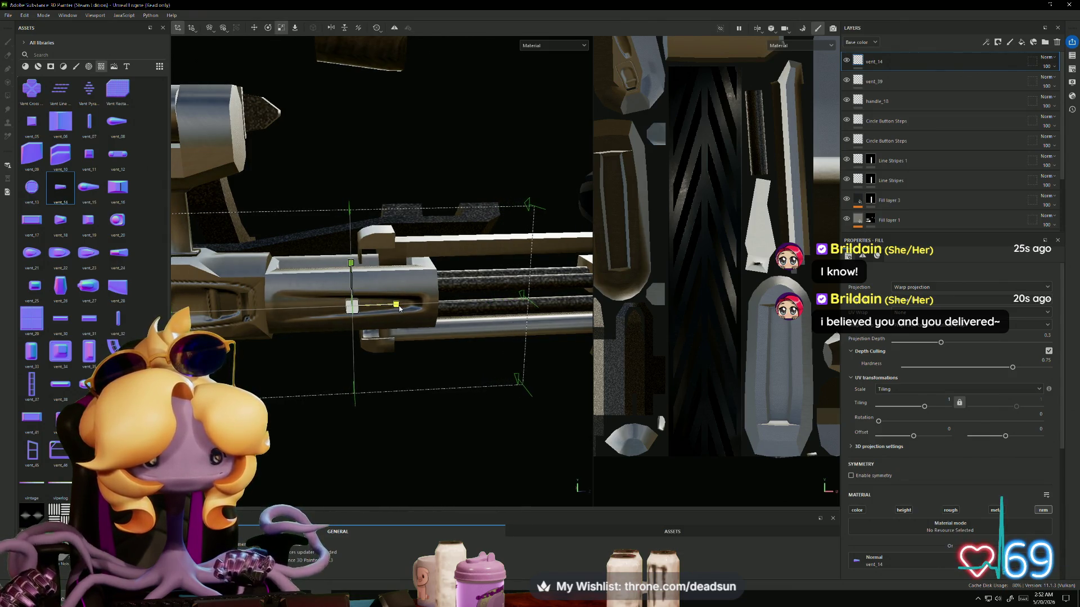
{"action": "mouse_move", "coordinate": [392, 314]}
{"action": "left_mouse_down", "text": "alt"}
{"action": "mouse_move", "coordinate": [351, 447]}
{"action": "mouse_move", "coordinate": [352, 414]}
{"action": "mouse_move", "coordinate": [444, 403]}
{"action": "mouse_move", "coordinate": [274, 403]}
{"action": "mouse_move", "coordinate": [270, 362]}
{"action": "mouse_move", "coordinate": [262, 368]}
{"action": "mouse_move", "coordinate": [385, 415]}
{"action": "mouse_move", "coordinate": [338, 390]}
{"action": "mouse_move", "coordinate": [379, 450]}
{"action": "mouse_move", "coordinate": [421, 381]}
{"action": "mouse_move", "coordinate": [410, 402]}
{"action": "mouse_move", "coordinate": [325, 379]}
{"action": "left_mouse_up", "text": "alt"}
Step: Stamp vent_12 on the barrel, rotated to follow it and reshaped flatter and wider
{"action": "left_click_drag", "start_coordinate": [126, 158], "coordinate": [310, 287]}
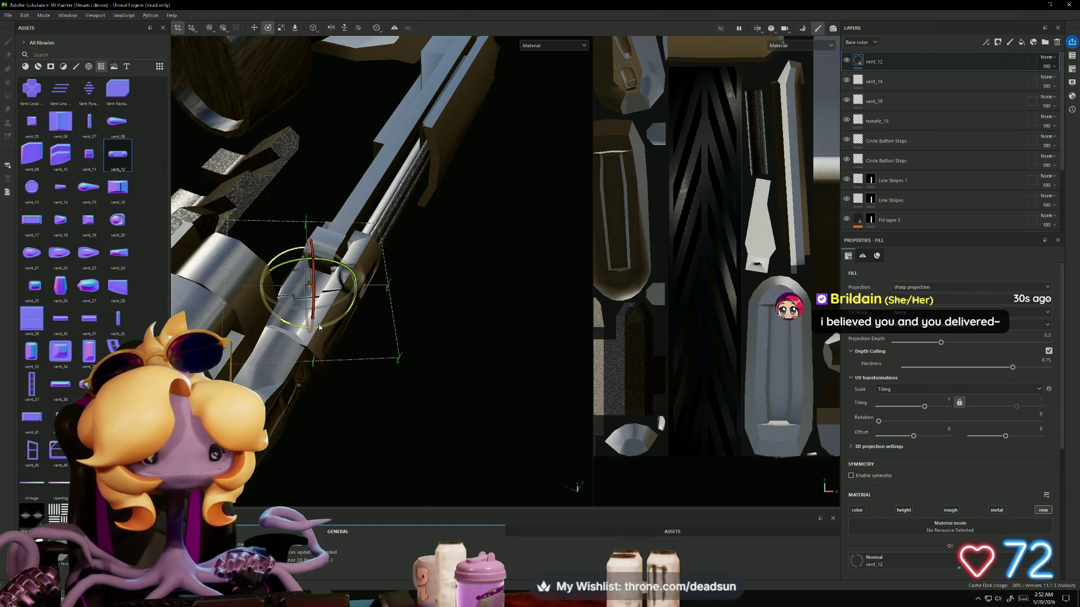
{"action": "right_click_drag", "start_coordinate": [326, 305], "coordinate": [516, 356], "text": "alt"}
{"action": "mouse_move", "coordinate": [516, 356]}
{"action": "left_mouse_down", "text": "alt"}
{"action": "mouse_move", "coordinate": [300, 309]}
{"action": "mouse_move", "coordinate": [316, 303]}
{"action": "mouse_move", "coordinate": [322, 253]}
{"action": "mouse_move", "coordinate": [171, 244]}
{"action": "mouse_move", "coordinate": [375, 375]}
{"action": "left_mouse_up", "text": "alt"}
{"action": "key", "text": "w"}
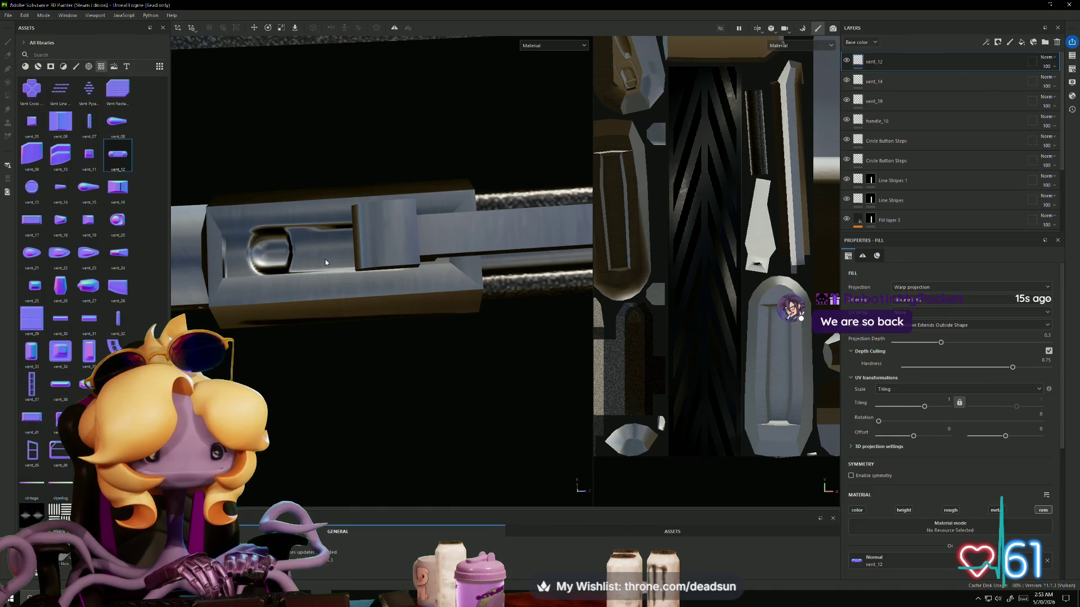
{"action": "mouse_move", "coordinate": [331, 209]}
{"action": "left_mouse_down"}
{"action": "mouse_move", "coordinate": [330, 224]}
{"action": "mouse_move", "coordinate": [335, 214]}
{"action": "left_mouse_up"}
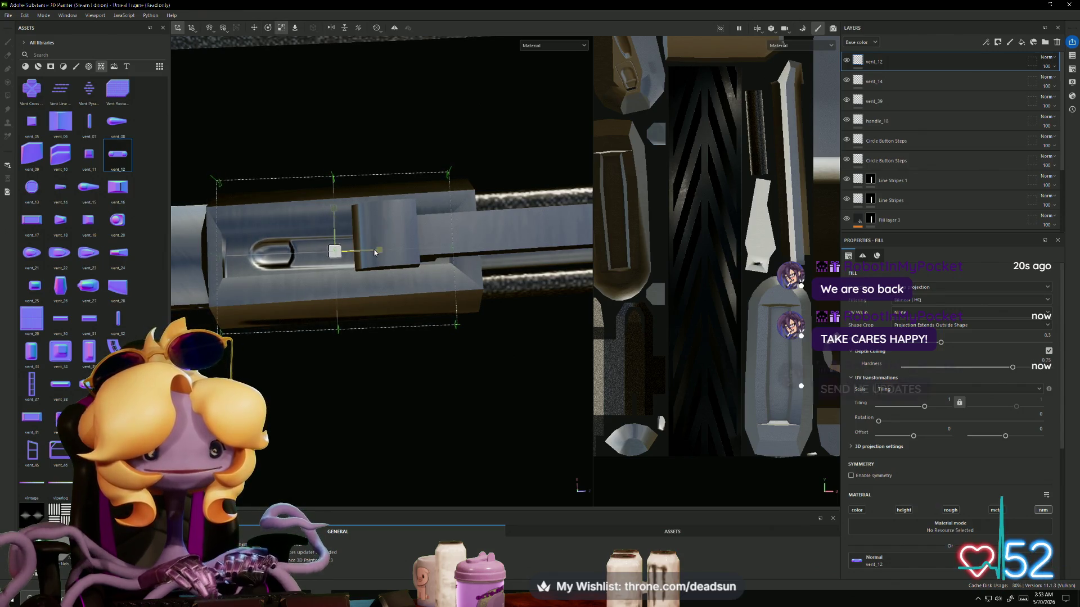
{"action": "left_click_drag", "start_coordinate": [376, 249], "coordinate": [384, 251]}
{"action": "key", "text": "e"}
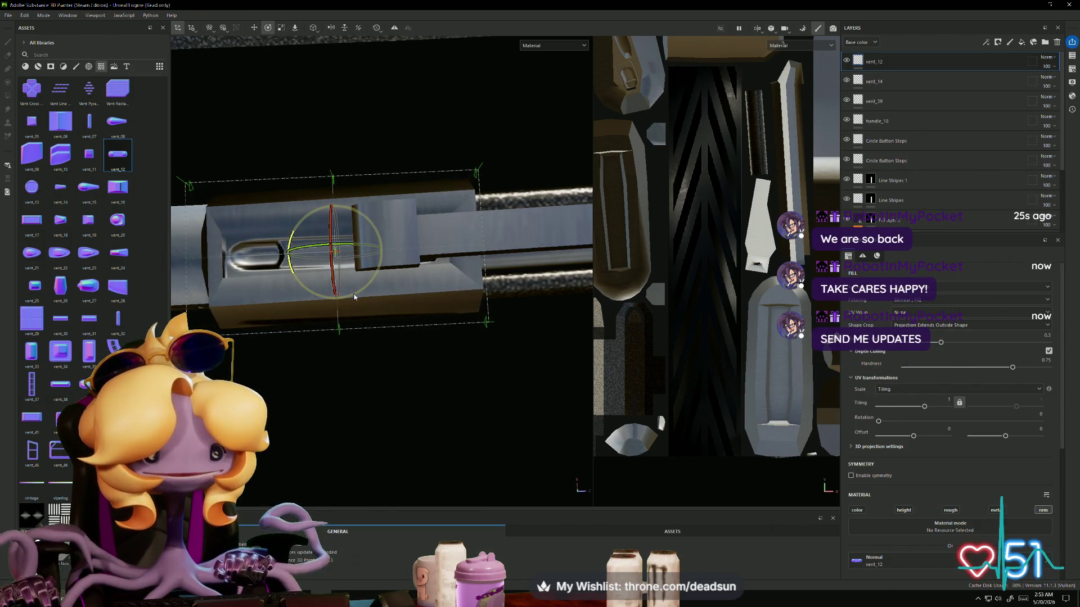
{"action": "mouse_move", "coordinate": [355, 297]}
{"action": "left_mouse_down", "text": "alt"}
{"action": "mouse_move", "coordinate": [425, 401]}
{"action": "mouse_move", "coordinate": [356, 437]}
{"action": "mouse_move", "coordinate": [352, 194]}
{"action": "mouse_move", "coordinate": [316, 445]}
{"action": "left_mouse_up", "text": "alt"}
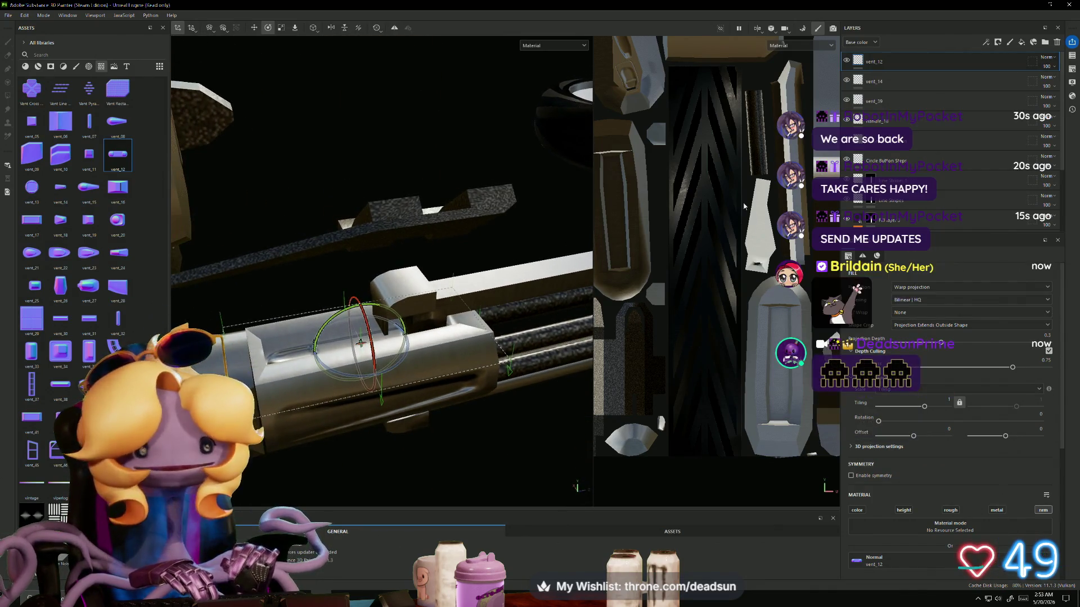
{"action": "right_click", "coordinate": [876, 60]}
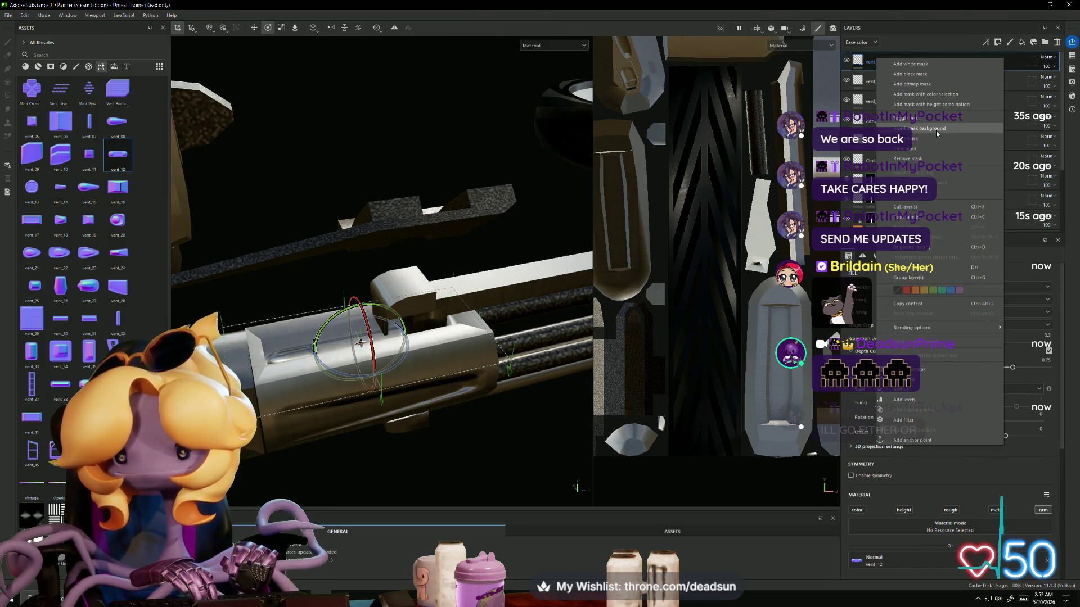
Step: Duplicate the vent_12 layer as vent_12 1 and slide the copy further along the barrel
{"action": "left_click", "coordinate": [911, 246]}
{"action": "mouse_move", "coordinate": [389, 360]}
{"action": "left_mouse_down", "text": "alt"}
{"action": "mouse_move", "coordinate": [378, 412]}
{"action": "mouse_move", "coordinate": [412, 233]}
{"action": "mouse_move", "coordinate": [408, 364]}
{"action": "mouse_move", "coordinate": [508, 414]}
{"action": "left_mouse_up", "text": "alt"}
{"action": "key", "text": "e"}
{"action": "mouse_move", "coordinate": [430, 416]}
{"action": "left_mouse_down", "text": "alt"}
{"action": "mouse_move", "coordinate": [468, 310]}
{"action": "mouse_move", "coordinate": [429, 312]}
{"action": "left_mouse_up", "text": "alt"}
{"action": "key", "text": "w"}
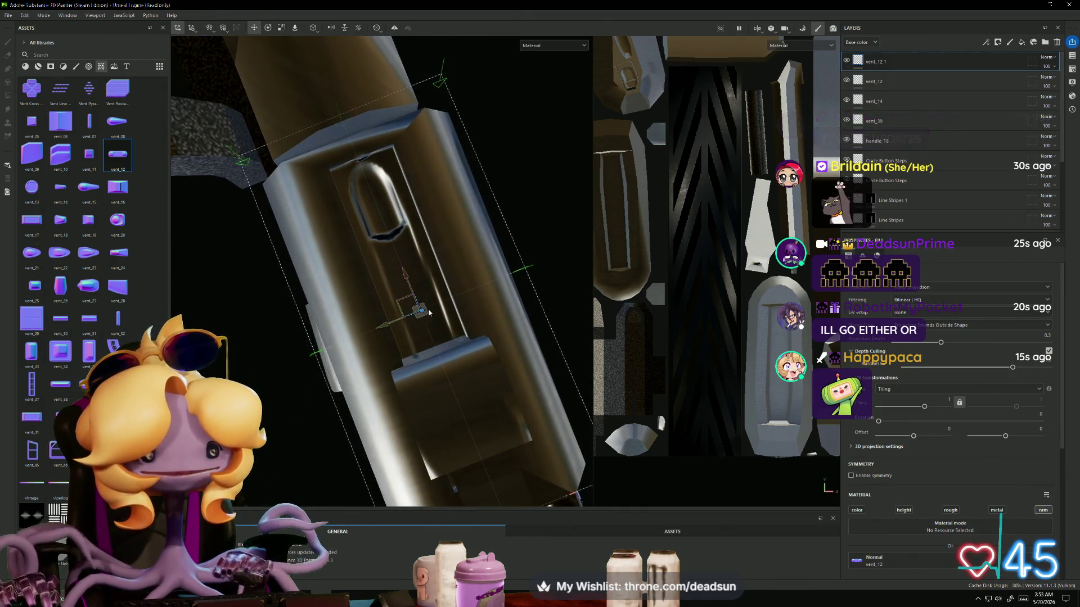
{"action": "mouse_move", "coordinate": [404, 277]}
{"action": "left_mouse_down"}
{"action": "mouse_move", "coordinate": [530, 519]}
{"action": "mouse_move", "coordinate": [404, 437]}
{"action": "mouse_move", "coordinate": [356, 459]}
{"action": "mouse_move", "coordinate": [375, 432]}
{"action": "mouse_move", "coordinate": [332, 448]}
{"action": "mouse_move", "coordinate": [349, 441]}
{"action": "left_mouse_up"}
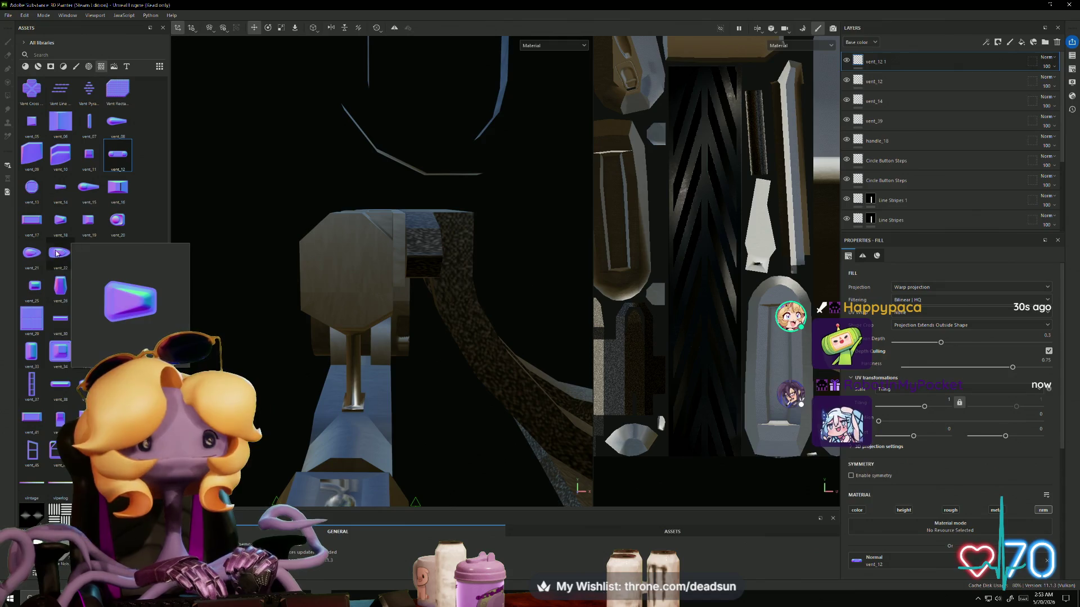
{"action": "mouse_move", "coordinate": [58, 218]}
{"action": "mouse_move", "coordinate": [29, 192]}
{"action": "mouse_move", "coordinate": [35, 190]}
{"action": "left_mouse_down"}
{"action": "mouse_move", "coordinate": [141, 225]}
{"action": "mouse_move", "coordinate": [330, 254]}
{"action": "mouse_move", "coordinate": [369, 300]}
{"action": "mouse_move", "coordinate": [365, 319]}
{"action": "left_mouse_up"}
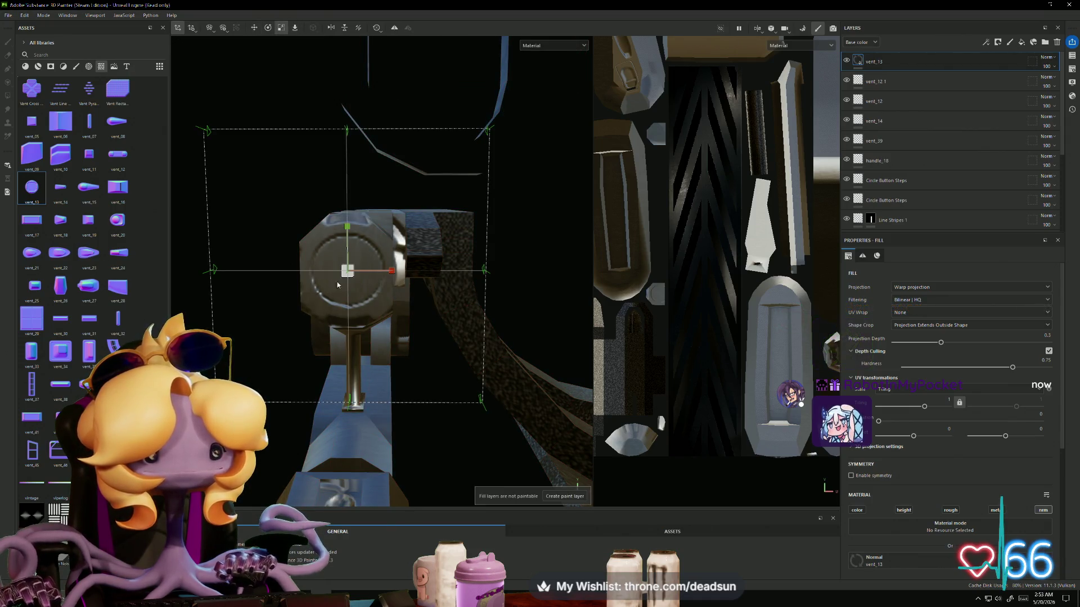
{"action": "right_click_drag", "start_coordinate": [347, 274], "coordinate": [277, 298]}
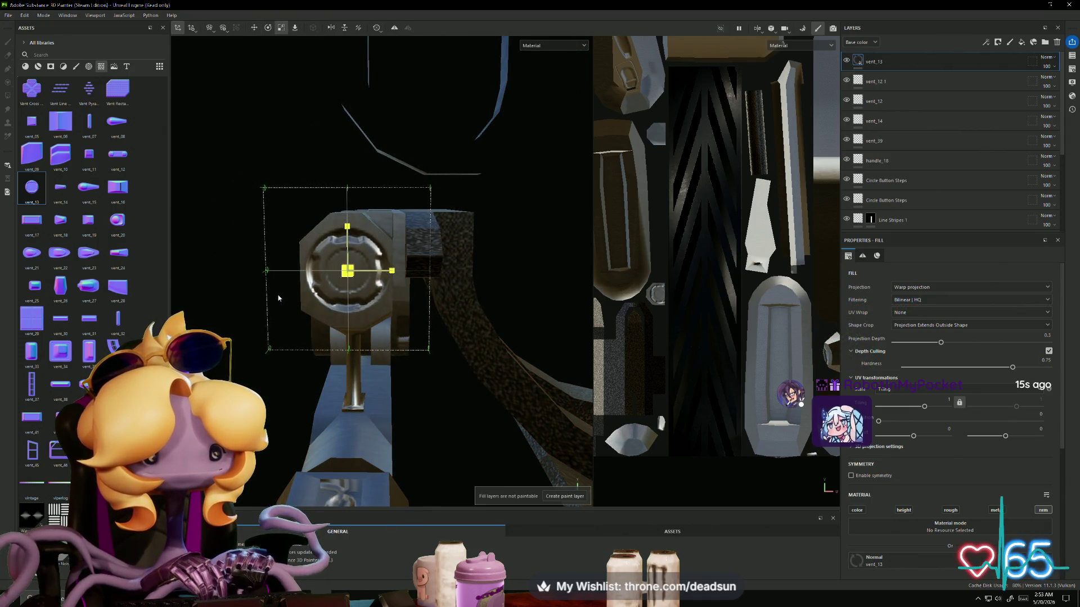
{"action": "key", "text": "w"}
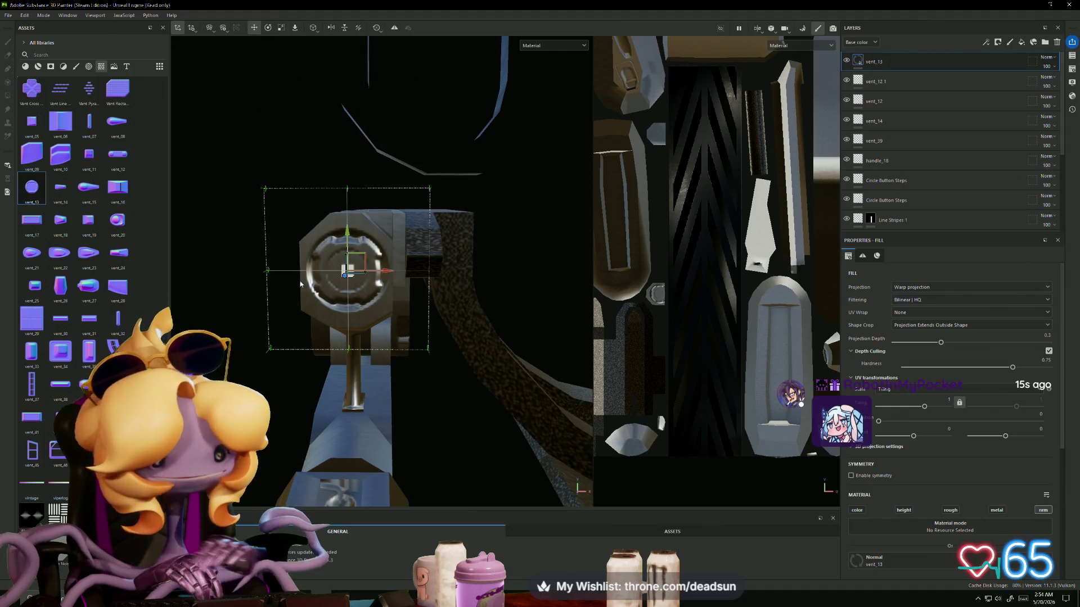
{"action": "left_click", "coordinate": [239, 241]}
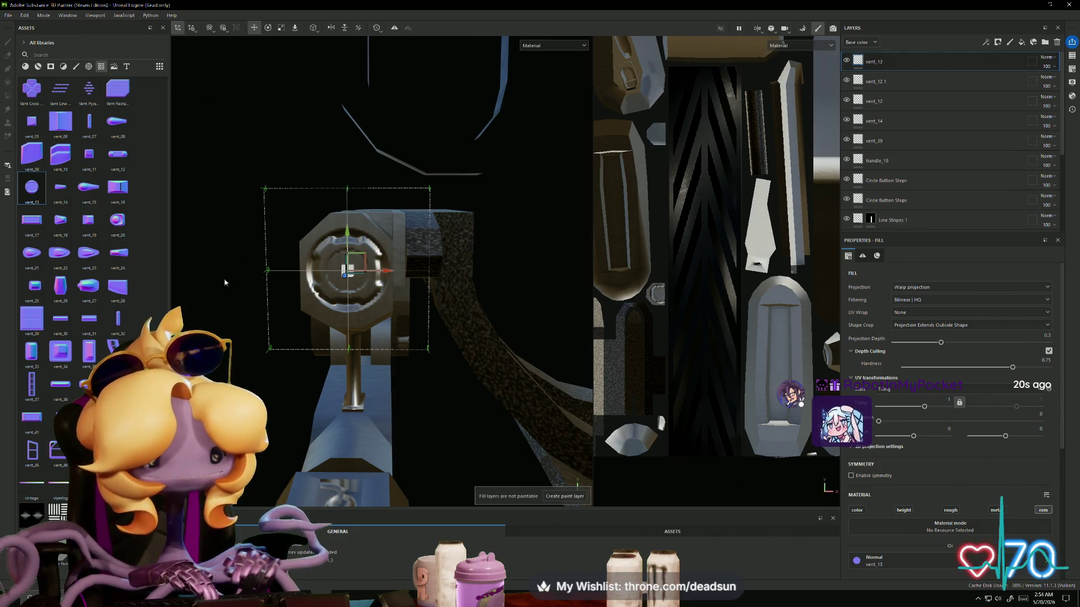
{"action": "right_click_drag", "start_coordinate": [224, 282], "coordinate": [258, 292], "text": "ctrl"}
{"action": "key", "text": "Delete"}
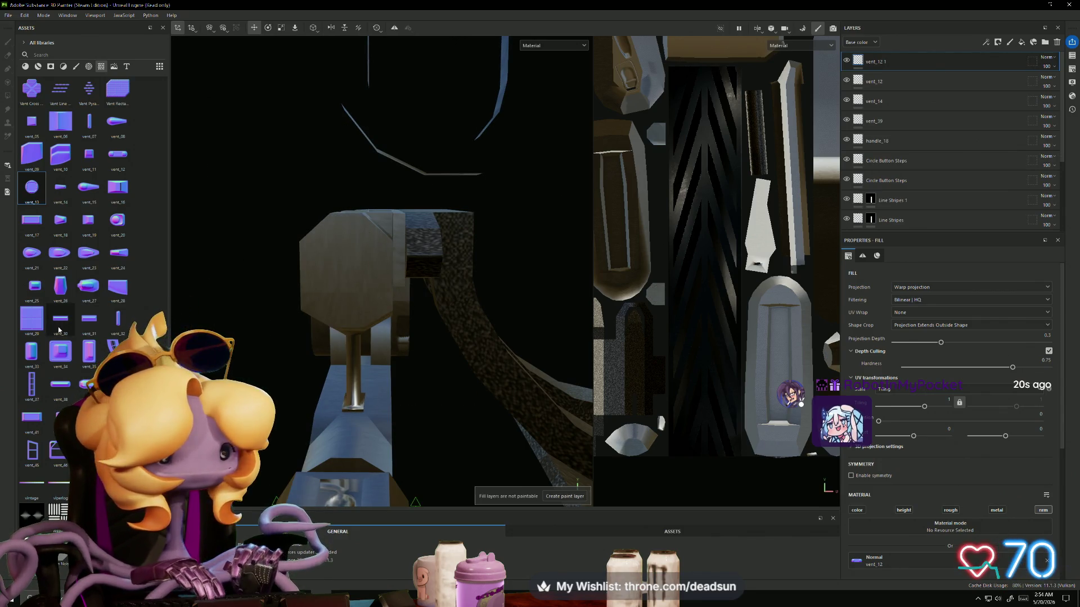
{"action": "scroll", "coordinate": [48, 277], "scroll_direction": "up", "scroll_amount": 10}
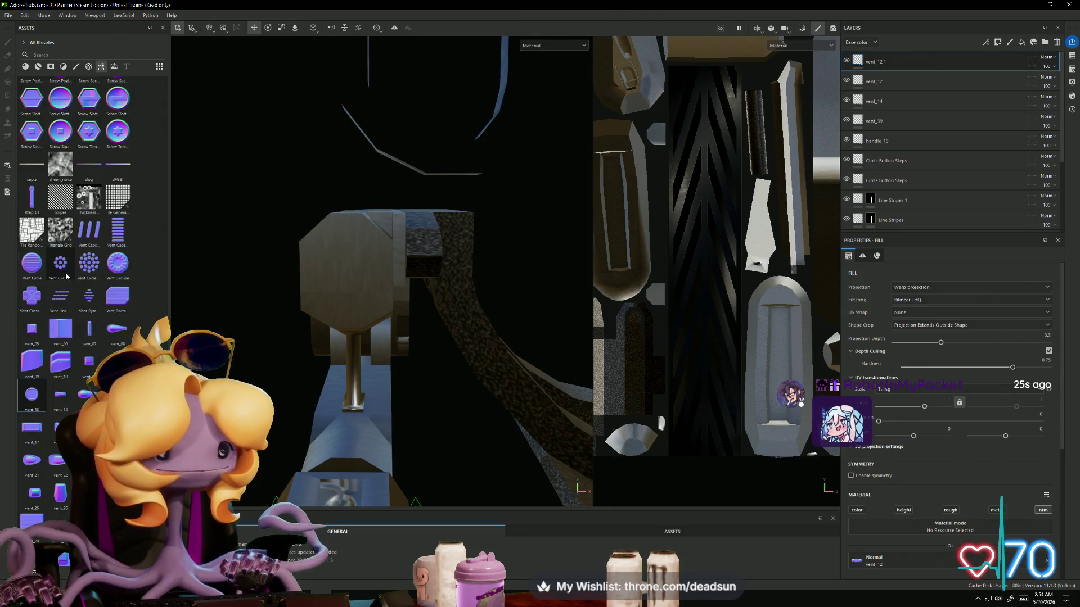
{"action": "scroll", "coordinate": [69, 283], "scroll_direction": "up", "scroll_amount": 10}
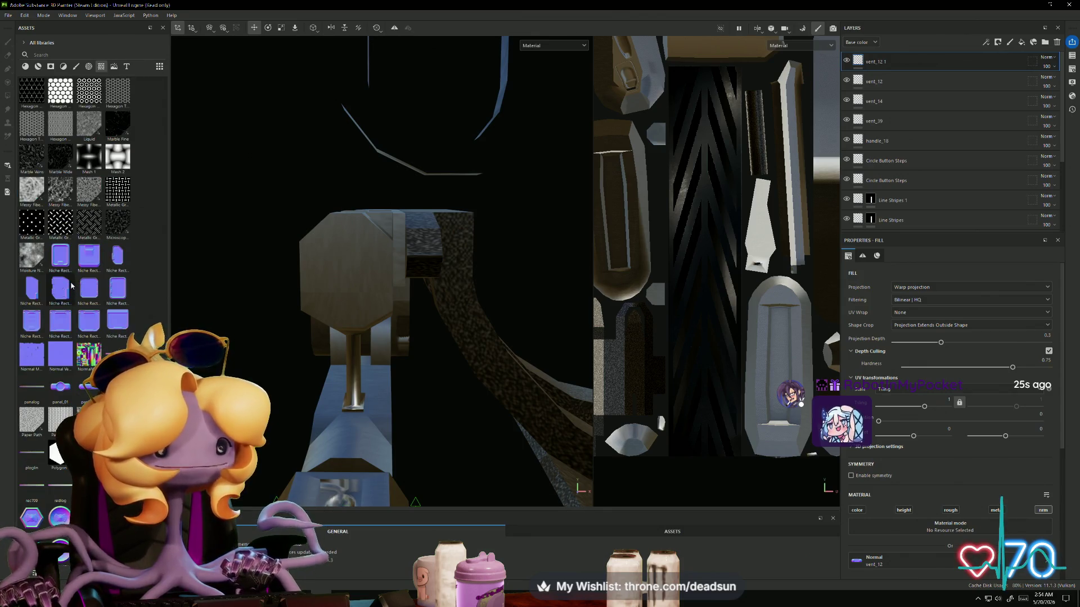
{"action": "scroll", "coordinate": [68, 278], "scroll_direction": "down", "scroll_amount": 3}
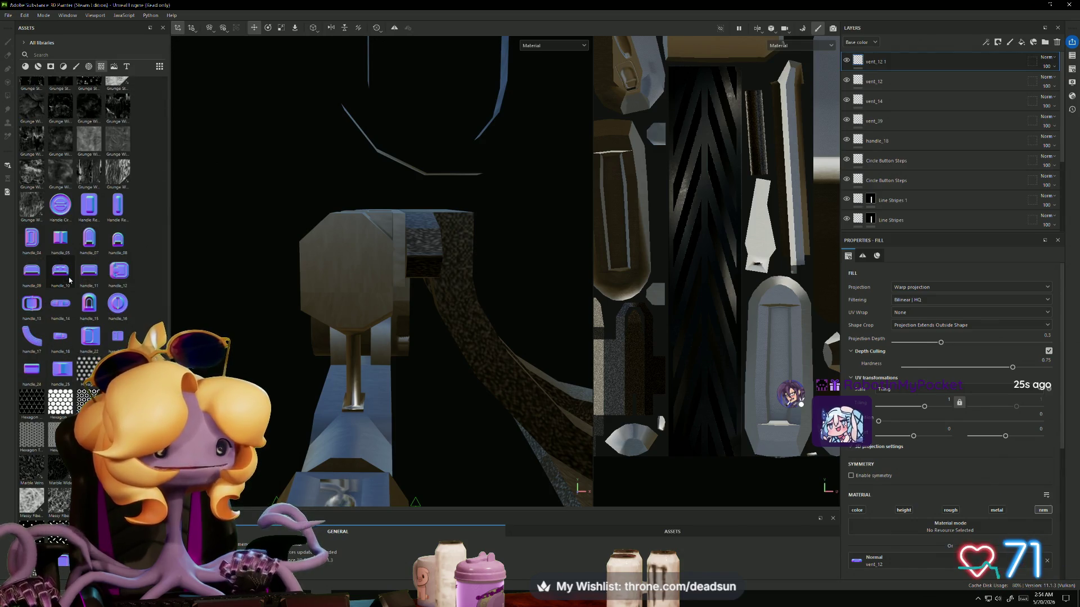
{"action": "scroll", "coordinate": [78, 283], "scroll_direction": "up", "scroll_amount": 15}
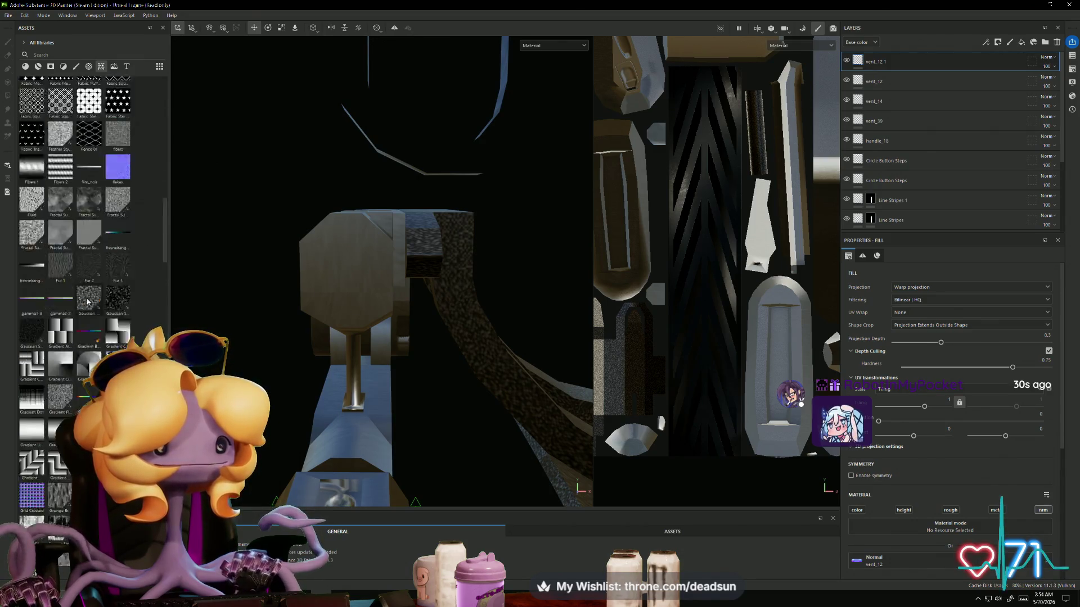
{"action": "scroll", "coordinate": [87, 308], "scroll_direction": "up", "scroll_amount": 3}
Step: Apply Circle Bump as a Normal decal, shrunk and nudged down onto the octagonal end face
{"action": "mouse_move", "coordinate": [62, 211]}
{"action": "left_mouse_down"}
{"action": "mouse_move", "coordinate": [348, 279]}
{"action": "mouse_move", "coordinate": [347, 270]}
{"action": "left_mouse_up"}
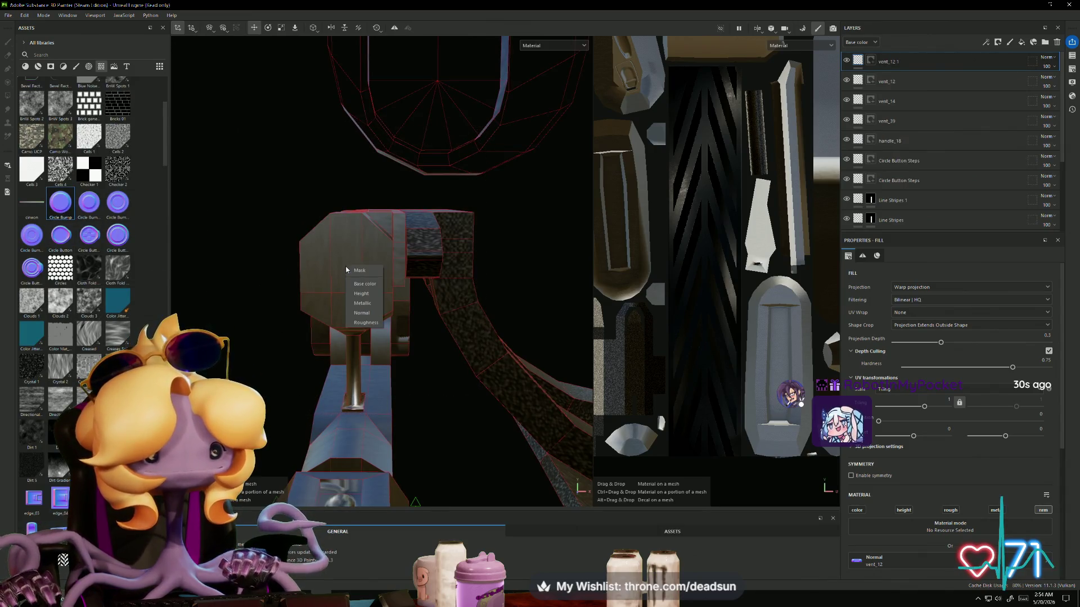
{"action": "left_click", "coordinate": [375, 315]}
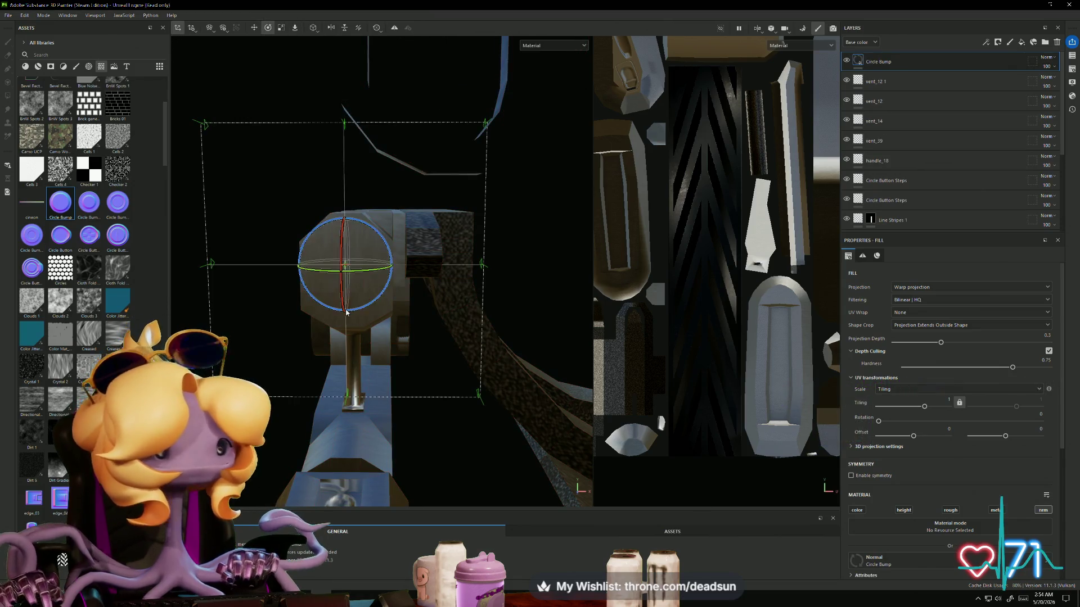
{"action": "left_click_drag", "start_coordinate": [341, 269], "coordinate": [230, 335]}
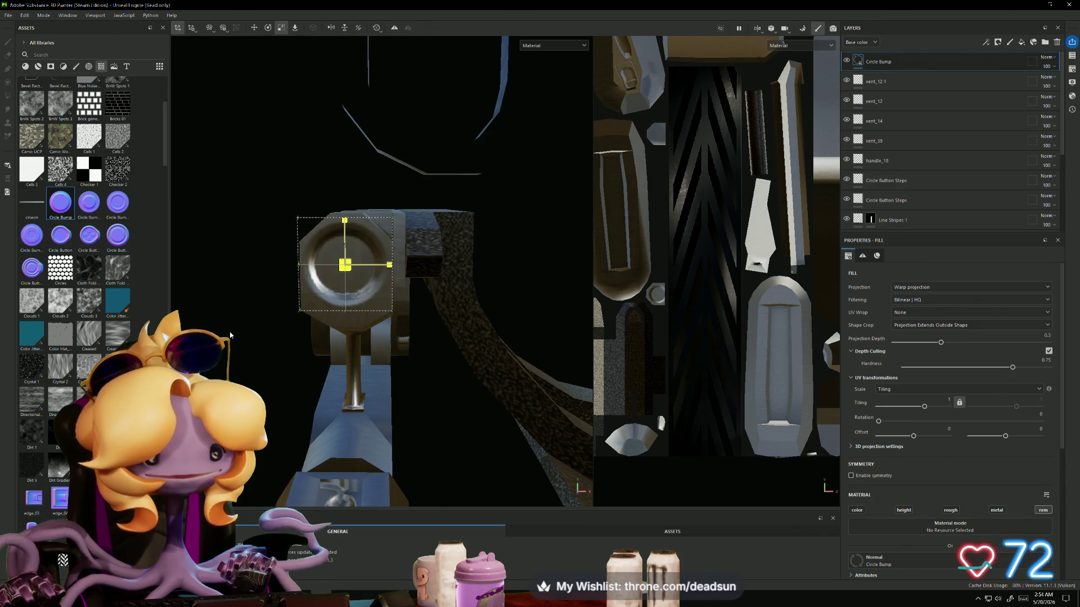
{"action": "left_click_drag", "start_coordinate": [340, 227], "coordinate": [349, 238]}
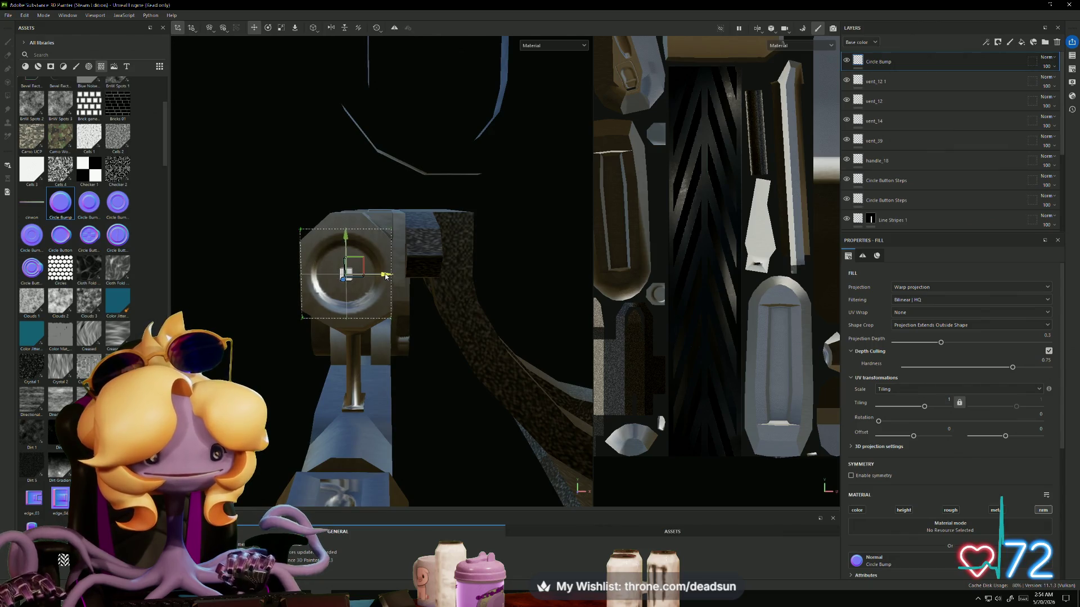
{"action": "mouse_move", "coordinate": [365, 296]}
{"action": "left_mouse_down", "text": "alt"}
{"action": "mouse_move", "coordinate": [339, 369]}
{"action": "mouse_move", "coordinate": [436, 405]}
{"action": "mouse_move", "coordinate": [373, 355]}
{"action": "mouse_move", "coordinate": [405, 354]}
{"action": "left_mouse_up", "text": "alt"}
{"action": "mouse_move", "coordinate": [405, 355]}
{"action": "right_mouse_down", "text": "alt"}
{"action": "mouse_move", "coordinate": [424, 354]}
{"action": "mouse_move", "coordinate": [413, 388]}
{"action": "right_mouse_up", "text": "alt"}
{"action": "mouse_move", "coordinate": [413, 388]}
{"action": "left_mouse_down", "text": "alt"}
{"action": "mouse_move", "coordinate": [394, 437]}
{"action": "mouse_move", "coordinate": [354, 415]}
{"action": "mouse_move", "coordinate": [314, 495]}
{"action": "mouse_move", "coordinate": [249, 331]}
{"action": "mouse_move", "coordinate": [230, 343]}
{"action": "left_mouse_up", "text": "alt"}
Step: Drop the Vent Circular decal onto the joint disc as a normal decal
{"action": "scroll", "coordinate": [90, 366], "scroll_direction": "down", "scroll_amount": 10}
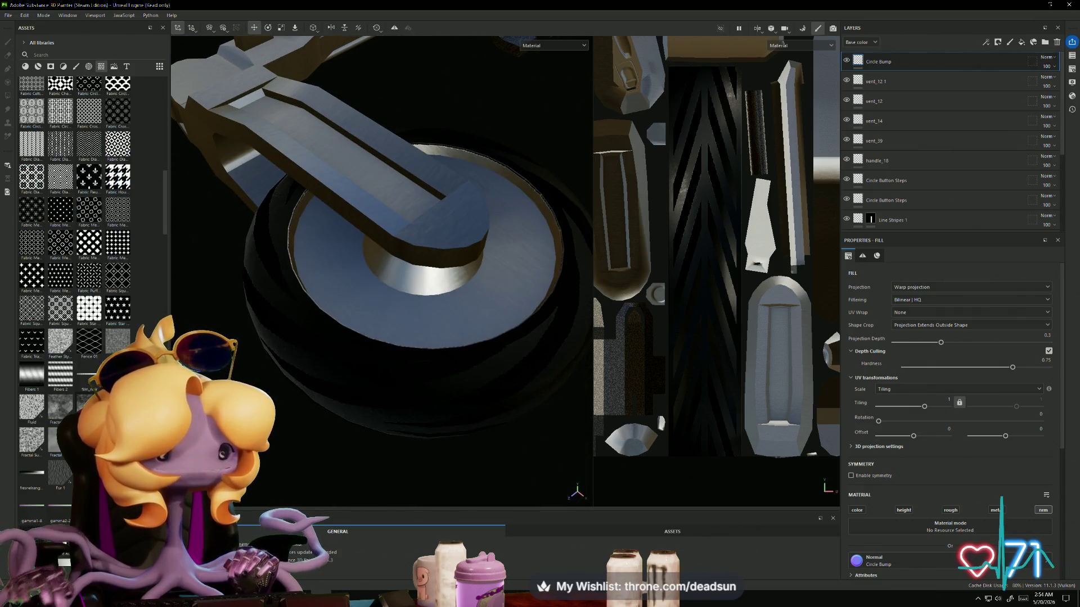
{"action": "scroll", "coordinate": [90, 281], "scroll_direction": "down", "scroll_amount": 15}
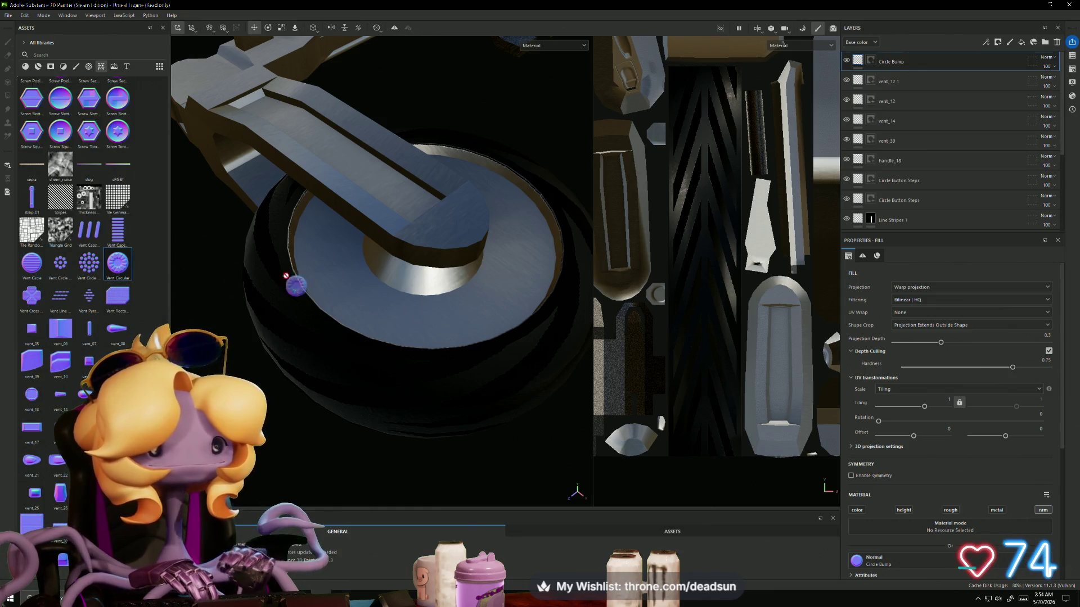
{"action": "left_click_drag", "start_coordinate": [284, 275], "coordinate": [403, 264]}
{"action": "left_click_drag", "start_coordinate": [434, 209], "coordinate": [430, 205]}
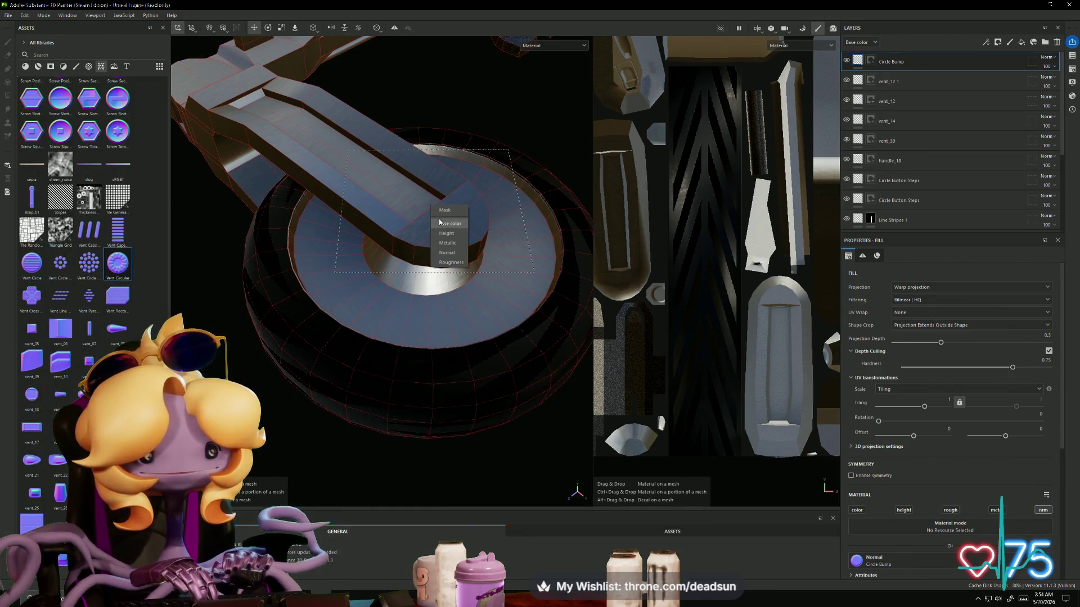
{"action": "left_click", "coordinate": [448, 253]}
Step: Move the vent ring down, enlarge it and align it around the round joint disc
{"action": "mouse_move", "coordinate": [432, 174]}
{"action": "left_mouse_down"}
{"action": "mouse_move", "coordinate": [424, 226]}
{"action": "mouse_move", "coordinate": [460, 250]}
{"action": "mouse_move", "coordinate": [464, 276]}
{"action": "mouse_move", "coordinate": [487, 284]}
{"action": "left_mouse_up"}
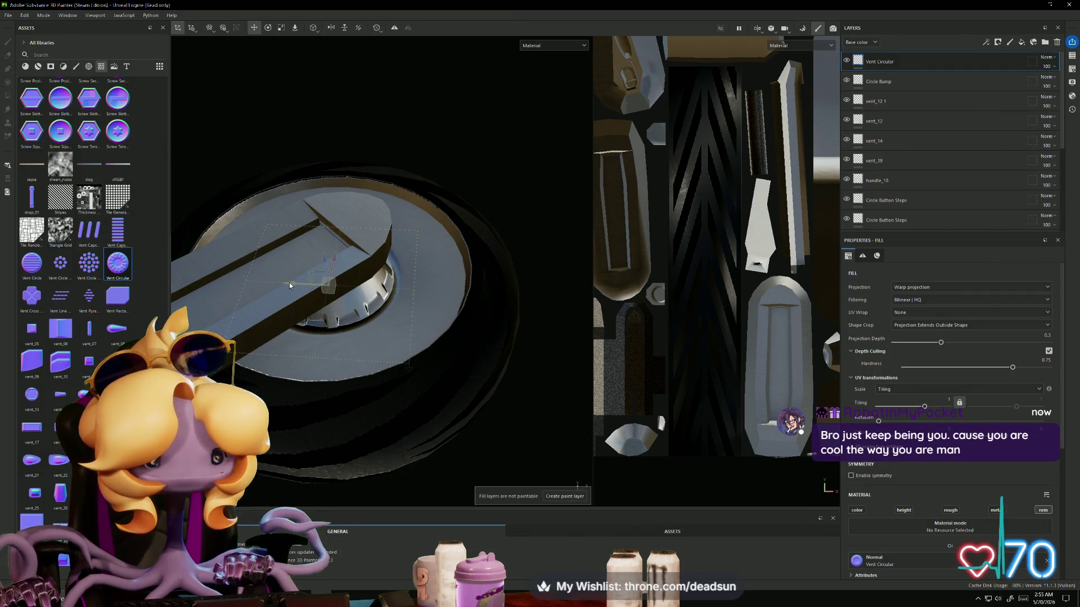
{"action": "key", "text": "r"}
{"action": "mouse_move", "coordinate": [338, 287]}
{"action": "left_mouse_down"}
{"action": "mouse_move", "coordinate": [445, 264]}
{"action": "mouse_move", "coordinate": [505, 268]}
{"action": "mouse_move", "coordinate": [428, 303]}
{"action": "mouse_move", "coordinate": [394, 353]}
{"action": "left_mouse_up"}
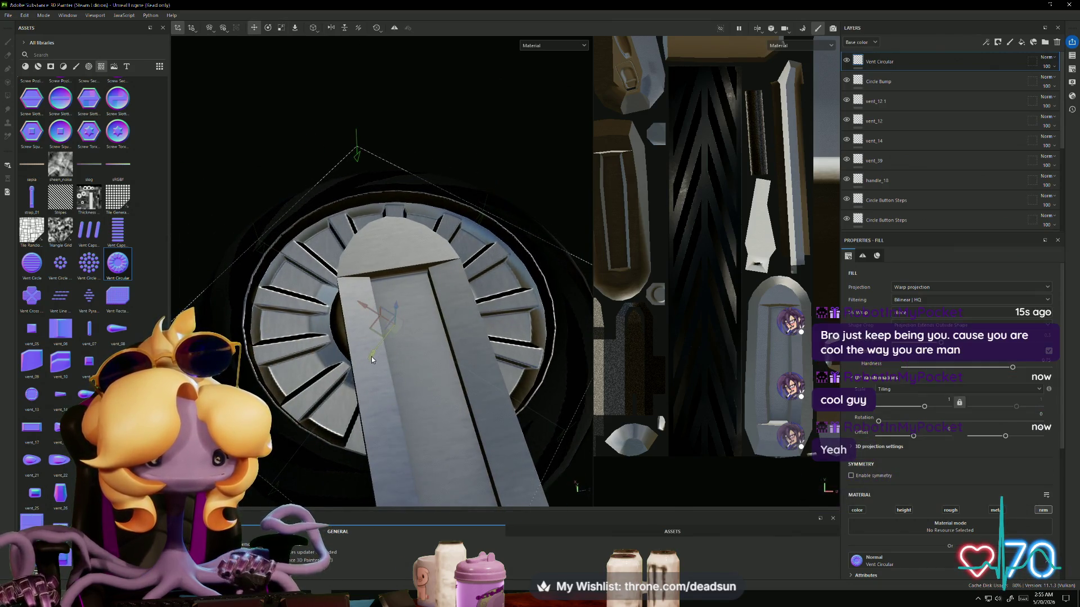
{"action": "key", "text": "w"}
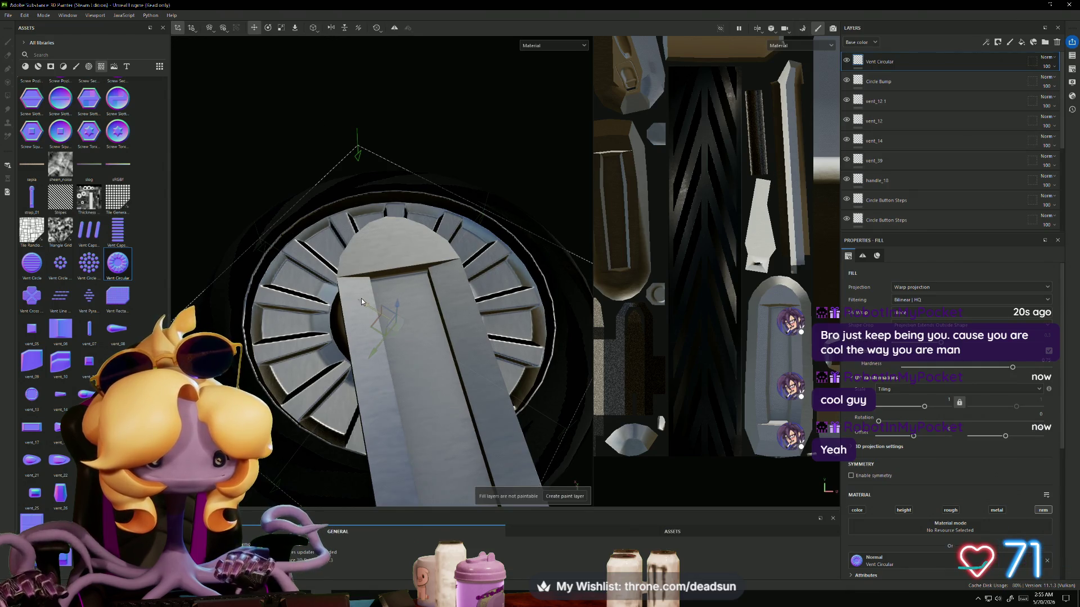
{"action": "mouse_move", "coordinate": [357, 300]}
{"action": "left_mouse_down"}
{"action": "mouse_move", "coordinate": [458, 376]}
{"action": "mouse_move", "coordinate": [415, 185]}
{"action": "mouse_move", "coordinate": [424, 160]}
{"action": "left_mouse_up"}
{"action": "mouse_move", "coordinate": [474, 145]}
{"action": "left_mouse_down", "text": "alt"}
{"action": "mouse_move", "coordinate": [613, 297]}
{"action": "mouse_move", "coordinate": [551, 338]}
{"action": "mouse_move", "coordinate": [470, 426]}
{"action": "mouse_move", "coordinate": [372, 415]}
{"action": "mouse_move", "coordinate": [362, 429]}
{"action": "mouse_move", "coordinate": [380, 356]}
{"action": "left_mouse_up", "text": "alt"}
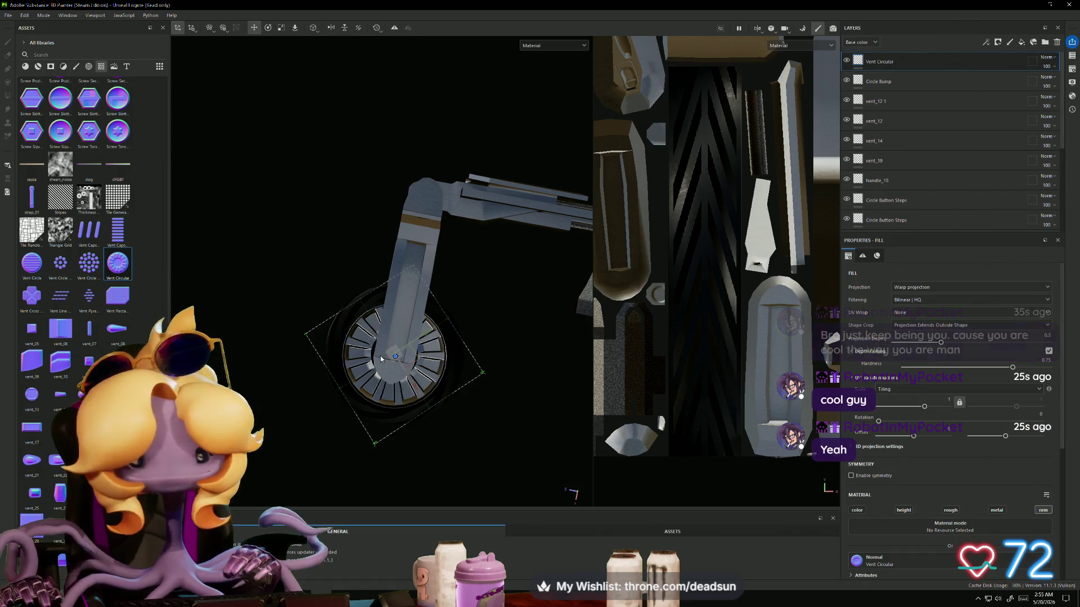
{"action": "mouse_move", "coordinate": [470, 279]}
{"action": "left_mouse_down", "text": "alt"}
{"action": "mouse_move", "coordinate": [394, 259]}
{"action": "mouse_move", "coordinate": [372, 386]}
{"action": "mouse_move", "coordinate": [204, 322]}
{"action": "left_mouse_up", "text": "alt"}
{"action": "scroll", "coordinate": [394, 259], "scroll_direction": "up", "scroll_amount": 3}
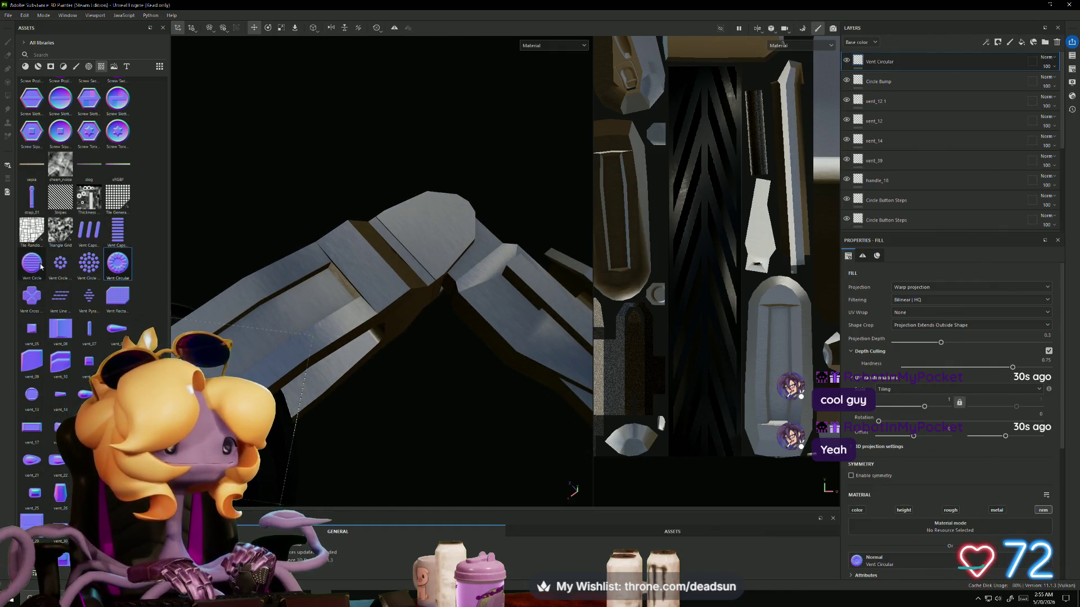
{"action": "mouse_move", "coordinate": [439, 247]}
{"action": "left_mouse_down", "text": "alt"}
{"action": "mouse_move", "coordinate": [362, 301]}
{"action": "mouse_move", "coordinate": [128, 196]}
{"action": "left_mouse_up", "text": "alt"}
Step: Stamp a Circle Bump normal decal on the bent arm's flat face, nudged right and slightly down
{"action": "scroll", "coordinate": [72, 148], "scroll_direction": "up", "scroll_amount": 10}
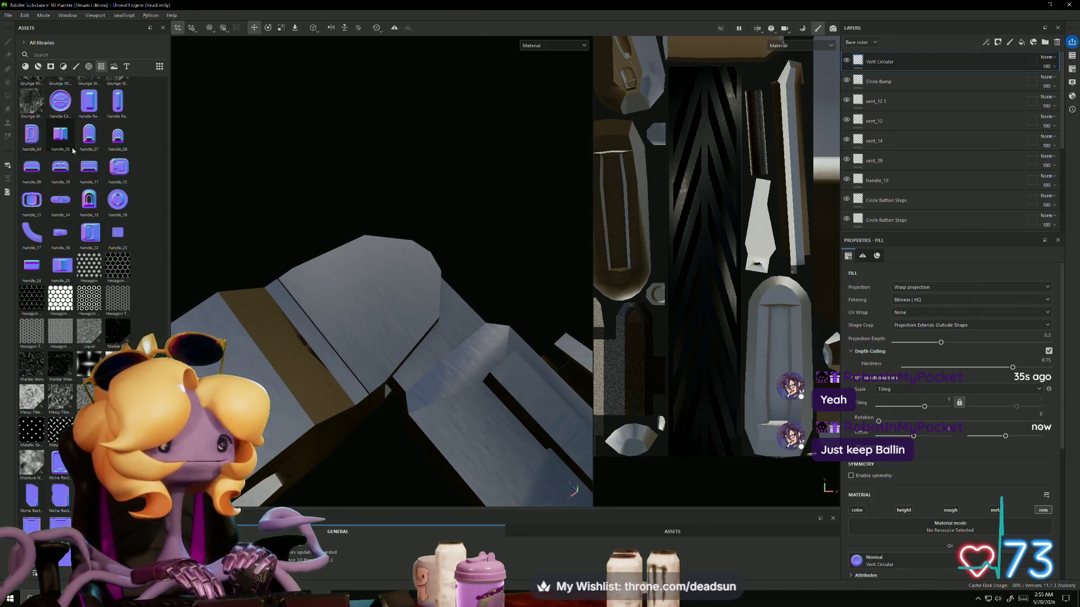
{"action": "scroll", "coordinate": [79, 162], "scroll_direction": "up", "scroll_amount": 15}
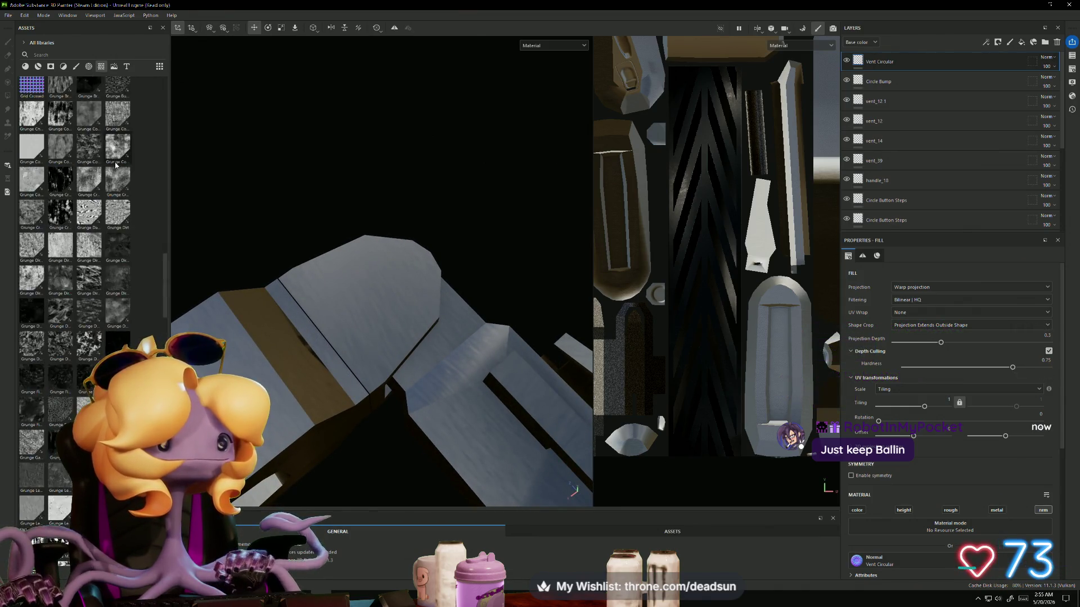
{"action": "mouse_move", "coordinate": [63, 314]}
{"action": "left_mouse_down"}
{"action": "mouse_move", "coordinate": [390, 290]}
{"action": "mouse_move", "coordinate": [285, 314]}
{"action": "left_mouse_up"}
{"action": "left_click", "coordinate": [386, 311]}
{"action": "left_click_drag", "start_coordinate": [408, 287], "coordinate": [423, 291]}
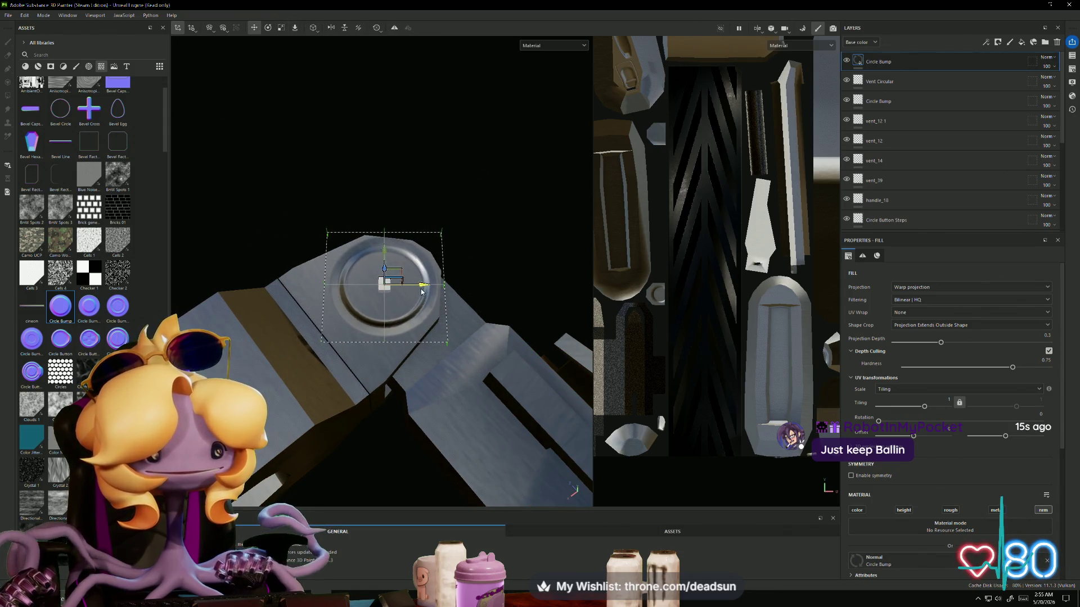
{"action": "left_click_drag", "start_coordinate": [387, 258], "coordinate": [382, 253]}
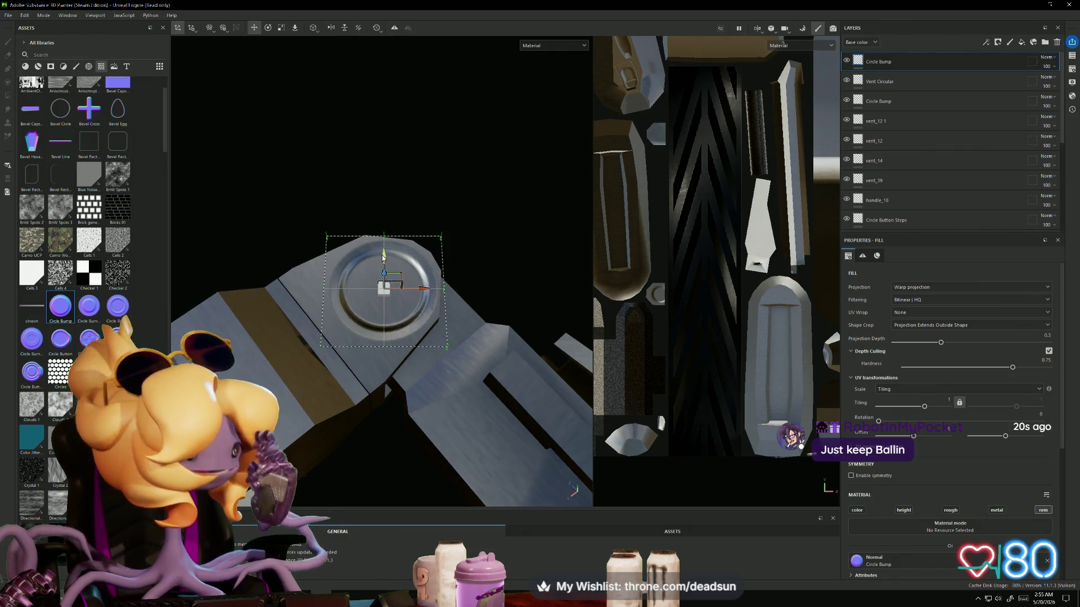
{"action": "mouse_move", "coordinate": [476, 294]}
{"action": "left_mouse_down", "text": "alt"}
{"action": "mouse_move", "coordinate": [335, 320]}
{"action": "mouse_move", "coordinate": [295, 368]}
{"action": "left_mouse_up", "text": "alt"}
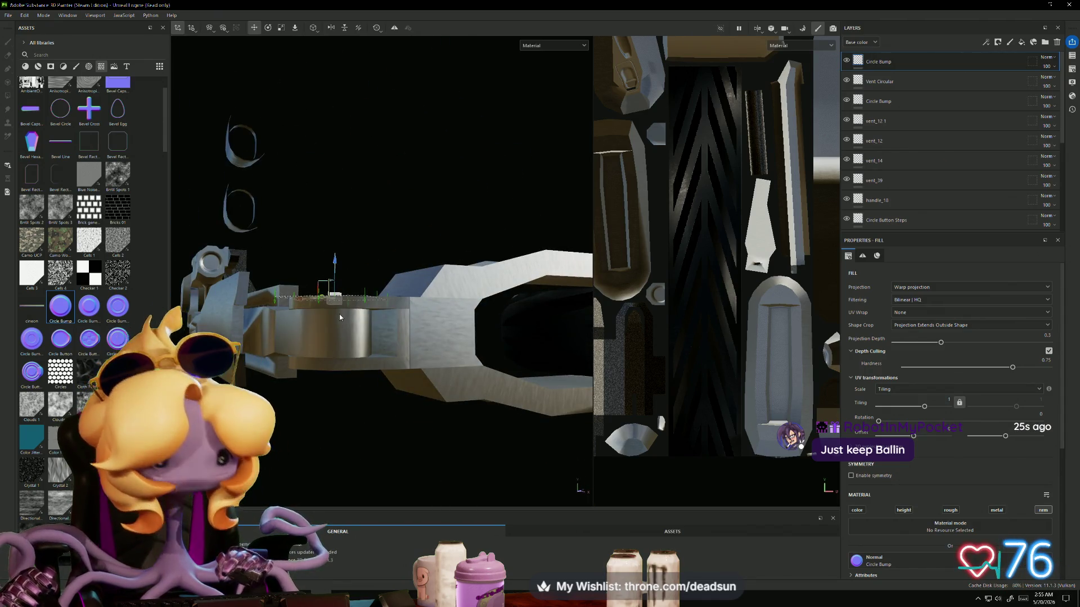
{"action": "mouse_move", "coordinate": [326, 318]}
{"action": "left_mouse_down", "text": "alt"}
{"action": "mouse_move", "coordinate": [328, 229]}
{"action": "mouse_move", "coordinate": [316, 333]}
{"action": "mouse_move", "coordinate": [348, 324]}
{"action": "left_mouse_up", "text": "alt"}
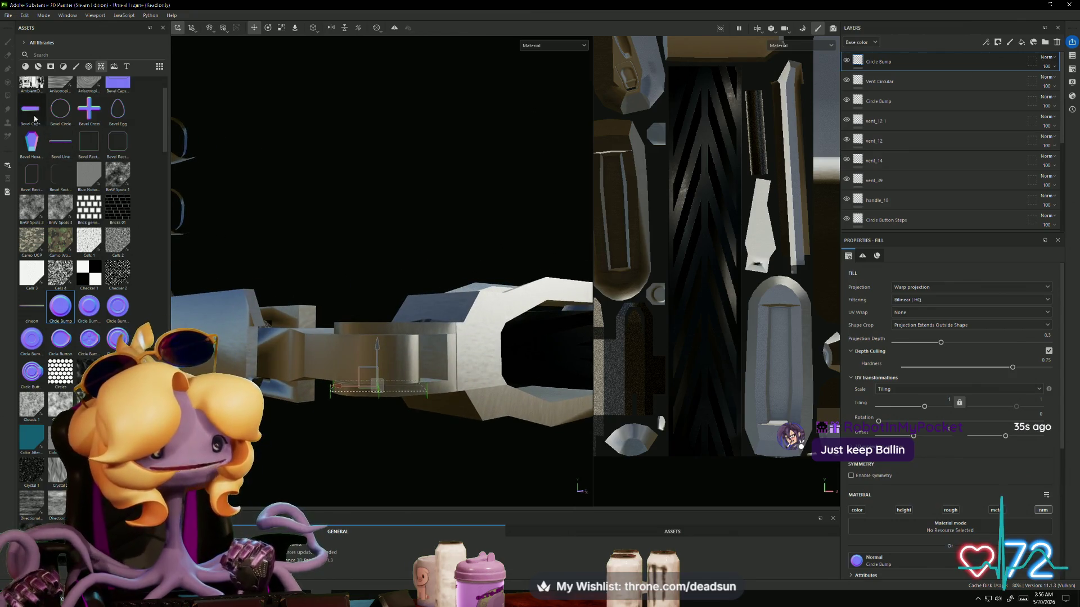
Step: Drop the Bevel Capsule Half decal on the barrel, rotate it slightly and lower it a touch
{"action": "mouse_move", "coordinate": [34, 113]}
{"action": "left_mouse_down"}
{"action": "mouse_move", "coordinate": [357, 348]}
{"action": "mouse_move", "coordinate": [385, 409]}
{"action": "left_mouse_up"}
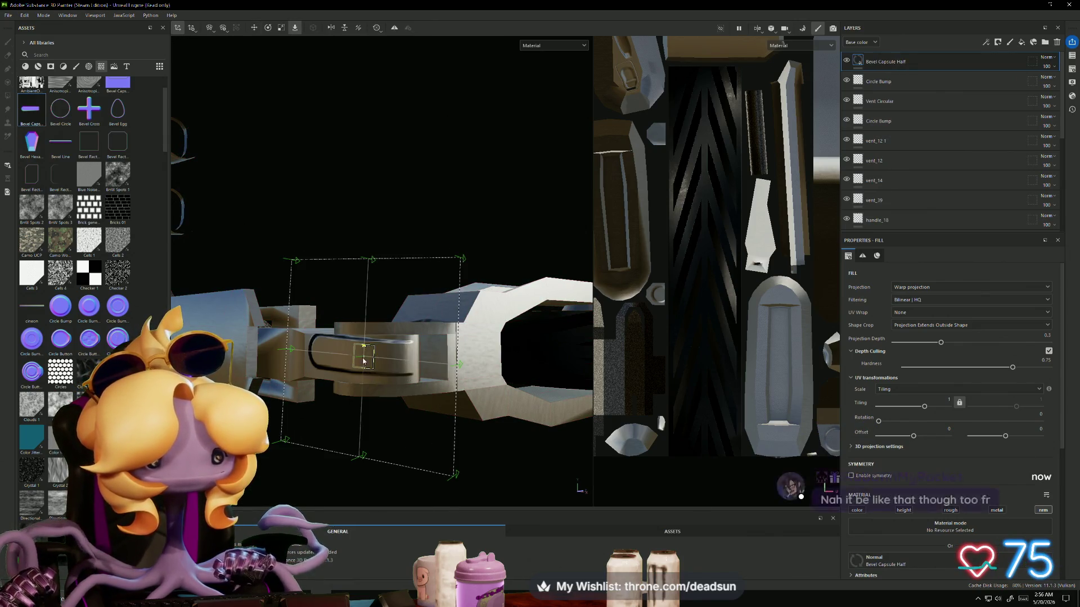
{"action": "left_click_drag", "start_coordinate": [398, 331], "coordinate": [399, 327]}
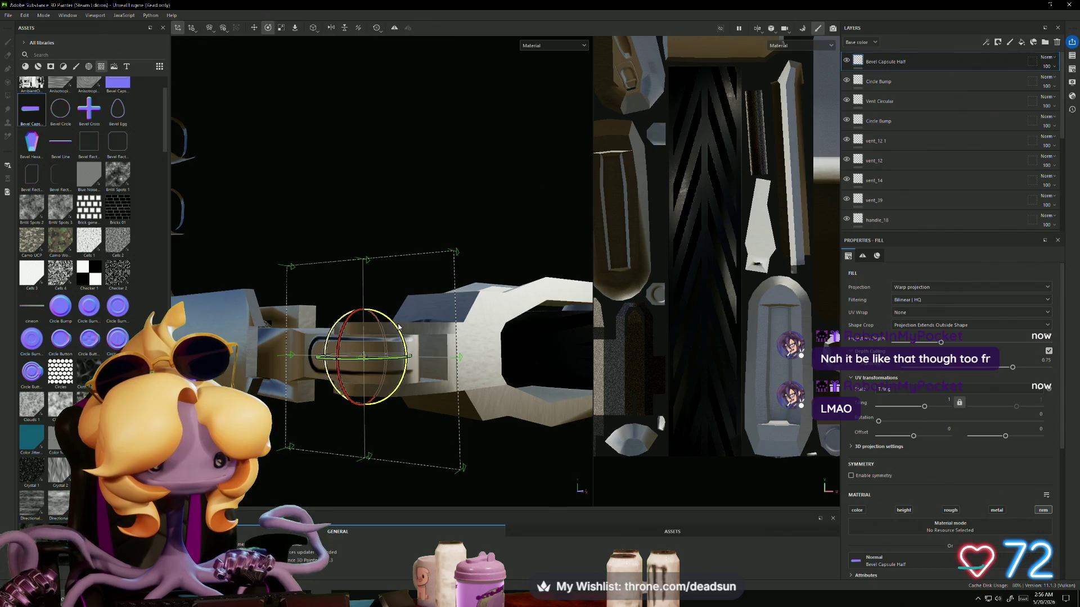
{"action": "mouse_move", "coordinate": [364, 316]}
{"action": "left_mouse_down"}
{"action": "mouse_move", "coordinate": [296, 330]}
{"action": "mouse_move", "coordinate": [349, 362]}
{"action": "mouse_move", "coordinate": [506, 386]}
{"action": "mouse_move", "coordinate": [417, 341]}
{"action": "mouse_move", "coordinate": [310, 343]}
{"action": "mouse_move", "coordinate": [258, 359]}
{"action": "left_mouse_up"}
{"action": "key", "text": "e"}
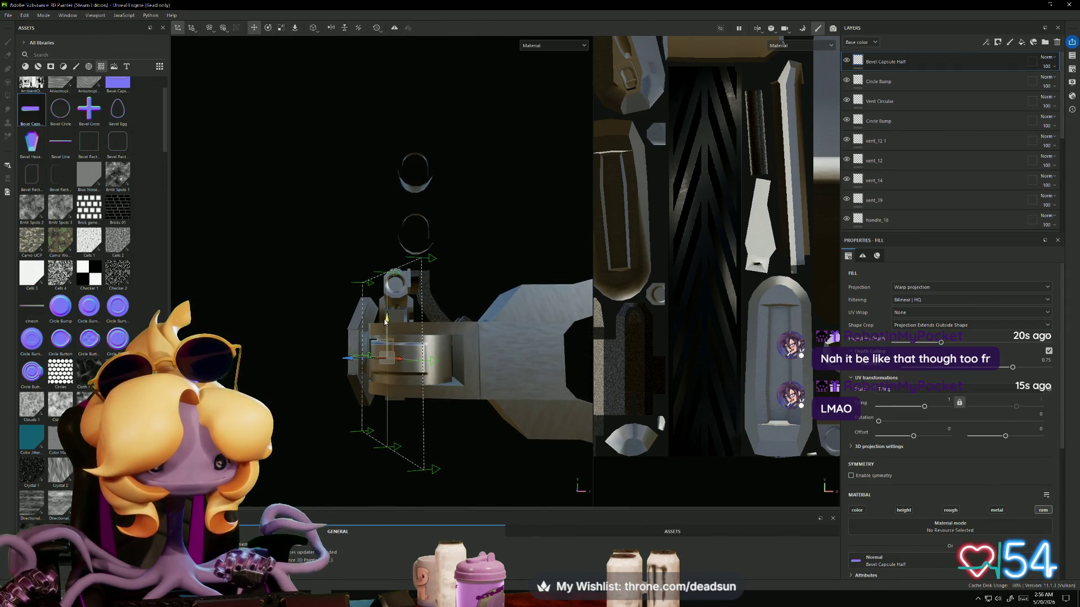
{"action": "mouse_move", "coordinate": [387, 319]}
{"action": "left_mouse_down", "text": "alt"}
{"action": "mouse_move", "coordinate": [287, 361]}
{"action": "mouse_move", "coordinate": [388, 428]}
{"action": "mouse_move", "coordinate": [427, 416]}
{"action": "mouse_move", "coordinate": [455, 397]}
{"action": "mouse_move", "coordinate": [388, 385]}
{"action": "mouse_move", "coordinate": [373, 431]}
{"action": "mouse_move", "coordinate": [395, 369]}
{"action": "mouse_move", "coordinate": [384, 301]}
{"action": "mouse_move", "coordinate": [409, 357]}
{"action": "mouse_move", "coordinate": [410, 335]}
{"action": "mouse_move", "coordinate": [431, 352]}
{"action": "mouse_move", "coordinate": [434, 388]}
{"action": "mouse_move", "coordinate": [444, 279]}
{"action": "mouse_move", "coordinate": [432, 326]}
{"action": "mouse_move", "coordinate": [437, 374]}
{"action": "left_mouse_up", "text": "alt"}
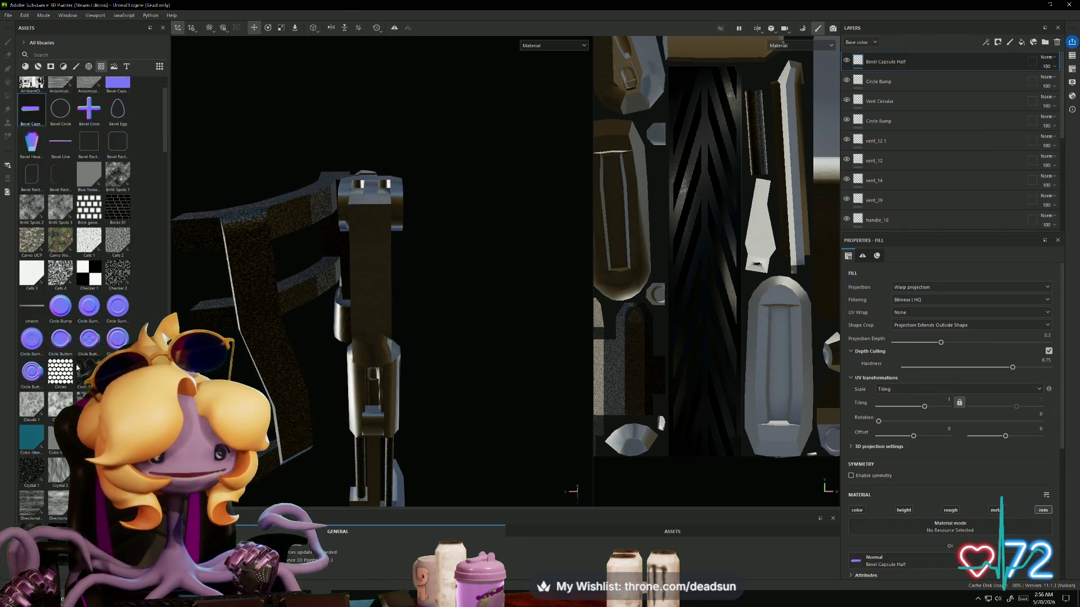
Step: Scroll Assets to vent_25 and drop it on the gun mesh as a normal decal
{"action": "scroll", "coordinate": [81, 397], "scroll_direction": "down", "scroll_amount": 10}
{"action": "scroll", "coordinate": [81, 397], "scroll_direction": "down", "scroll_amount": 12}
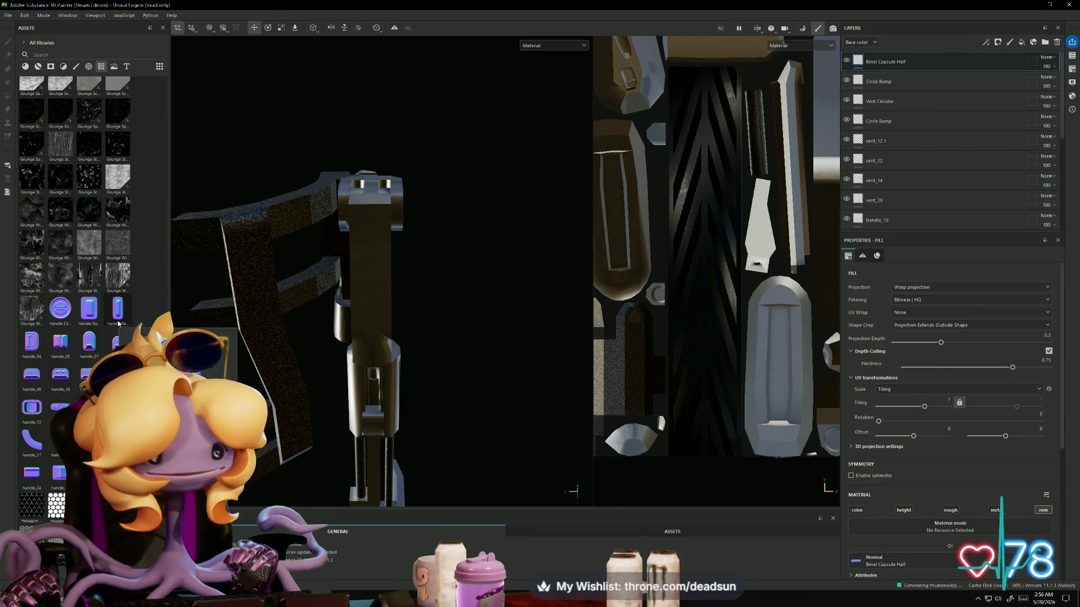
{"action": "mouse_move", "coordinate": [97, 321]}
{"action": "scroll", "coordinate": [96, 321], "scroll_direction": "down", "scroll_amount": 10}
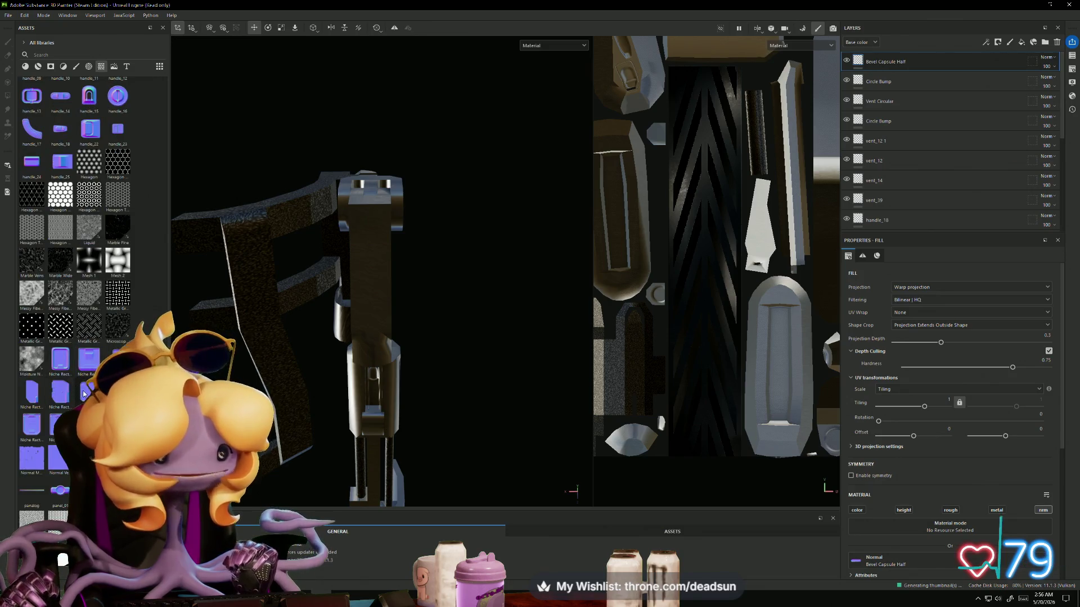
{"action": "scroll", "coordinate": [72, 409], "scroll_direction": "down", "scroll_amount": 5}
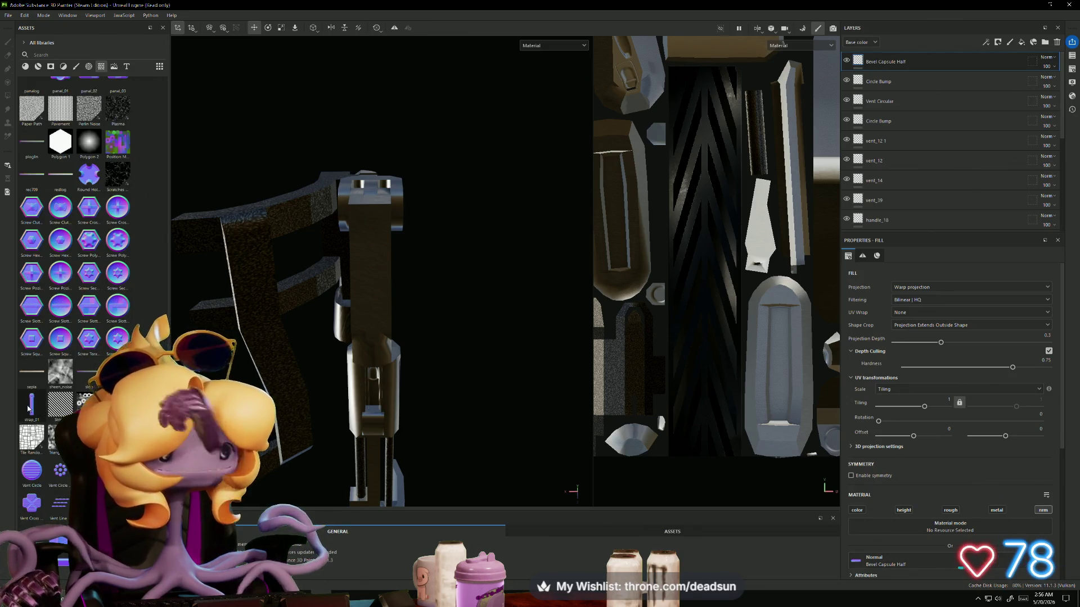
{"action": "scroll", "coordinate": [50, 411], "scroll_direction": "down", "scroll_amount": 3}
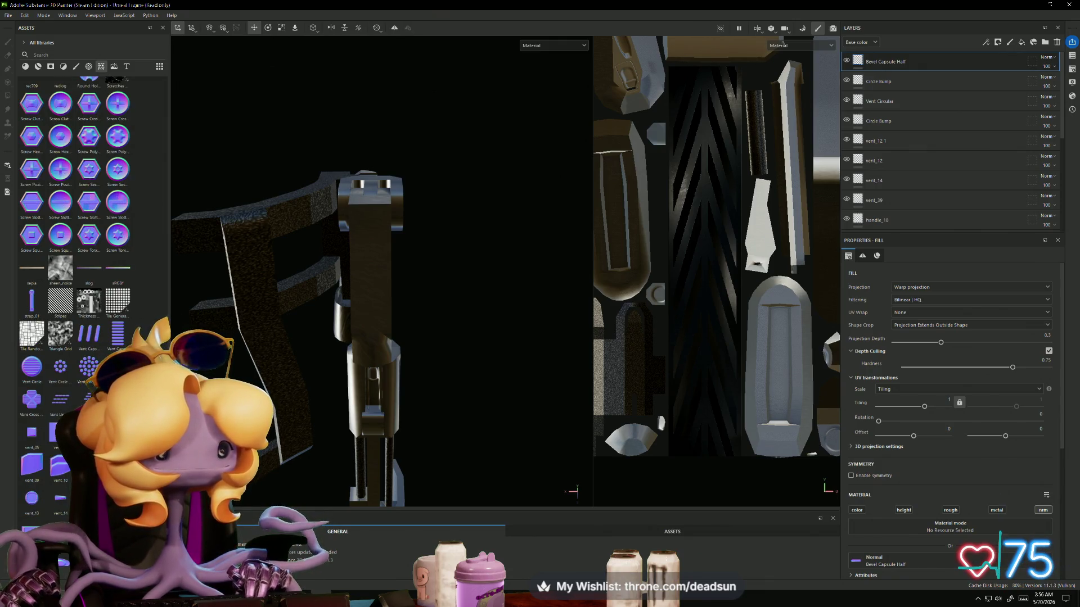
{"action": "scroll", "coordinate": [85, 326], "scroll_direction": "down", "scroll_amount": 5}
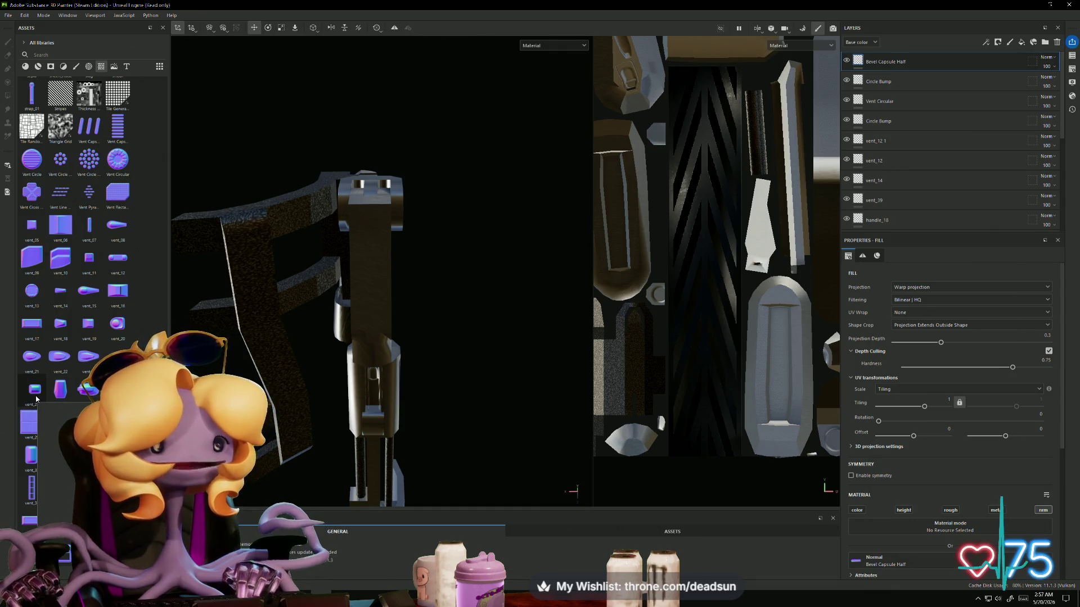
{"action": "left_click_drag", "start_coordinate": [36, 399], "coordinate": [370, 277]}
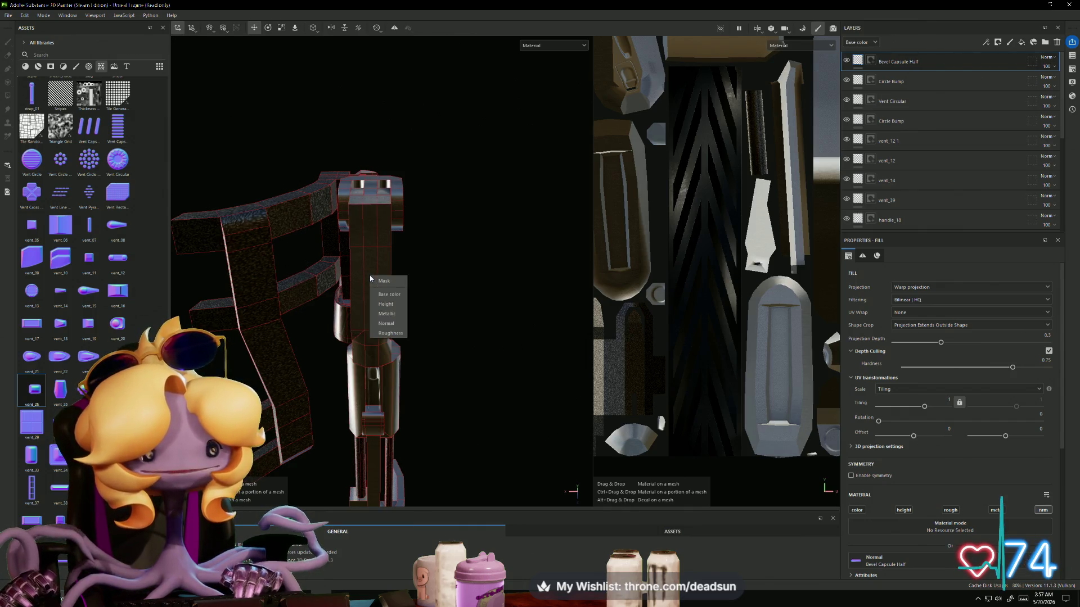
{"action": "left_click", "coordinate": [378, 324]}
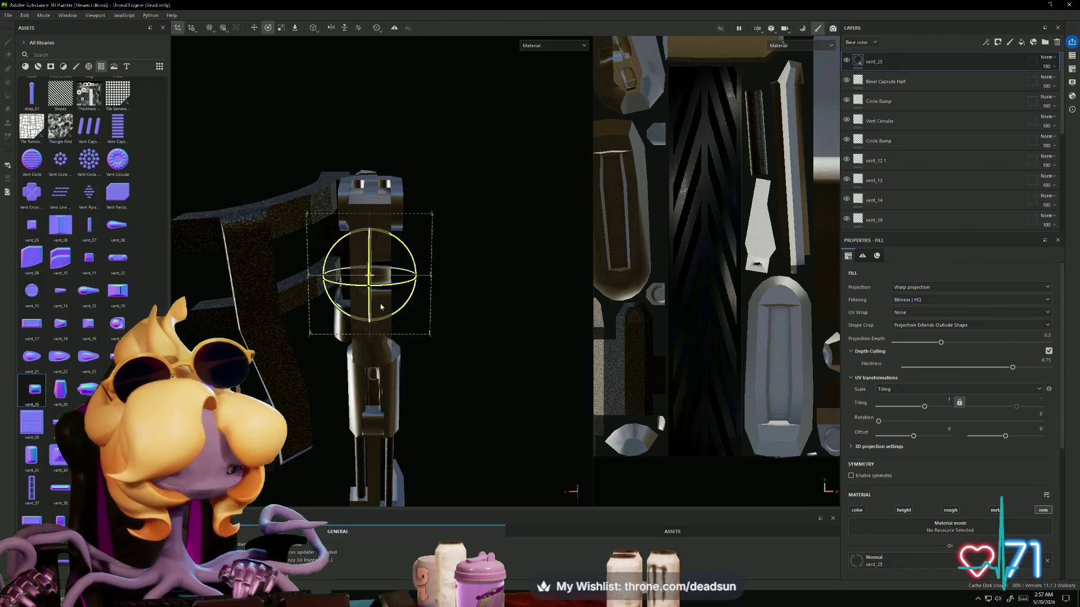
Step: Rotate the vent_25 projection onto the strut and move it down along it
{"action": "mouse_move", "coordinate": [381, 307]}
{"action": "left_mouse_down"}
{"action": "mouse_move", "coordinate": [313, 216]}
{"action": "mouse_move", "coordinate": [371, 203]}
{"action": "mouse_move", "coordinate": [373, 176]}
{"action": "mouse_move", "coordinate": [367, 198]}
{"action": "left_mouse_up"}
{"action": "key", "text": "r"}
{"action": "key", "text": "w"}
{"action": "left_click_drag", "start_coordinate": [368, 237], "coordinate": [374, 270]}
{"action": "mouse_move", "coordinate": [344, 319]}
{"action": "middle_mouse_down", "text": "alt"}
{"action": "mouse_move", "coordinate": [361, 320]}
{"action": "mouse_move", "coordinate": [361, 399]}
{"action": "middle_mouse_up", "text": "alt"}
{"action": "left_click_drag", "start_coordinate": [361, 400], "coordinate": [355, 309], "text": "alt"}
Step: Narrow vent_25 to the slot width, stretch it taller and nudge it slightly right
{"action": "key", "text": "r"}
{"action": "left_click_drag", "start_coordinate": [356, 258], "coordinate": [375, 257]}
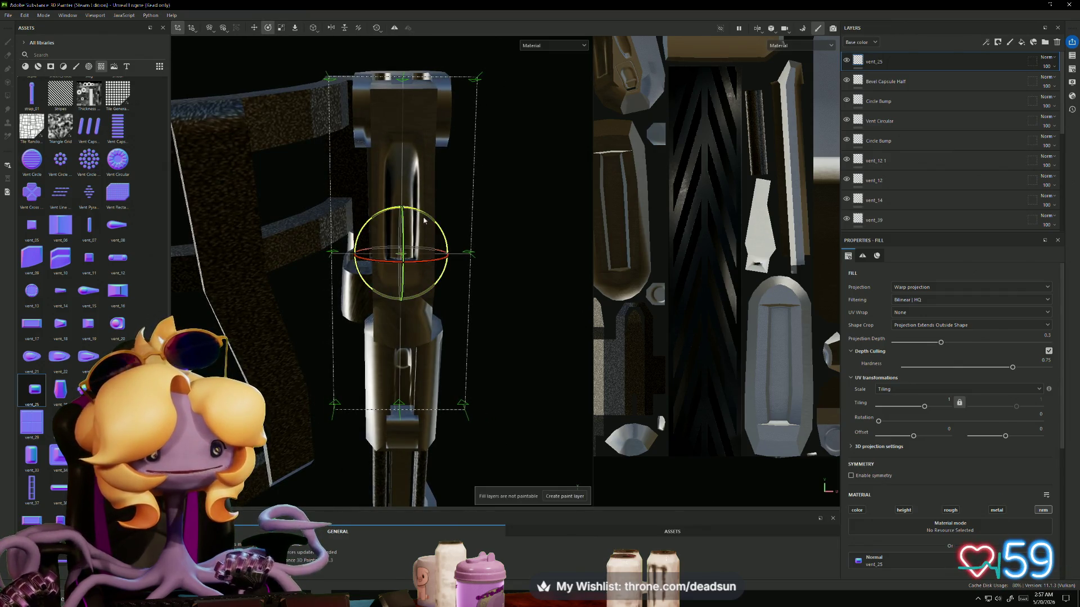
{"action": "key", "text": "w"}
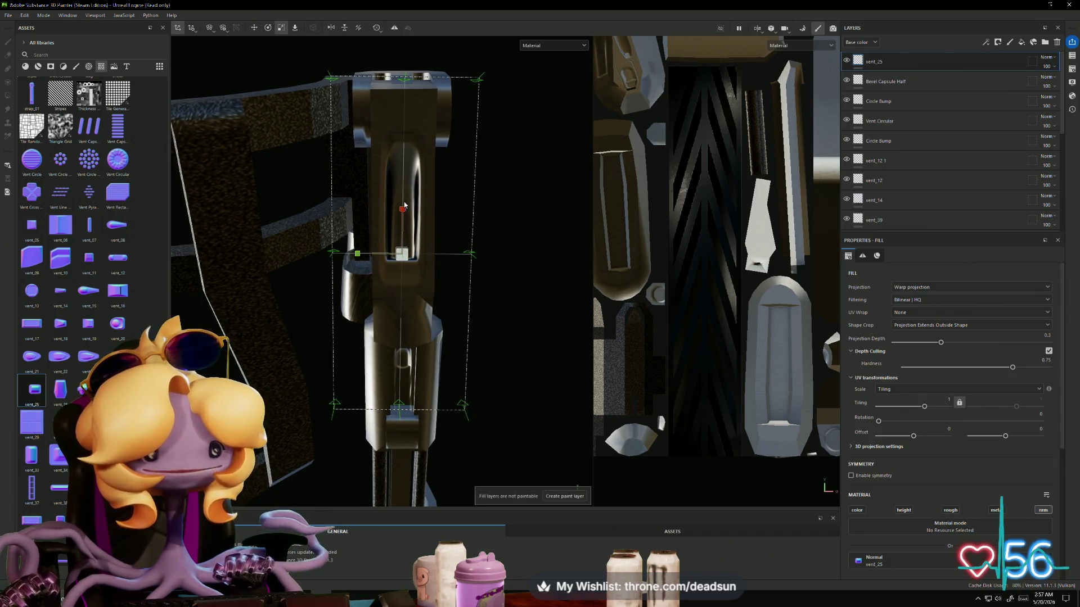
{"action": "left_click_drag", "start_coordinate": [403, 210], "coordinate": [399, 260]}
{"action": "mouse_move", "coordinate": [364, 305]}
{"action": "left_mouse_down"}
{"action": "mouse_move", "coordinate": [306, 392]}
{"action": "mouse_move", "coordinate": [322, 399]}
{"action": "mouse_move", "coordinate": [392, 295]}
{"action": "left_mouse_up"}
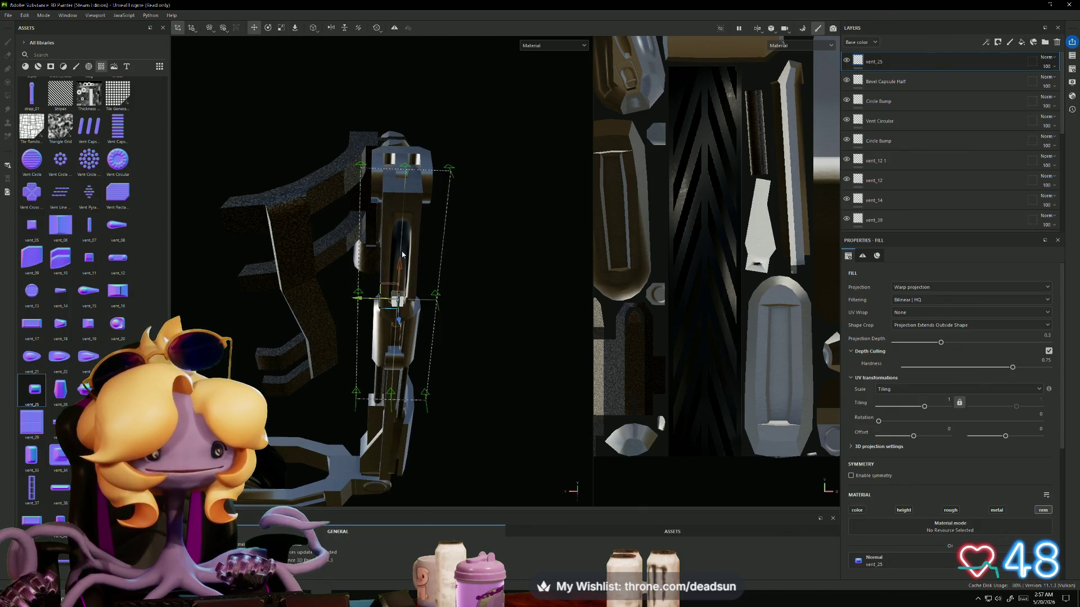
{"action": "mouse_move", "coordinate": [379, 308]}
{"action": "left_mouse_down", "text": "alt"}
{"action": "mouse_move", "coordinate": [333, 381]}
{"action": "mouse_move", "coordinate": [289, 377]}
{"action": "mouse_move", "coordinate": [316, 457]}
{"action": "left_mouse_up", "text": "alt"}
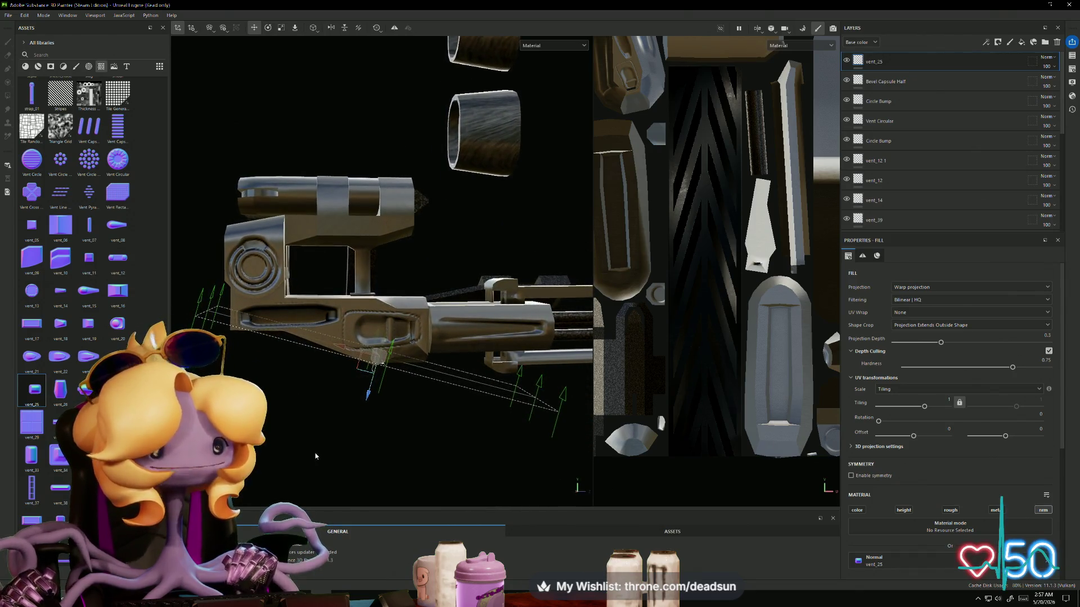
Step: Drop vent_30 onto the upper cylinder, tilt it to match the band and shift it right
{"action": "scroll", "coordinate": [895, 223], "scroll_direction": "down", "scroll_amount": 5}
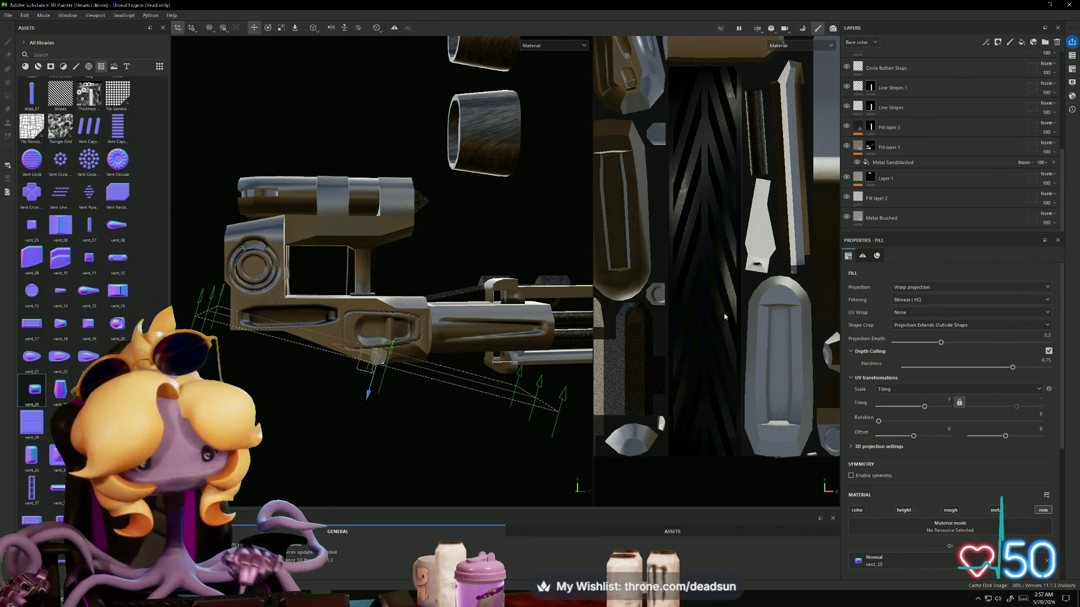
{"action": "mouse_move", "coordinate": [360, 302]}
{"action": "left_mouse_down", "text": "alt"}
{"action": "mouse_move", "coordinate": [456, 396]}
{"action": "mouse_move", "coordinate": [397, 393]}
{"action": "mouse_move", "coordinate": [471, 366]}
{"action": "mouse_move", "coordinate": [466, 381]}
{"action": "left_mouse_up", "text": "alt"}
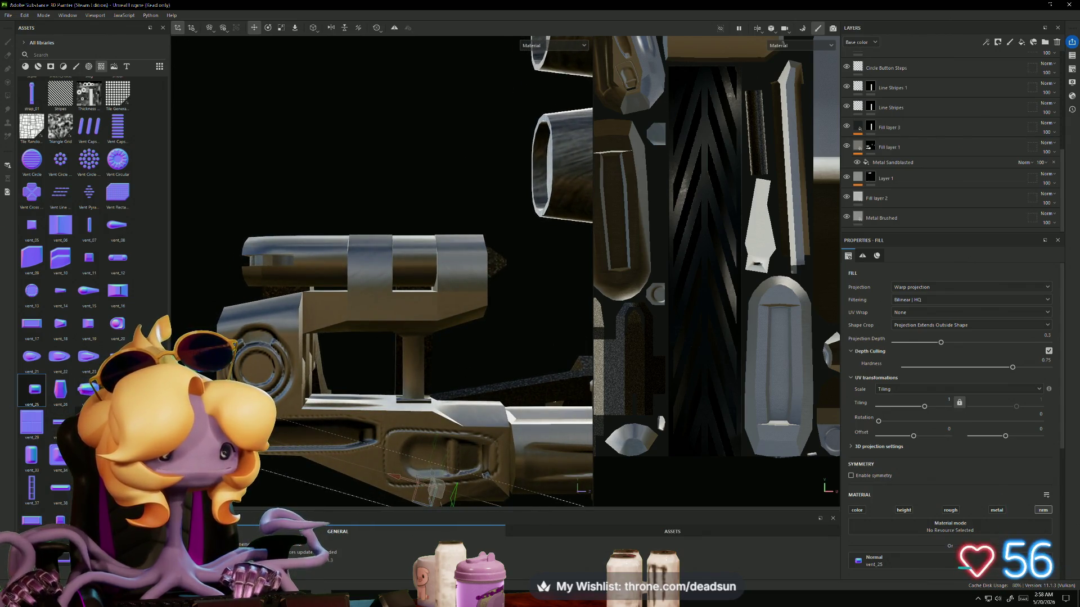
{"action": "mouse_move", "coordinate": [60, 422]}
{"action": "left_mouse_down"}
{"action": "mouse_move", "coordinate": [365, 270]}
{"action": "mouse_move", "coordinate": [396, 287]}
{"action": "mouse_move", "coordinate": [379, 323]}
{"action": "mouse_move", "coordinate": [377, 296]}
{"action": "left_mouse_up"}
{"action": "key", "text": "e"}
{"action": "mouse_move", "coordinate": [379, 317]}
{"action": "left_mouse_down"}
{"action": "mouse_move", "coordinate": [416, 304]}
{"action": "mouse_move", "coordinate": [437, 243]}
{"action": "mouse_move", "coordinate": [388, 361]}
{"action": "mouse_move", "coordinate": [386, 433]}
{"action": "mouse_move", "coordinate": [405, 298]}
{"action": "left_mouse_up"}
{"action": "key", "text": "w"}
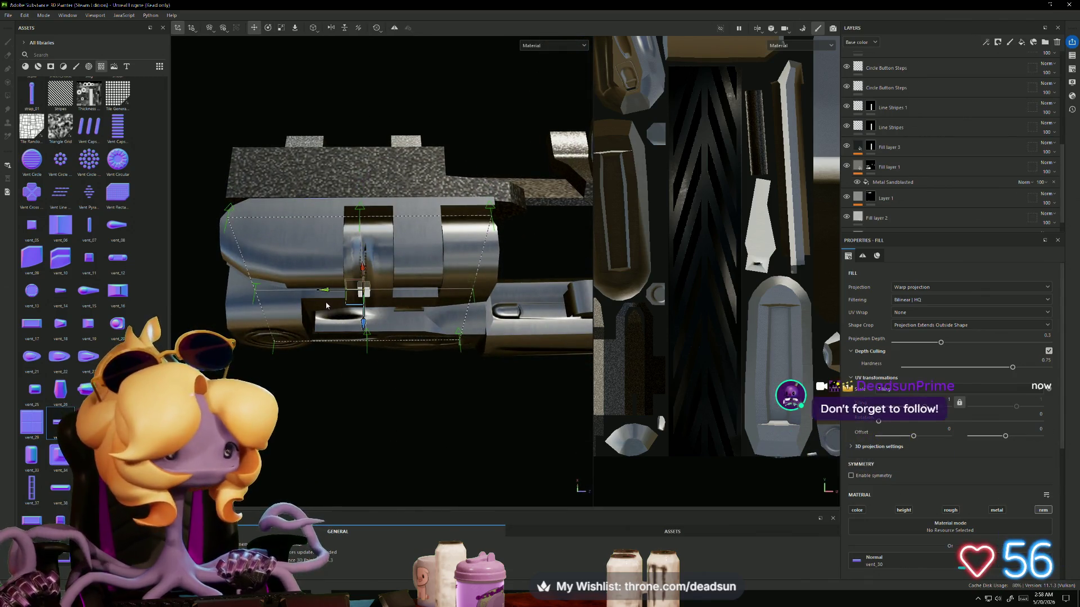
{"action": "left_click_drag", "start_coordinate": [328, 295], "coordinate": [333, 291]}
Step: Narrow the vent_30 projection to fit the cylinder band
{"action": "mouse_move", "coordinate": [374, 352]}
{"action": "left_mouse_down", "text": "alt"}
{"action": "mouse_move", "coordinate": [380, 189]}
{"action": "mouse_move", "coordinate": [367, 158]}
{"action": "mouse_move", "coordinate": [478, 236]}
{"action": "mouse_move", "coordinate": [418, 180]}
{"action": "left_mouse_up", "text": "alt"}
{"action": "key", "text": "e"}
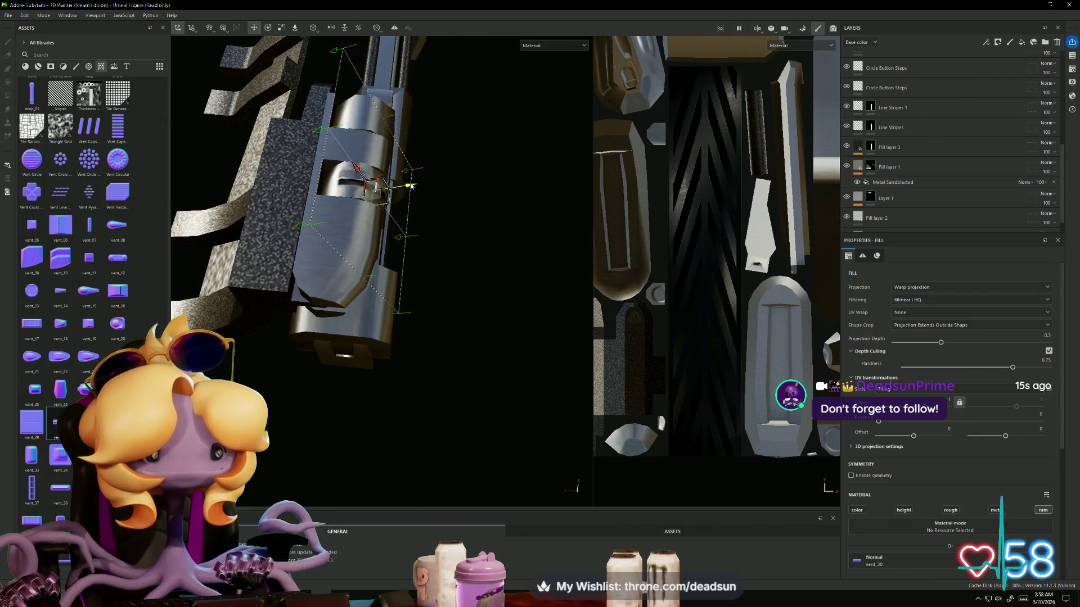
{"action": "mouse_move", "coordinate": [452, 204]}
{"action": "left_mouse_down", "text": "alt"}
{"action": "mouse_move", "coordinate": [307, 89]}
{"action": "mouse_move", "coordinate": [364, 149]}
{"action": "mouse_move", "coordinate": [269, 240]}
{"action": "left_mouse_up", "text": "alt"}
{"action": "key", "text": "r"}
{"action": "mouse_move", "coordinate": [248, 197]}
{"action": "left_mouse_down"}
{"action": "mouse_move", "coordinate": [208, 205]}
{"action": "mouse_move", "coordinate": [274, 214]}
{"action": "mouse_move", "coordinate": [164, 246]}
{"action": "left_mouse_up"}
{"action": "left_click_drag", "start_coordinate": [337, 295], "coordinate": [363, 291], "text": "alt"}
{"action": "scroll", "coordinate": [919, 145], "scroll_direction": "up", "scroll_amount": 3}
{"action": "scroll", "coordinate": [919, 144], "scroll_direction": "up", "scroll_amount": 3}
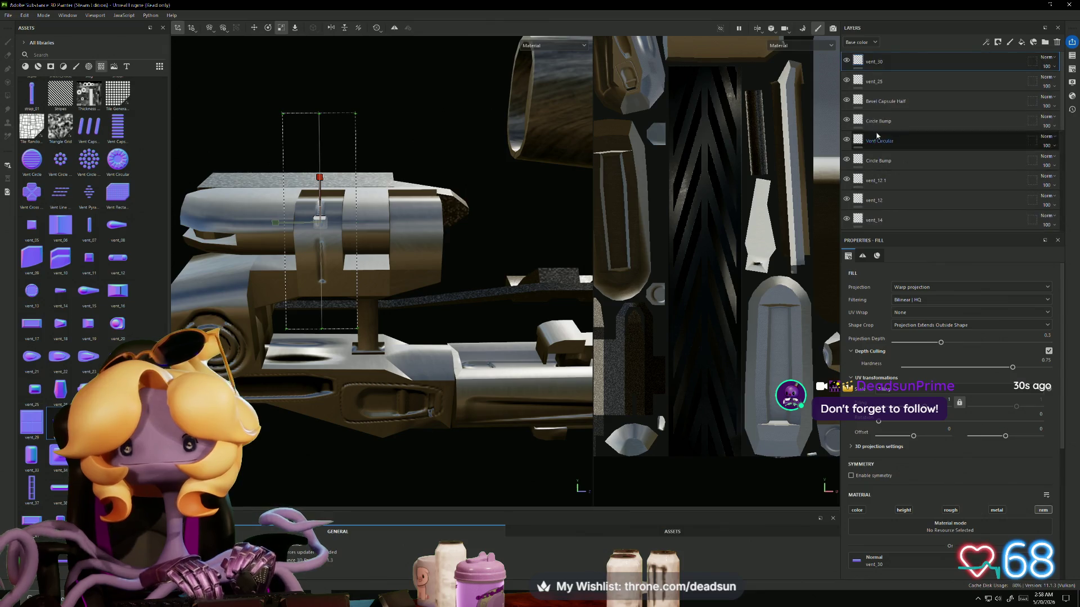
Step: Add a white mask to the vent_30 layer
{"action": "right_click", "coordinate": [894, 63]}
{"action": "left_click", "coordinate": [934, 70]}
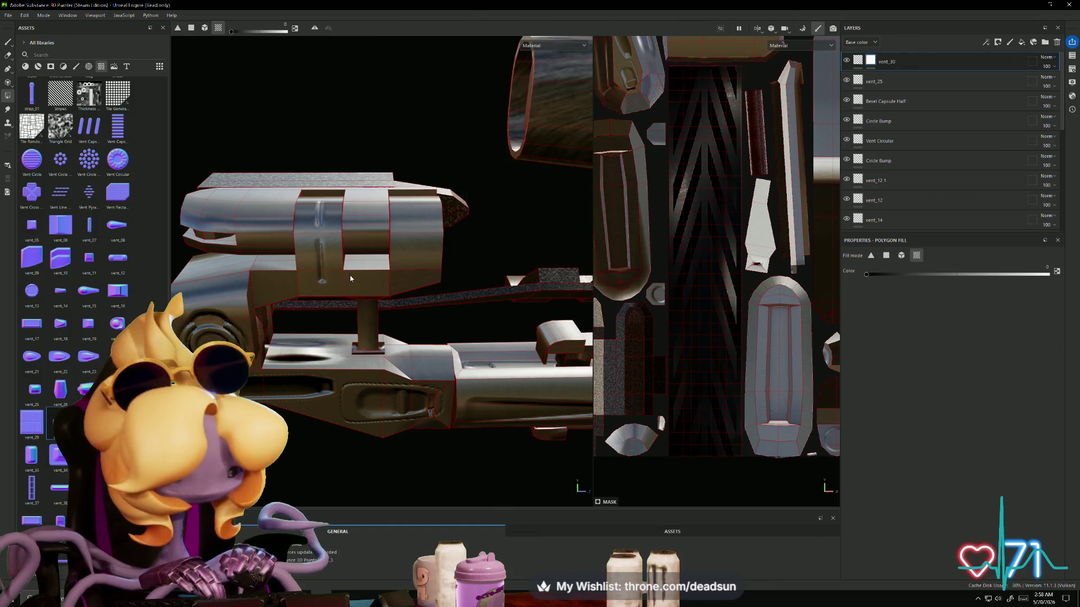
{"action": "left_click", "coordinate": [858, 61]}
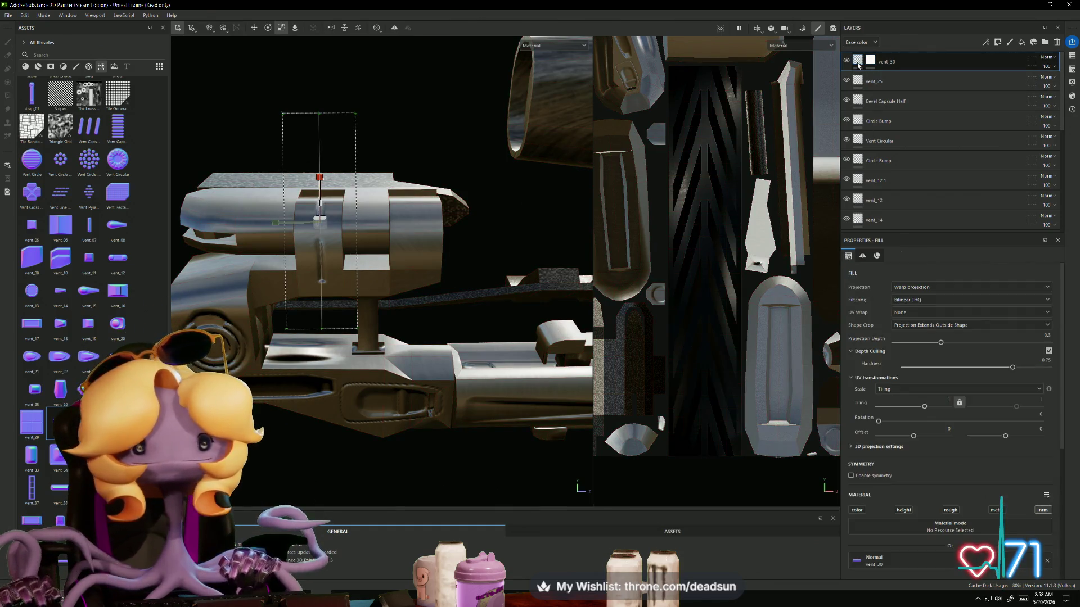
{"action": "key", "text": "w"}
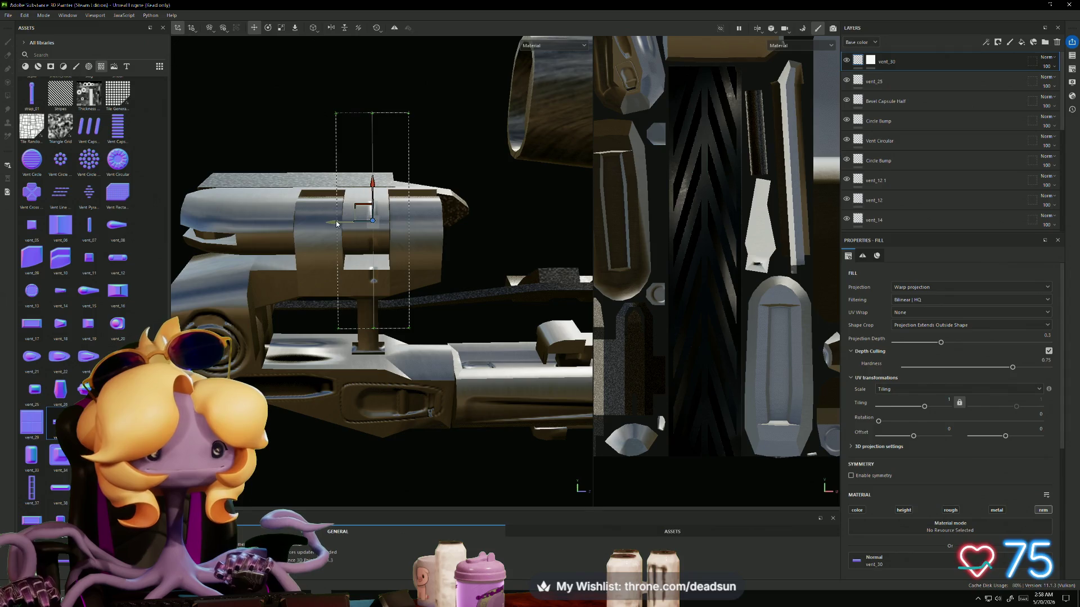
Step: Duplicate vent_30 and slide the copy right along the cylinder band
{"action": "right_click", "coordinate": [908, 60]}
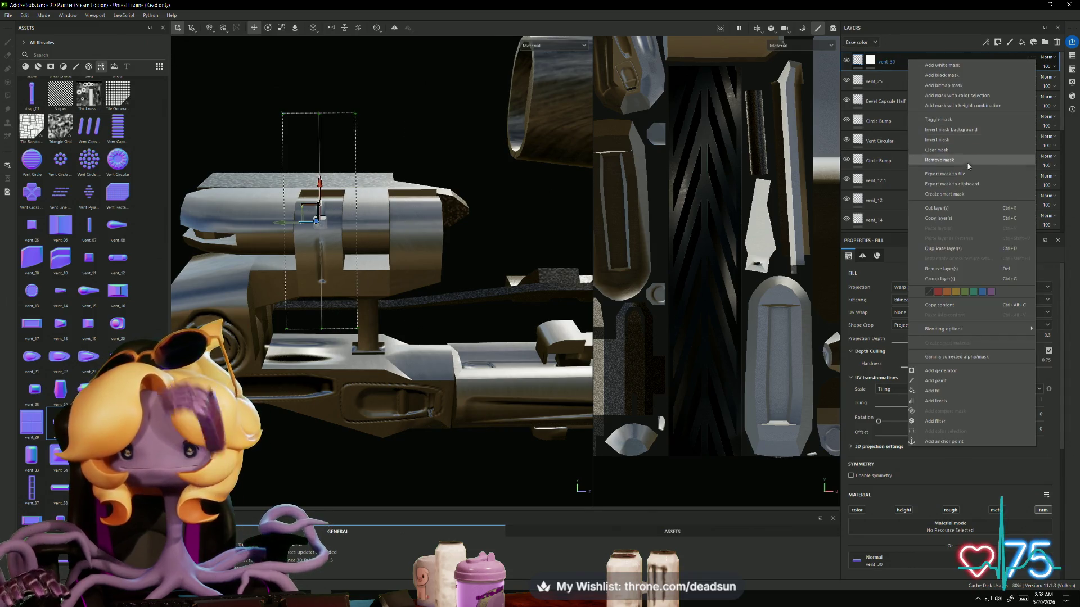
{"action": "left_click", "coordinate": [952, 253]}
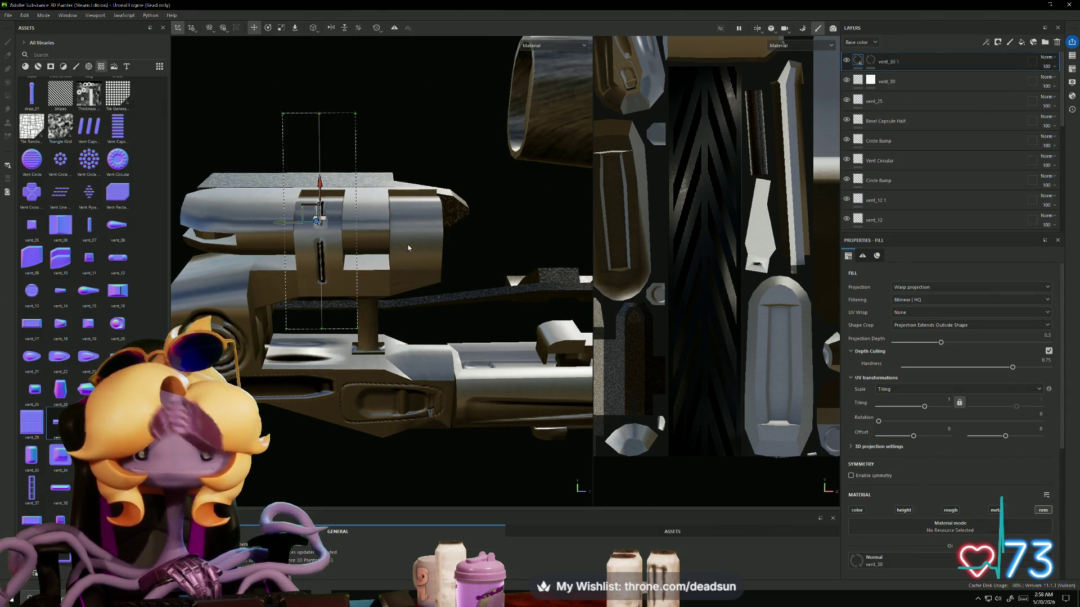
{"action": "mouse_move", "coordinate": [289, 227]}
{"action": "left_mouse_down"}
{"action": "mouse_move", "coordinate": [381, 223]}
{"action": "mouse_move", "coordinate": [450, 394]}
{"action": "mouse_move", "coordinate": [289, 350]}
{"action": "mouse_move", "coordinate": [330, 369]}
{"action": "left_mouse_up"}
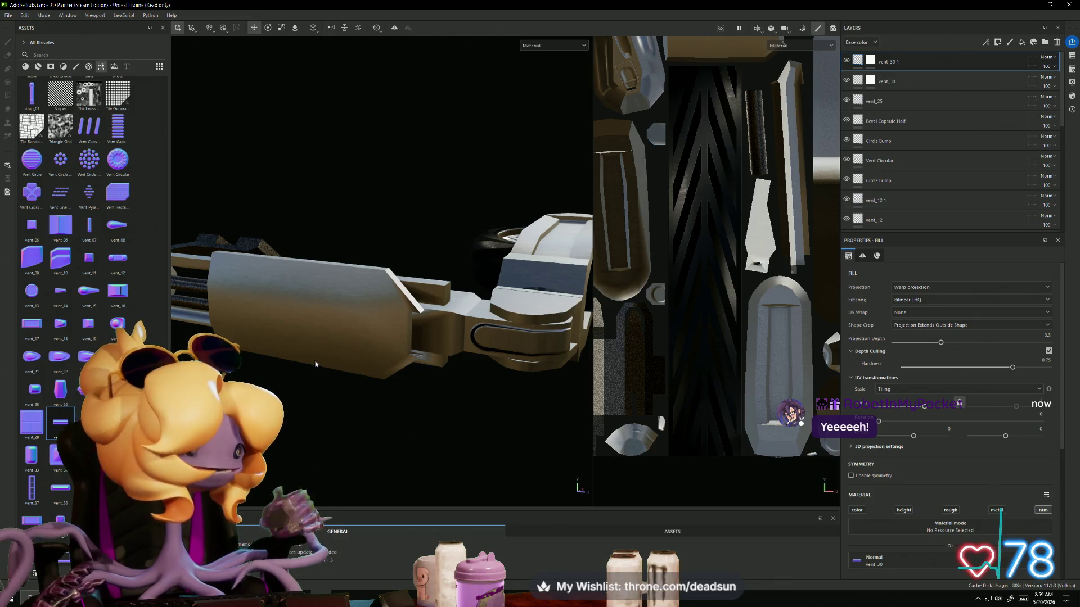
Step: Turn to the L-shaped bracket and drop the Circle Button Cross decal onto it
{"action": "mouse_move", "coordinate": [408, 369]}
{"action": "left_mouse_down", "text": "alt"}
{"action": "mouse_move", "coordinate": [464, 394]}
{"action": "mouse_move", "coordinate": [410, 390]}
{"action": "mouse_move", "coordinate": [489, 410]}
{"action": "mouse_move", "coordinate": [409, 394]}
{"action": "mouse_move", "coordinate": [282, 400]}
{"action": "left_mouse_up", "text": "alt"}
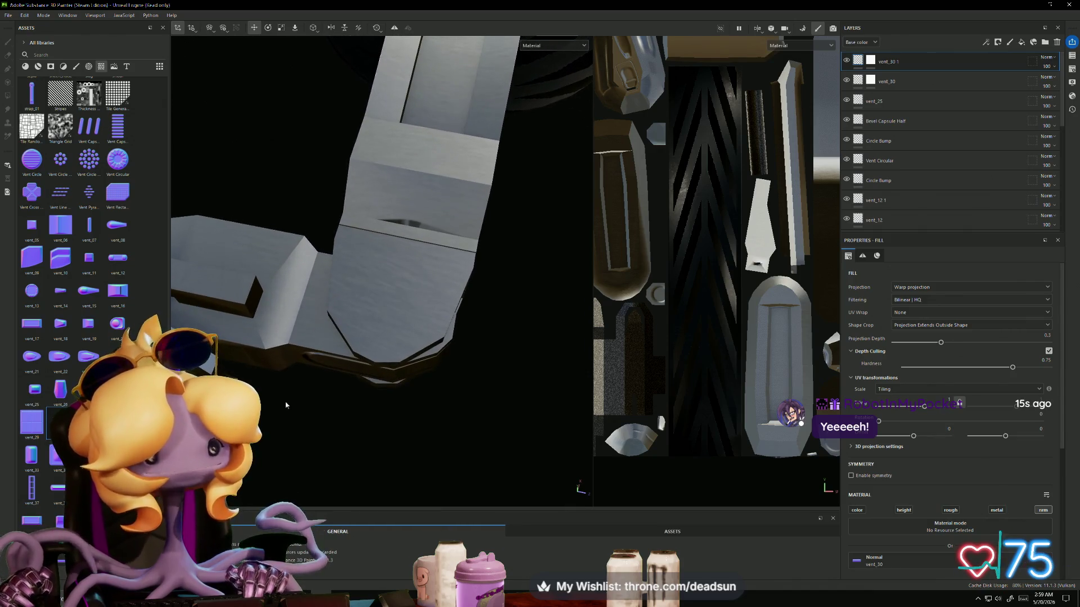
{"action": "scroll", "coordinate": [84, 253], "scroll_direction": "up", "scroll_amount": 5}
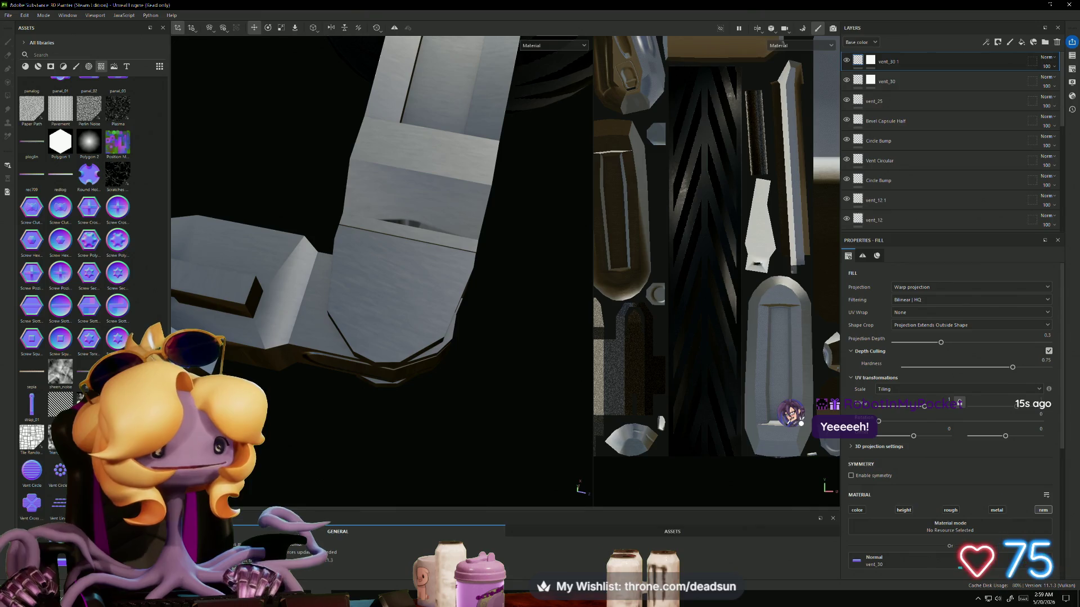
{"action": "scroll", "coordinate": [84, 253], "scroll_direction": "up", "scroll_amount": 10}
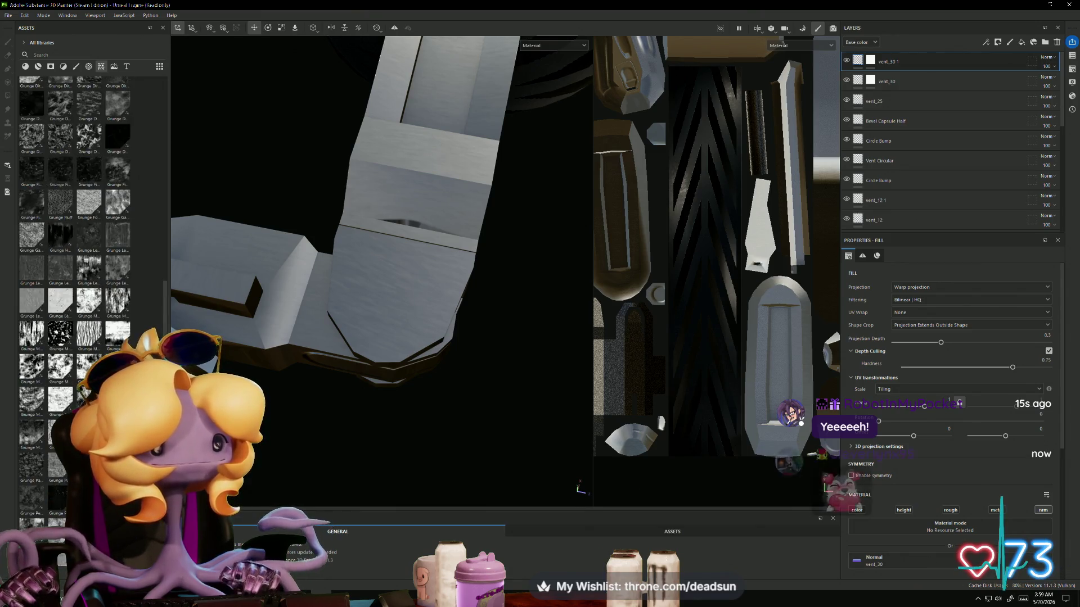
{"action": "scroll", "coordinate": [84, 253], "scroll_direction": "up", "scroll_amount": 10}
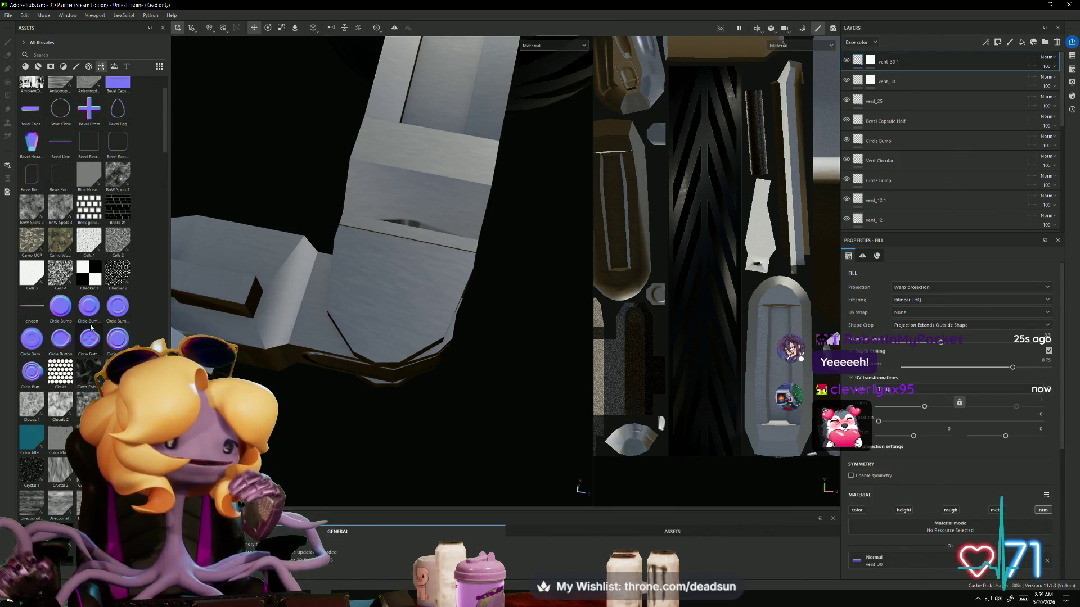
{"action": "mouse_move", "coordinate": [90, 324]}
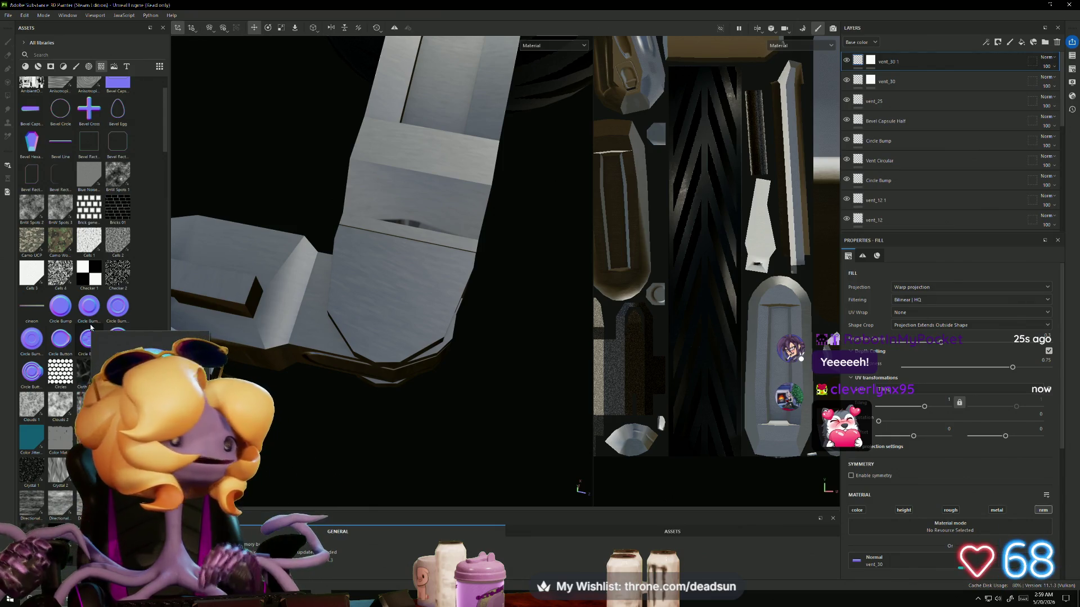
{"action": "mouse_move", "coordinate": [91, 339]}
{"action": "left_mouse_down"}
{"action": "mouse_move", "coordinate": [358, 306]}
{"action": "mouse_move", "coordinate": [390, 291]}
{"action": "mouse_move", "coordinate": [409, 339]}
{"action": "left_mouse_up"}
Step: Shrink and rotate the Circle Button Cross decal about 30°, then delete its layer
{"action": "left_click_drag", "start_coordinate": [390, 292], "coordinate": [332, 326]}
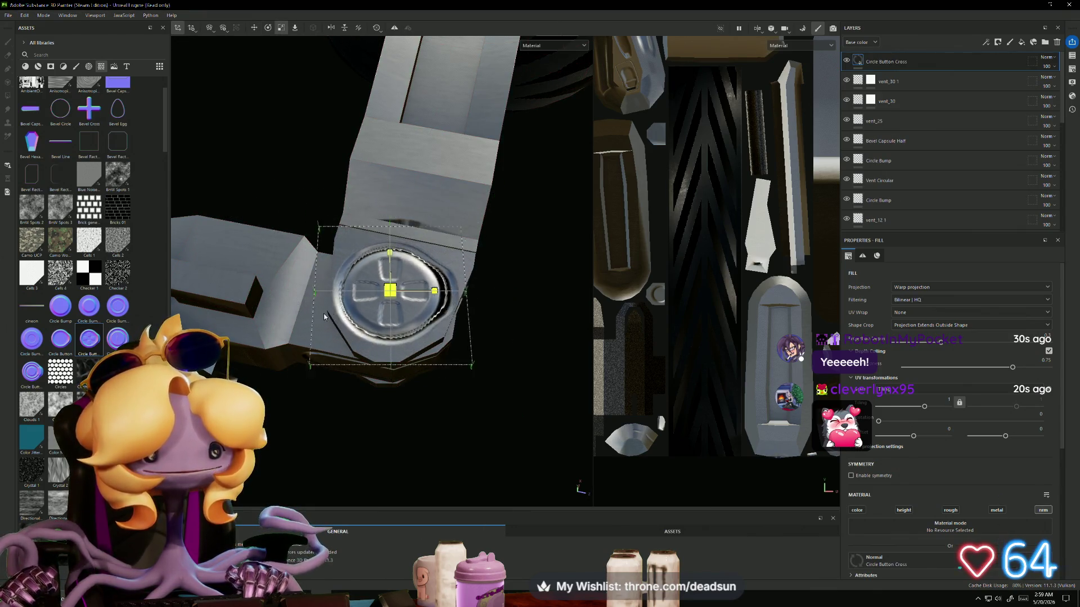
{"action": "key", "text": "e"}
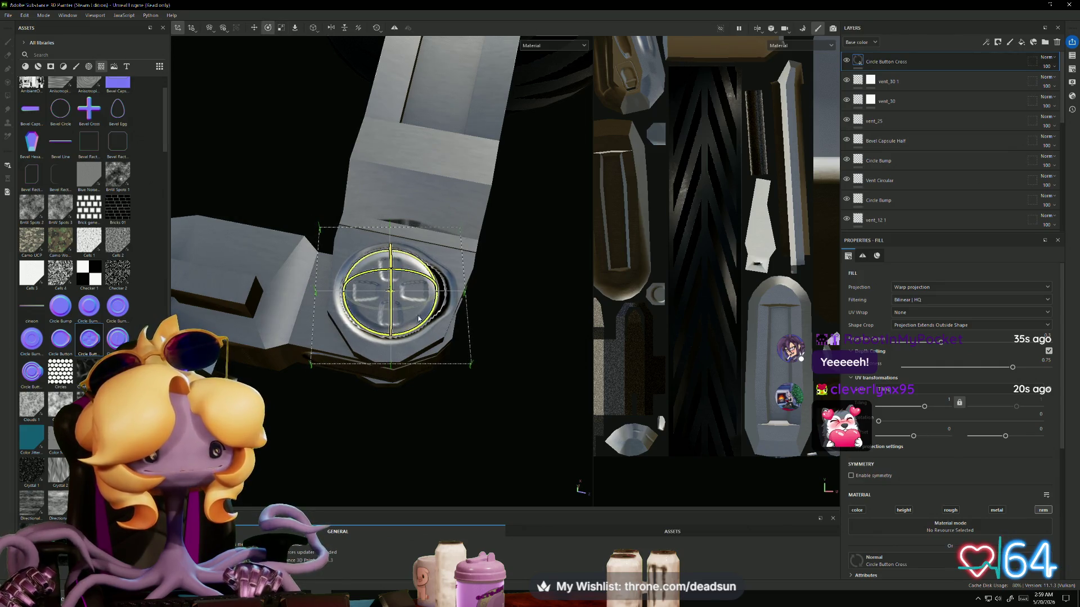
{"action": "mouse_move", "coordinate": [436, 289]}
{"action": "left_mouse_down"}
{"action": "mouse_move", "coordinate": [454, 325]}
{"action": "mouse_move", "coordinate": [425, 340]}
{"action": "mouse_move", "coordinate": [422, 293]}
{"action": "mouse_move", "coordinate": [397, 240]}
{"action": "mouse_move", "coordinate": [451, 336]}
{"action": "mouse_move", "coordinate": [351, 370]}
{"action": "mouse_move", "coordinate": [398, 296]}
{"action": "mouse_move", "coordinate": [414, 477]}
{"action": "mouse_move", "coordinate": [419, 463]}
{"action": "left_mouse_up"}
{"action": "key", "text": "w"}
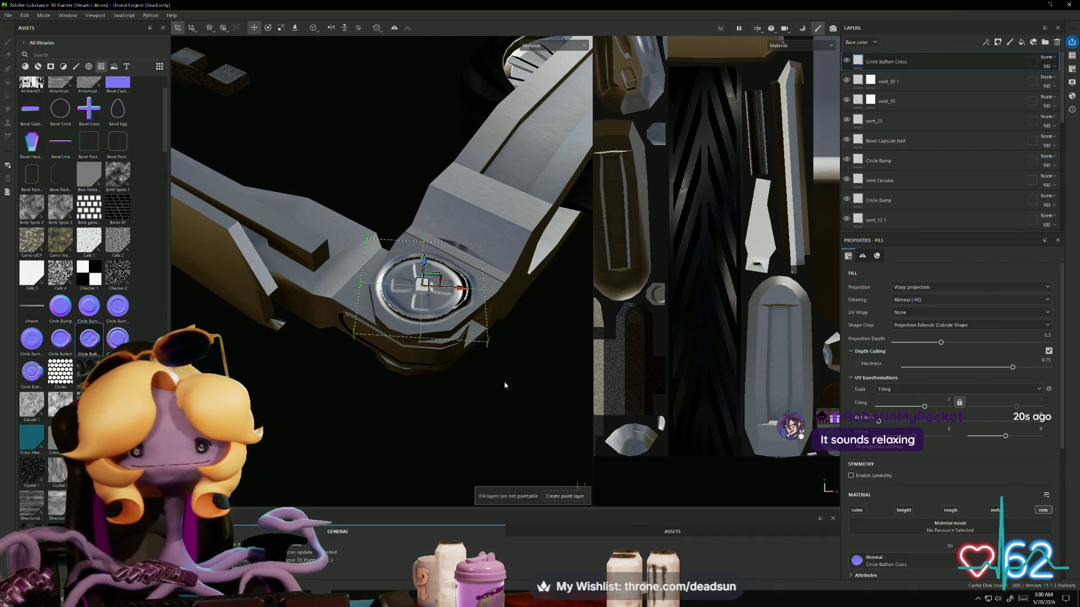
{"action": "key", "text": "Delete"}
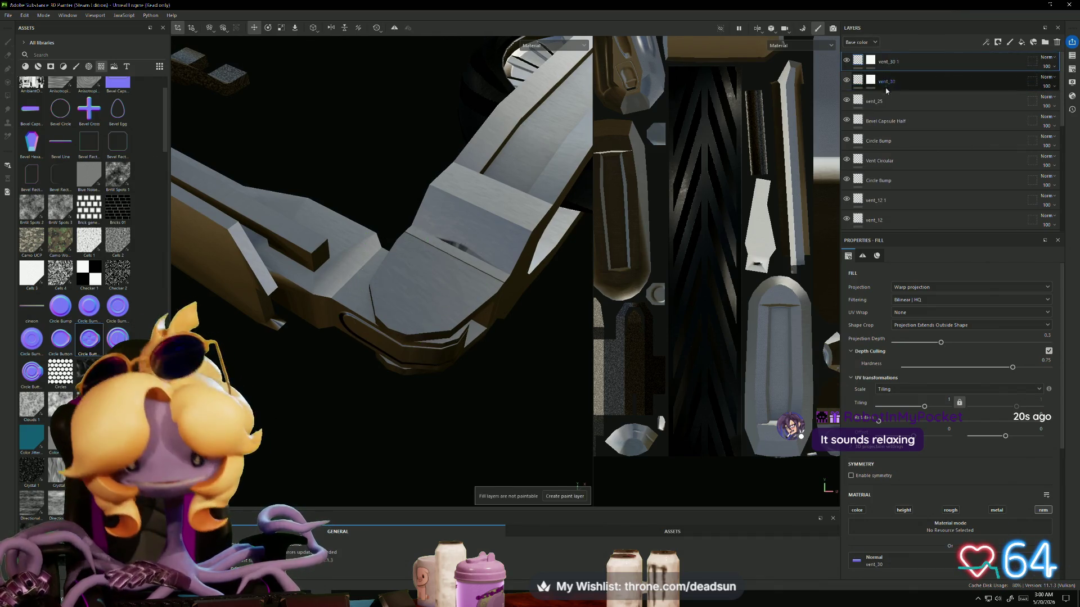
Step: Drop Circle Bump as a normal decal into the arm socket and nudge it down to fit
{"action": "scroll", "coordinate": [84, 199], "scroll_direction": "up", "scroll_amount": 3}
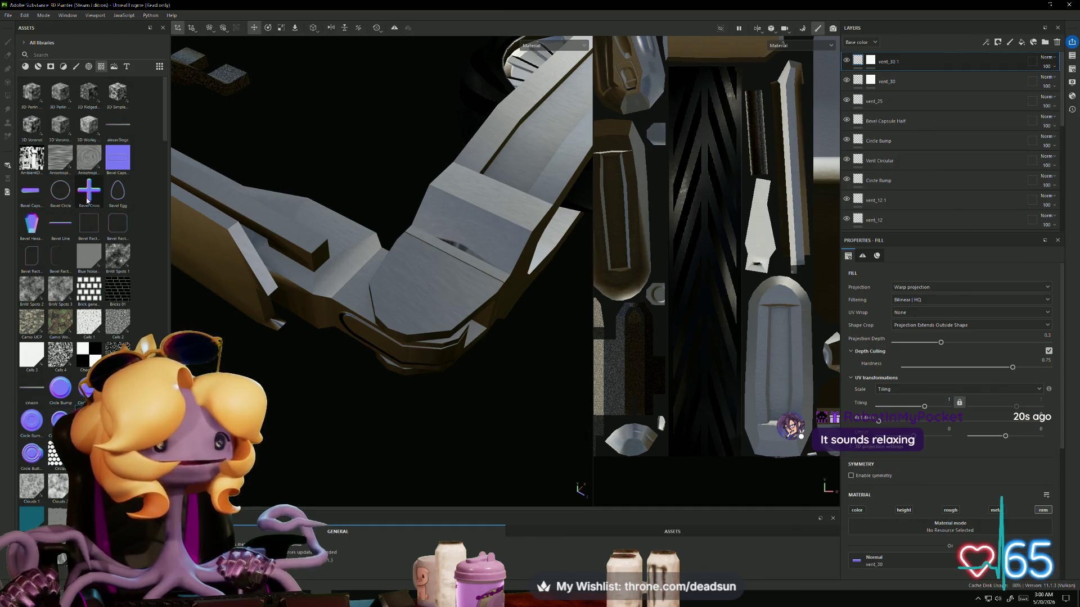
{"action": "left_click_drag", "start_coordinate": [59, 399], "coordinate": [425, 286]}
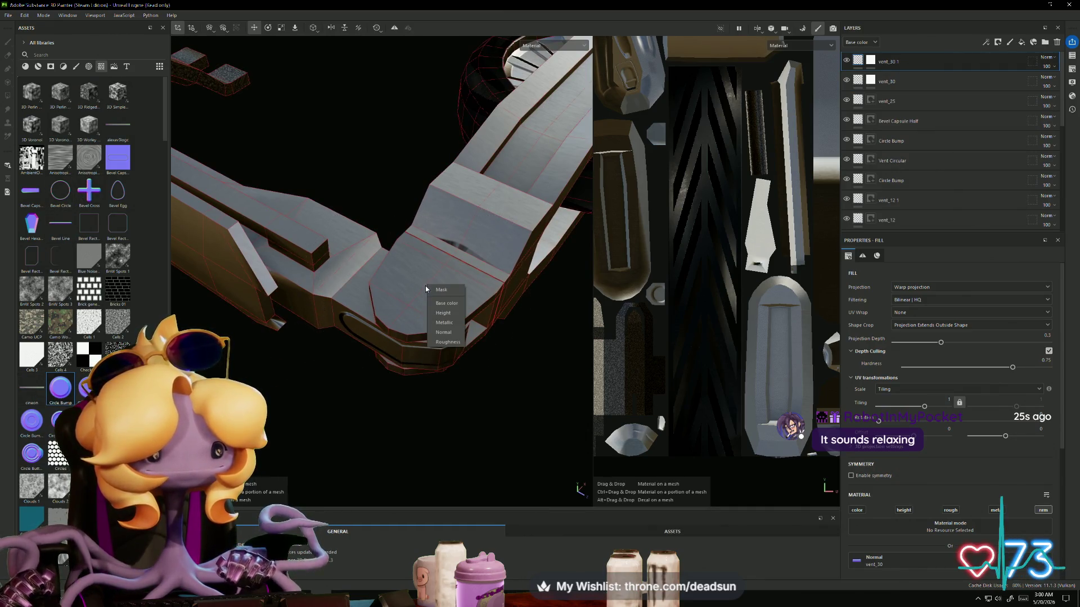
{"action": "left_click", "coordinate": [433, 324]}
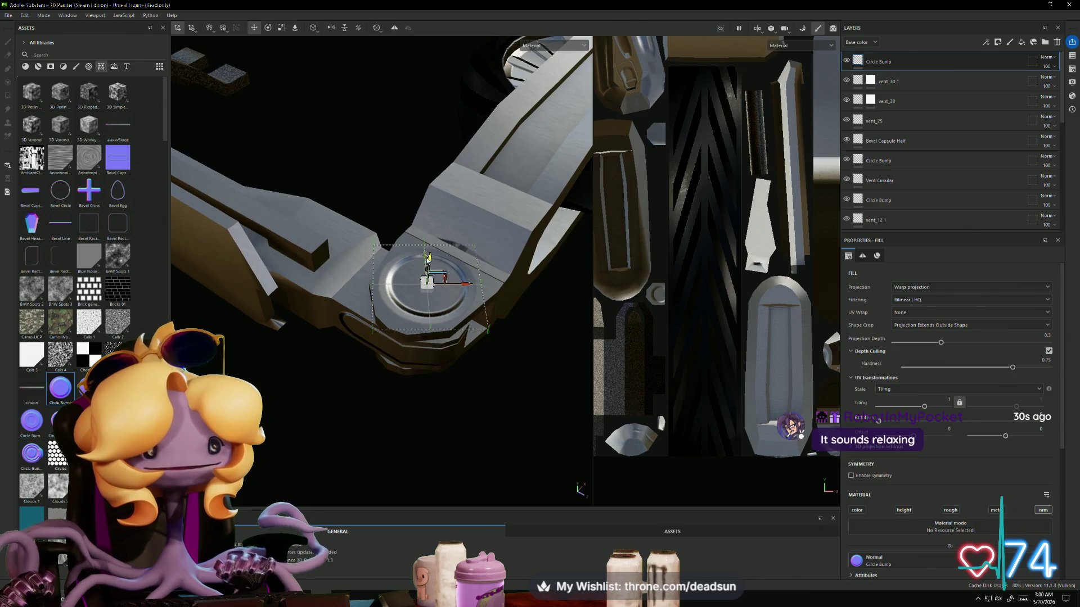
{"action": "left_click_drag", "start_coordinate": [423, 259], "coordinate": [425, 262]}
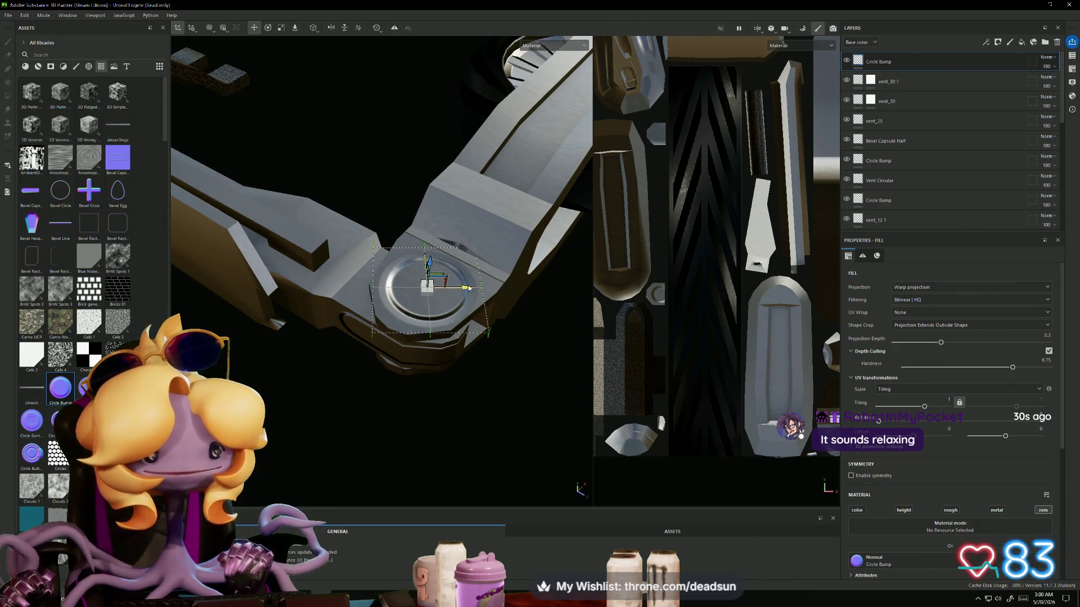
{"action": "scroll", "coordinate": [376, 302], "scroll_direction": "down", "scroll_amount": 3}
{"action": "mouse_move", "coordinate": [377, 302]}
{"action": "left_mouse_down", "text": "alt"}
{"action": "mouse_move", "coordinate": [296, 361]}
{"action": "mouse_move", "coordinate": [302, 369]}
{"action": "mouse_move", "coordinate": [282, 373]}
{"action": "mouse_move", "coordinate": [307, 392]}
{"action": "left_mouse_up", "text": "alt"}
{"action": "mouse_move", "coordinate": [307, 392]}
{"action": "right_mouse_down", "text": "alt"}
{"action": "mouse_move", "coordinate": [203, 359]}
{"action": "mouse_move", "coordinate": [1, 327]}
{"action": "right_mouse_up", "text": "alt"}
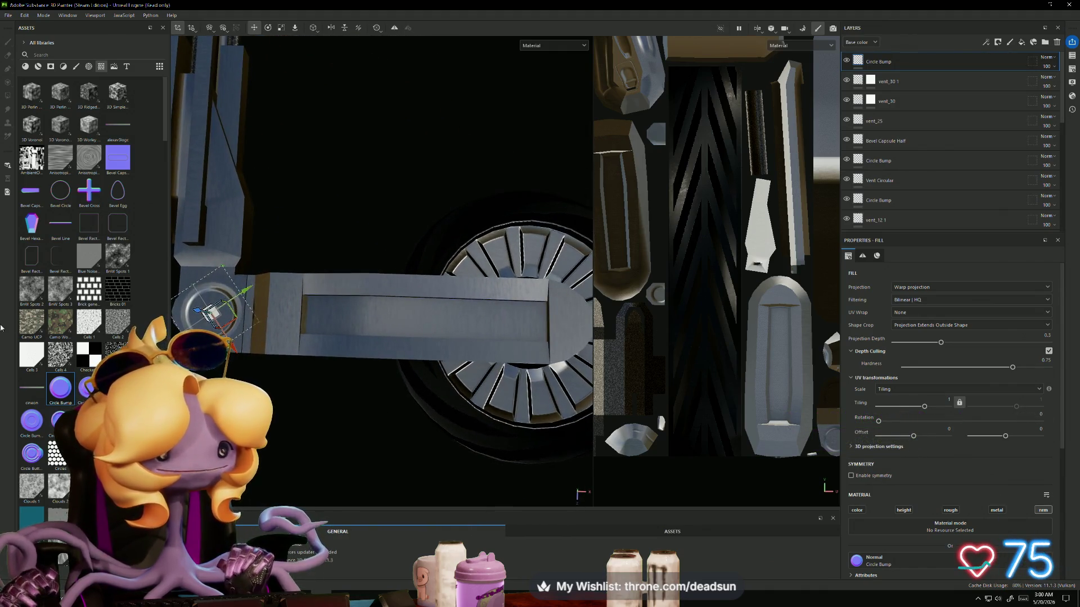
Step: Scroll Assets down to the vent shapes and drop vent_37 onto the arm's top panel
{"action": "scroll", "coordinate": [72, 369], "scroll_direction": "down", "scroll_amount": 10}
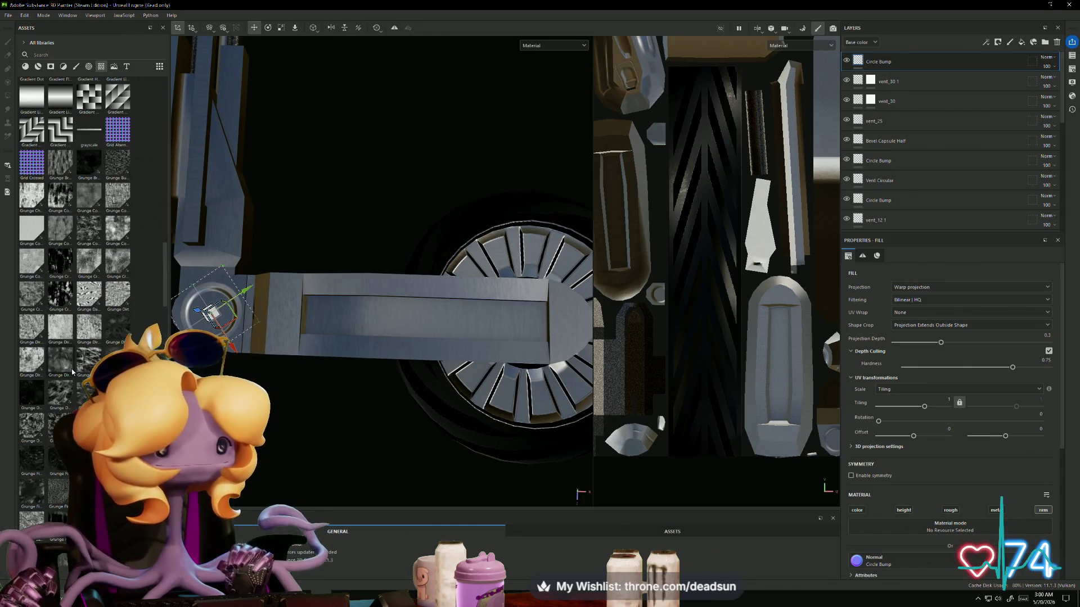
{"action": "scroll", "coordinate": [69, 366], "scroll_direction": "down", "scroll_amount": 10}
{"action": "scroll", "coordinate": [68, 369], "scroll_direction": "down", "scroll_amount": 3}
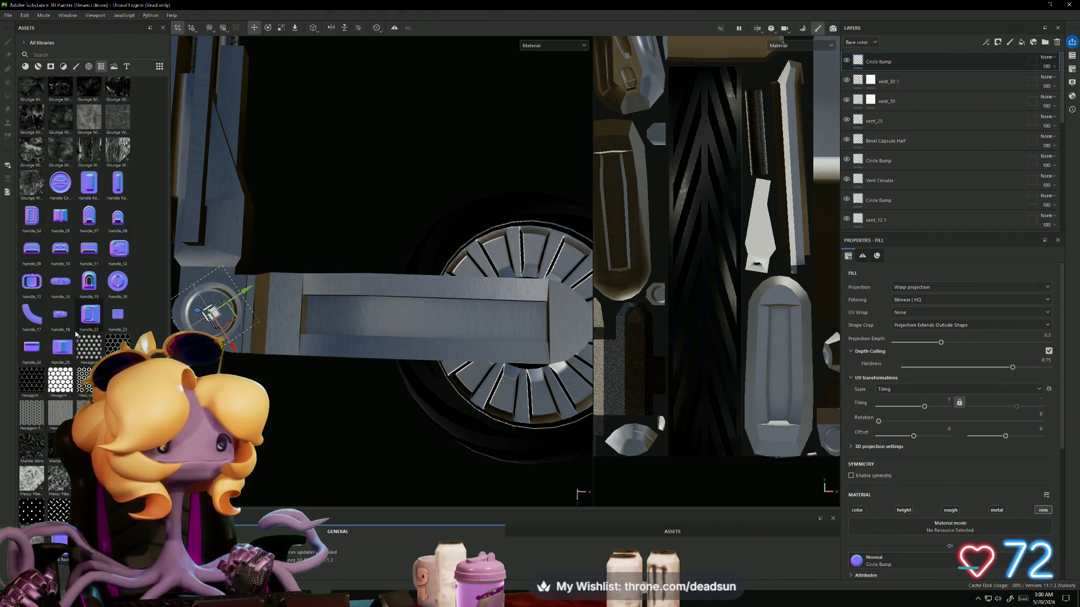
{"action": "scroll", "coordinate": [69, 338], "scroll_direction": "down", "scroll_amount": 3}
{"action": "scroll", "coordinate": [69, 338], "scroll_direction": "down", "scroll_amount": 9}
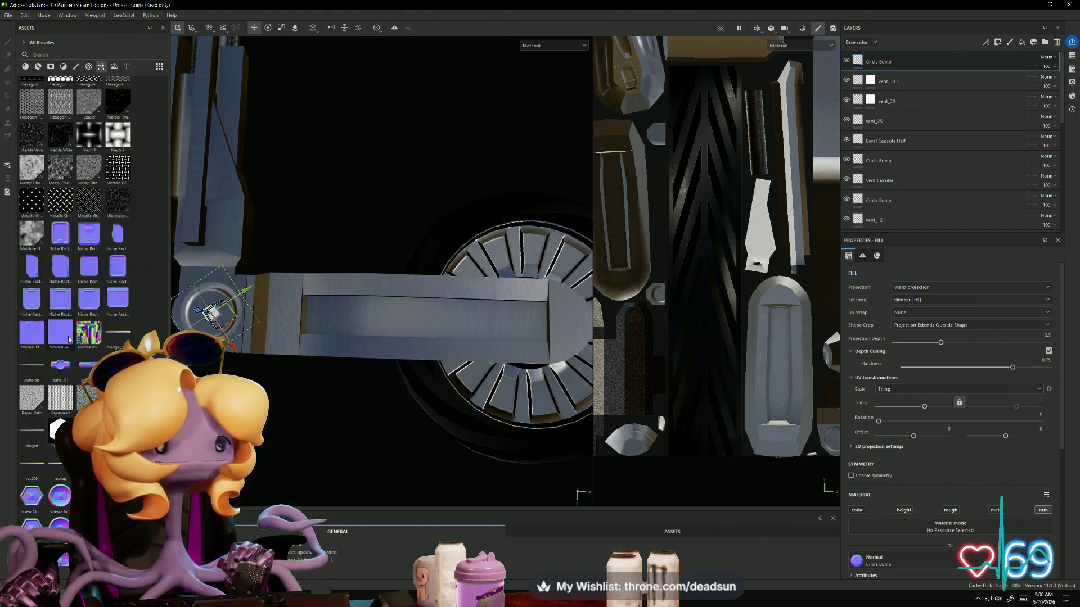
{"action": "scroll", "coordinate": [65, 348], "scroll_direction": "down", "scroll_amount": 10}
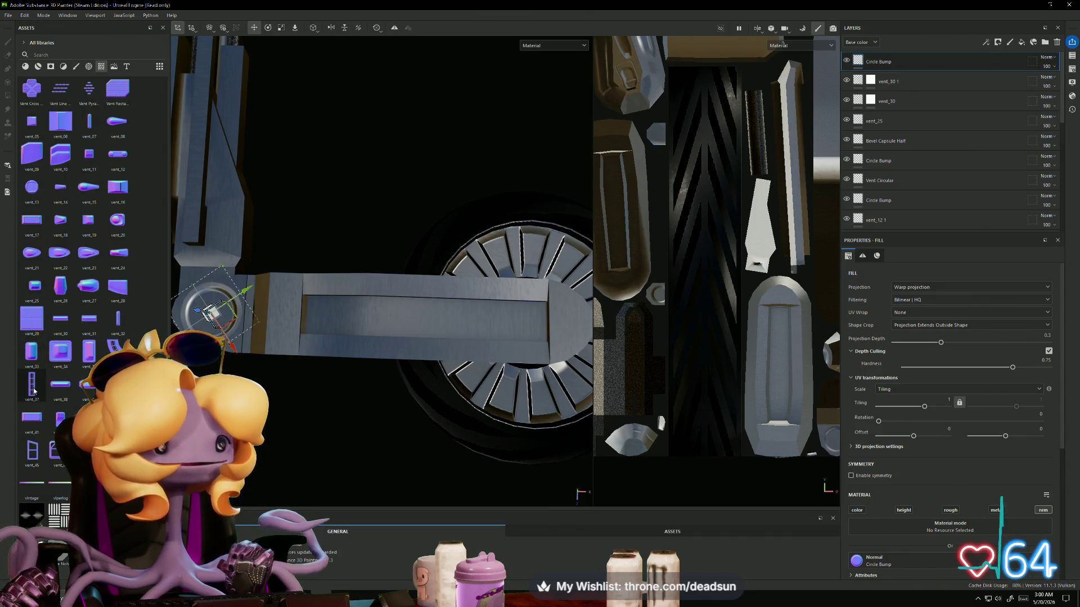
{"action": "mouse_move", "coordinate": [33, 391]}
{"action": "left_mouse_down"}
{"action": "mouse_move", "coordinate": [415, 326]}
{"action": "mouse_move", "coordinate": [414, 313]}
{"action": "mouse_move", "coordinate": [423, 361]}
{"action": "left_mouse_up"}
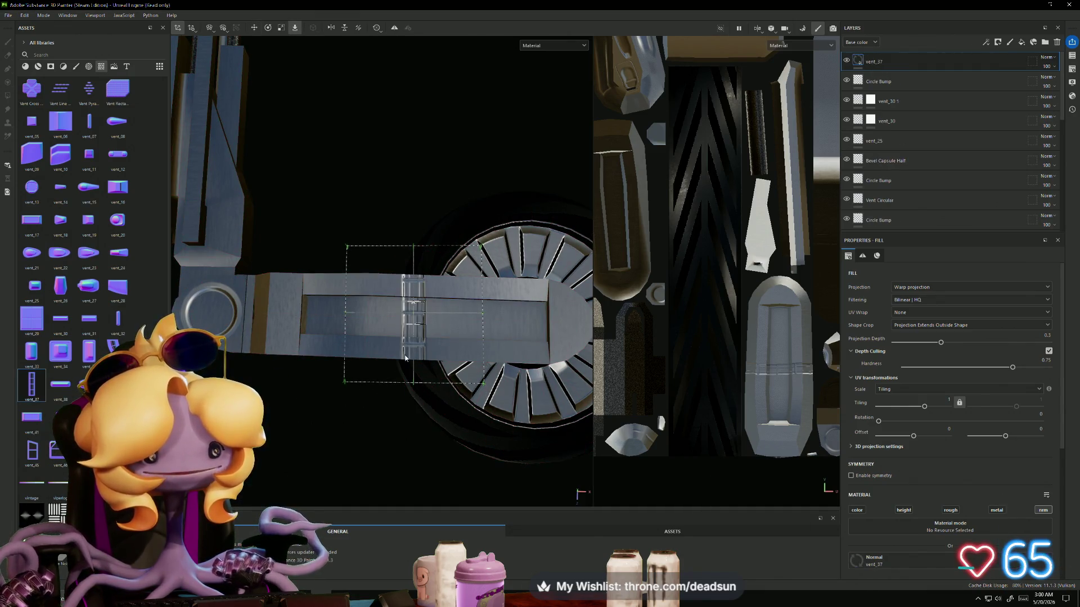
Step: Rotate the vent_37 stamp about 25°, then turn it slightly back clockwise
{"action": "key", "text": "e"}
{"action": "mouse_move", "coordinate": [460, 317]}
{"action": "left_mouse_down"}
{"action": "mouse_move", "coordinate": [472, 340]}
{"action": "mouse_move", "coordinate": [491, 320]}
{"action": "left_mouse_up"}
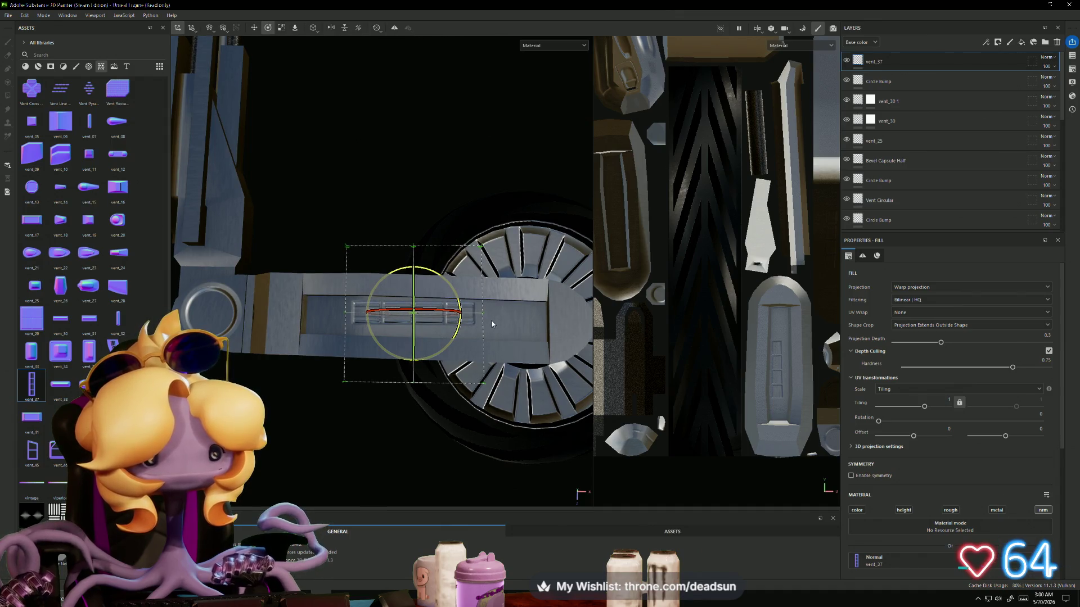
{"action": "key", "text": "r"}
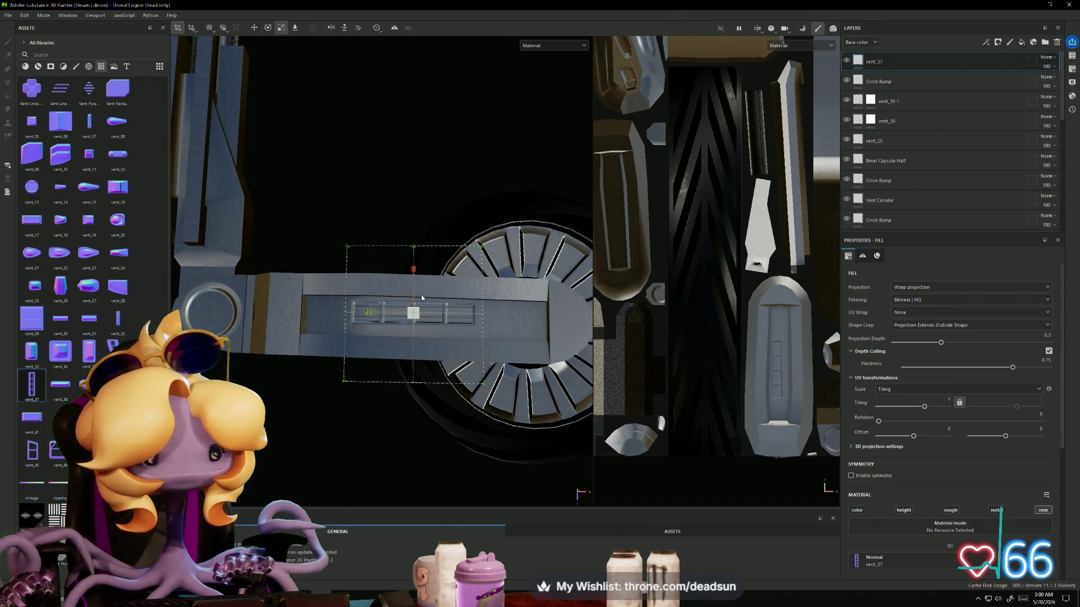
{"action": "scroll", "coordinate": [421, 295], "scroll_direction": "up", "scroll_amount": 2}
{"action": "key", "text": "e"}
{"action": "mouse_move", "coordinate": [459, 307]}
{"action": "left_mouse_down"}
{"action": "mouse_move", "coordinate": [434, 315]}
{"action": "mouse_move", "coordinate": [481, 304]}
{"action": "mouse_move", "coordinate": [431, 298]}
{"action": "mouse_move", "coordinate": [414, 283]}
{"action": "left_mouse_up"}
Step: Zoom out to the whole panel and widen the vent_37 stamp horizontally on both sides
{"action": "key", "text": "r"}
{"action": "key", "text": "w"}
{"action": "key", "text": "r"}
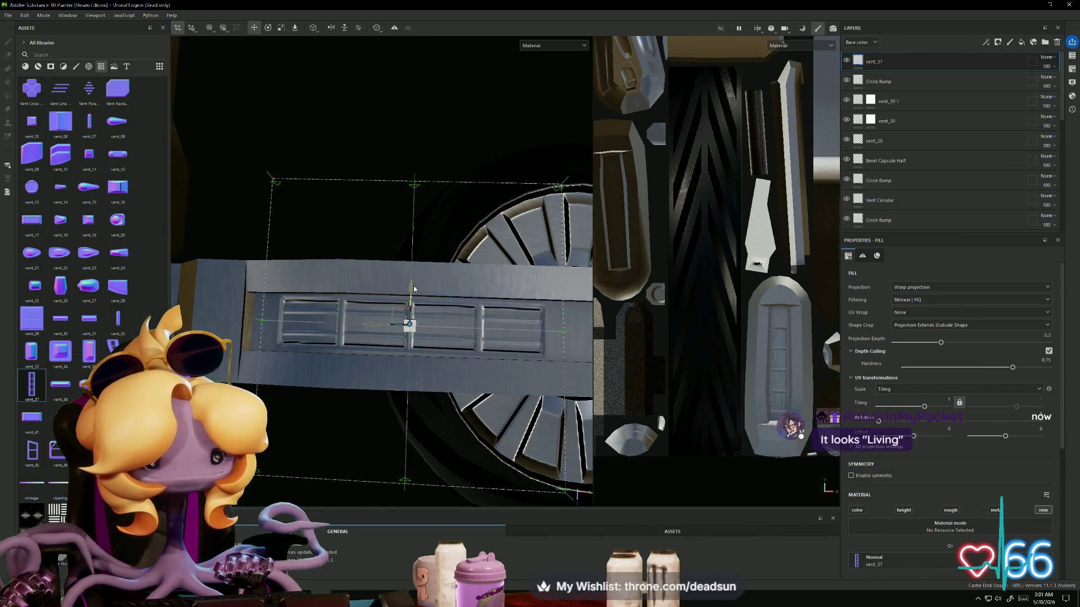
{"action": "middle_click_drag", "start_coordinate": [390, 344], "coordinate": [281, 342]}
{"action": "left_click_drag", "start_coordinate": [272, 340], "coordinate": [293, 344]}
{"action": "key", "text": "w"}
{"action": "key", "text": "e"}
{"action": "key", "text": "r"}
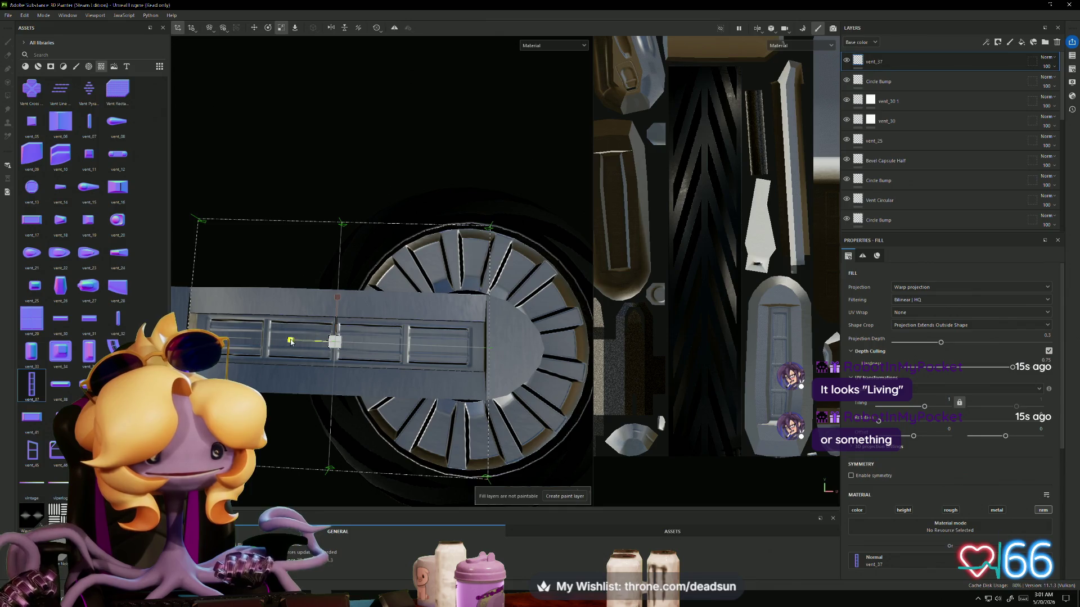
{"action": "left_click_drag", "start_coordinate": [290, 340], "coordinate": [281, 340]}
Step: Rotate the vent_37 stamp level and stretch it wider to fill the recessed panel
{"action": "key", "text": "e"}
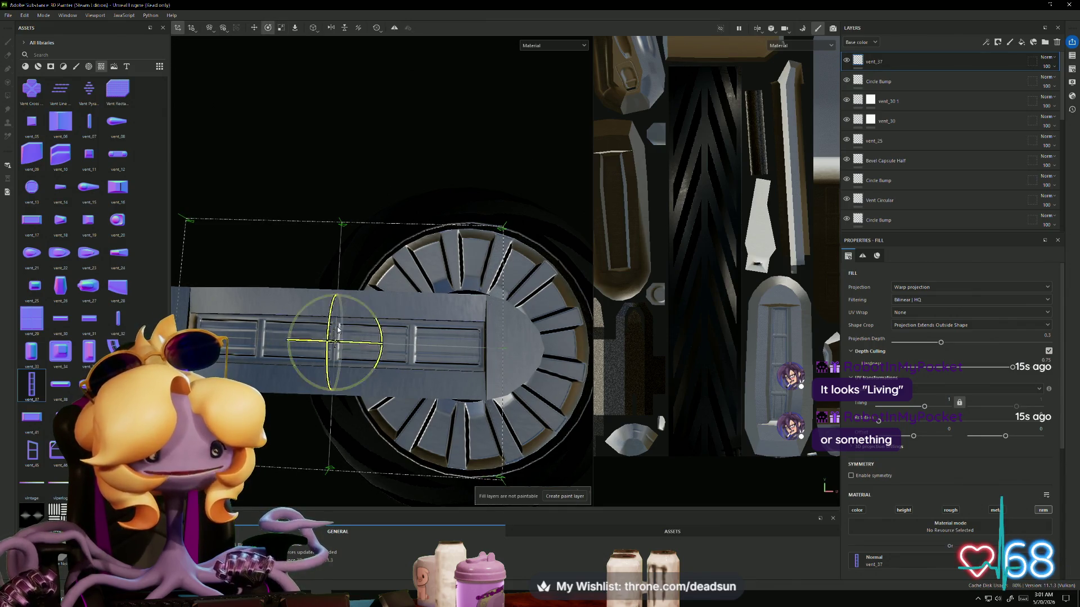
{"action": "left_click_drag", "start_coordinate": [337, 329], "coordinate": [380, 329]}
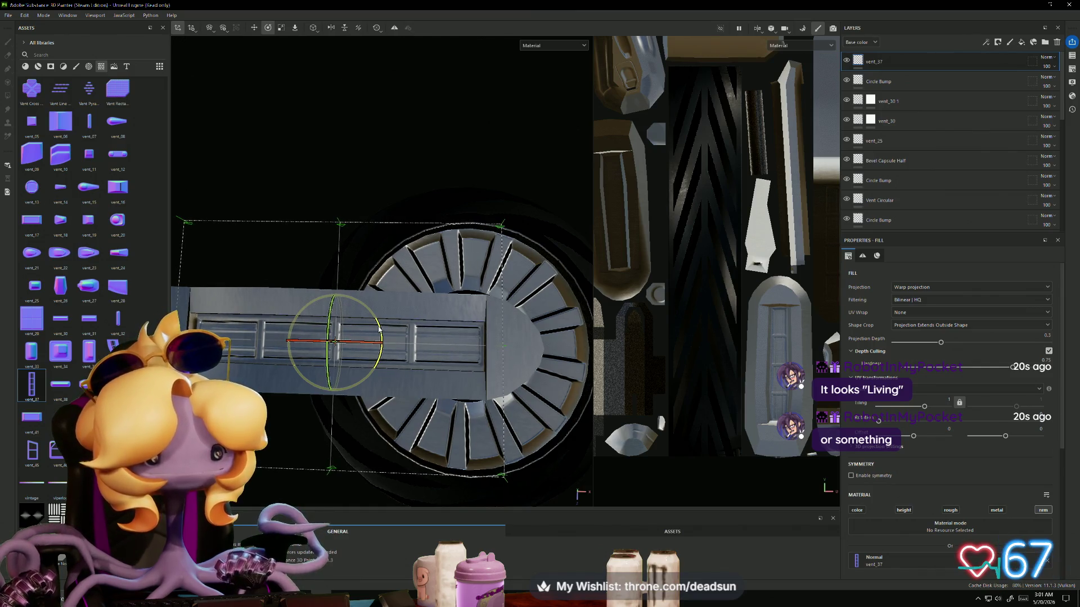
{"action": "mouse_move", "coordinate": [353, 369]}
{"action": "left_mouse_down", "text": "alt"}
{"action": "mouse_move", "coordinate": [496, 287]}
{"action": "mouse_move", "coordinate": [529, 284]}
{"action": "mouse_move", "coordinate": [412, 359]}
{"action": "mouse_move", "coordinate": [393, 311]}
{"action": "mouse_move", "coordinate": [397, 358]}
{"action": "mouse_move", "coordinate": [420, 361]}
{"action": "mouse_move", "coordinate": [413, 373]}
{"action": "left_mouse_up", "text": "alt"}
{"action": "key", "text": "r"}
{"action": "mouse_move", "coordinate": [342, 333]}
{"action": "left_mouse_down"}
{"action": "mouse_move", "coordinate": [299, 238]}
{"action": "mouse_move", "coordinate": [369, 332]}
{"action": "mouse_move", "coordinate": [374, 380]}
{"action": "mouse_move", "coordinate": [400, 410]}
{"action": "mouse_move", "coordinate": [446, 417]}
{"action": "mouse_move", "coordinate": [429, 389]}
{"action": "mouse_move", "coordinate": [450, 382]}
{"action": "left_mouse_up"}
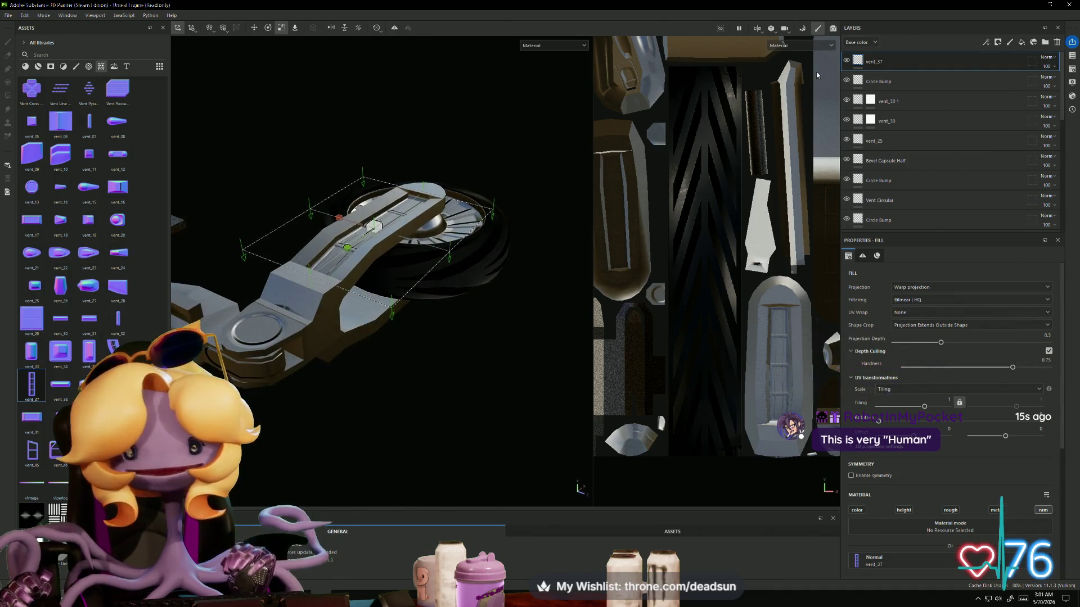
{"action": "right_click", "coordinate": [899, 68]}
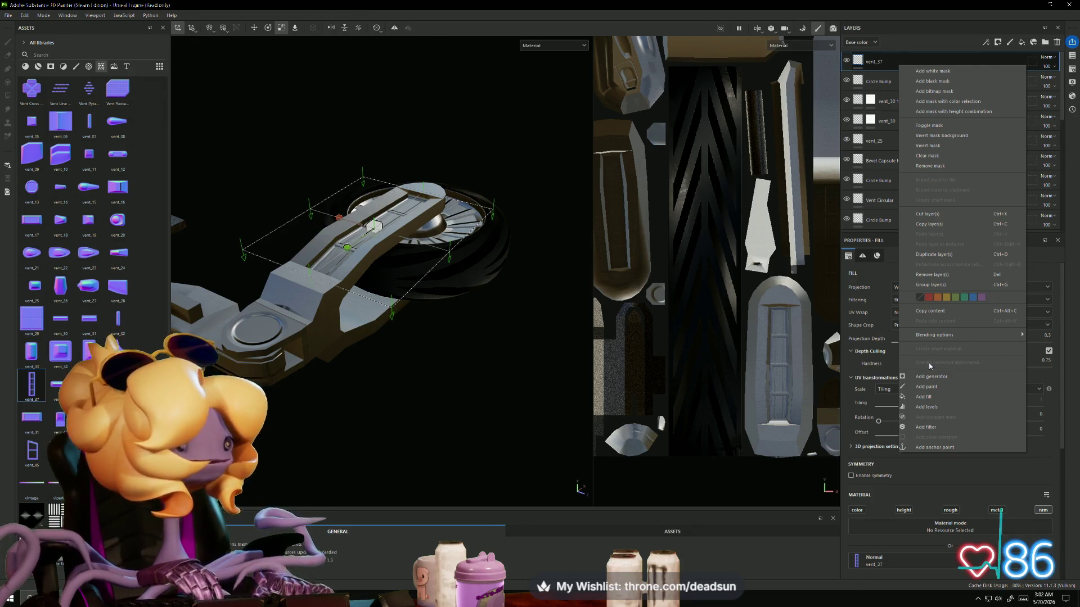
Step: Duplicate the vent_37 decal layer
{"action": "left_click_drag", "start_coordinate": [626, 386], "coordinate": [457, 379], "text": "alt"}
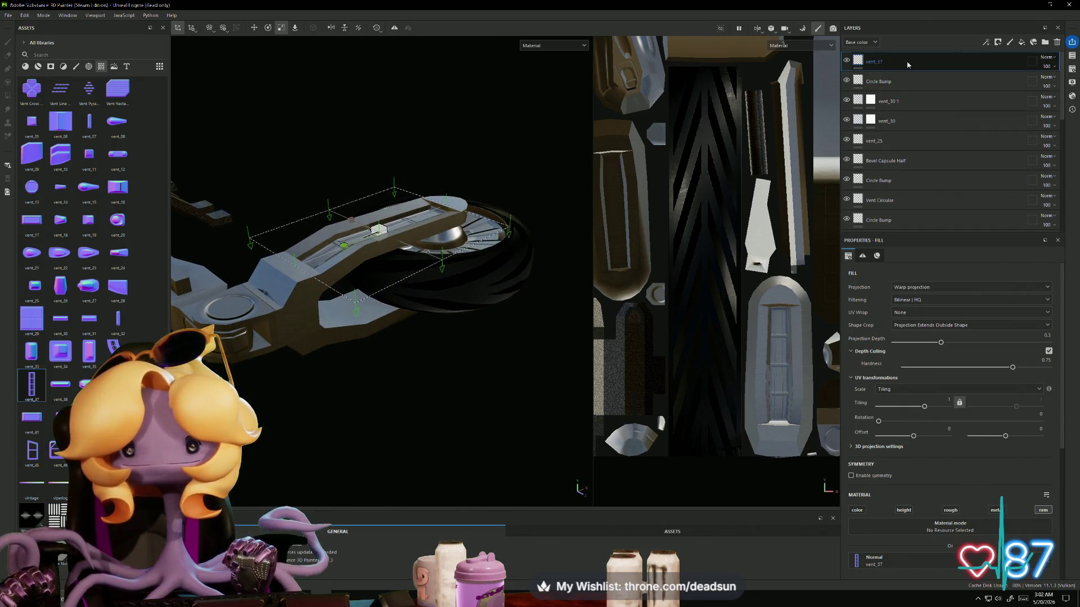
{"action": "right_click", "coordinate": [907, 64]}
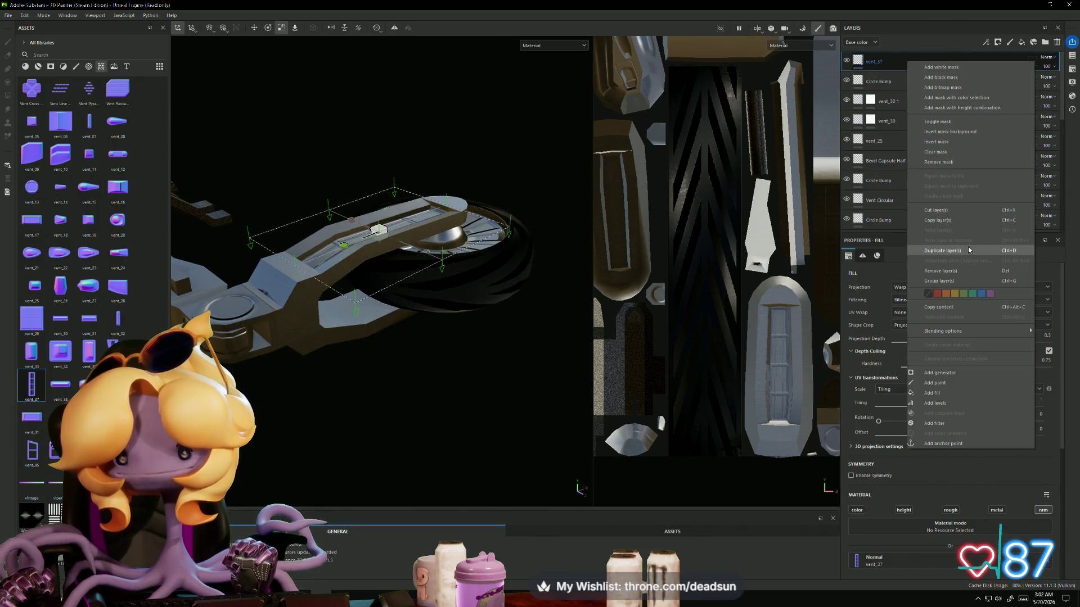
{"action": "left_click", "coordinate": [967, 250]}
Step: Tilt the copied vent projection down onto the arm's side face and inspect the result
{"action": "mouse_move", "coordinate": [509, 343]}
{"action": "left_mouse_down", "text": "alt"}
{"action": "mouse_move", "coordinate": [525, 378]}
{"action": "mouse_move", "coordinate": [458, 470]}
{"action": "mouse_move", "coordinate": [521, 465]}
{"action": "mouse_move", "coordinate": [489, 403]}
{"action": "mouse_move", "coordinate": [362, 345]}
{"action": "mouse_move", "coordinate": [346, 349]}
{"action": "left_mouse_up", "text": "alt"}
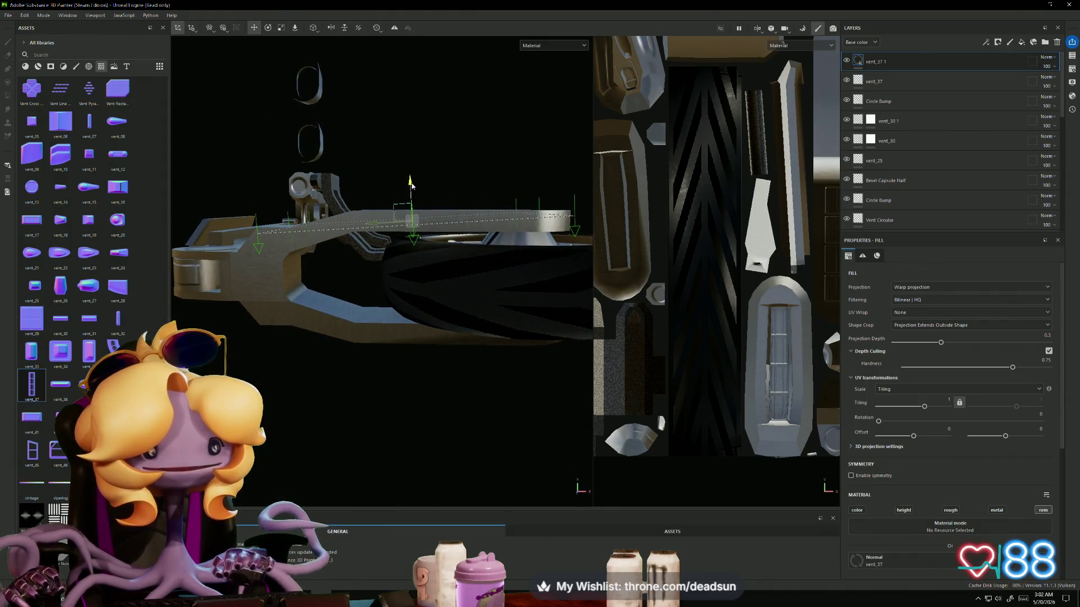
{"action": "key", "text": "e"}
{"action": "mouse_move", "coordinate": [376, 195]}
{"action": "left_mouse_down"}
{"action": "mouse_move", "coordinate": [411, 242]}
{"action": "mouse_move", "coordinate": [410, 285]}
{"action": "mouse_move", "coordinate": [422, 152]}
{"action": "mouse_move", "coordinate": [410, 111]}
{"action": "left_mouse_up"}
{"action": "key", "text": "w"}
{"action": "right_click_drag", "start_coordinate": [409, 111], "coordinate": [466, 336], "text": "alt"}
{"action": "left_click_drag", "start_coordinate": [467, 336], "coordinate": [453, 321], "text": "alt"}
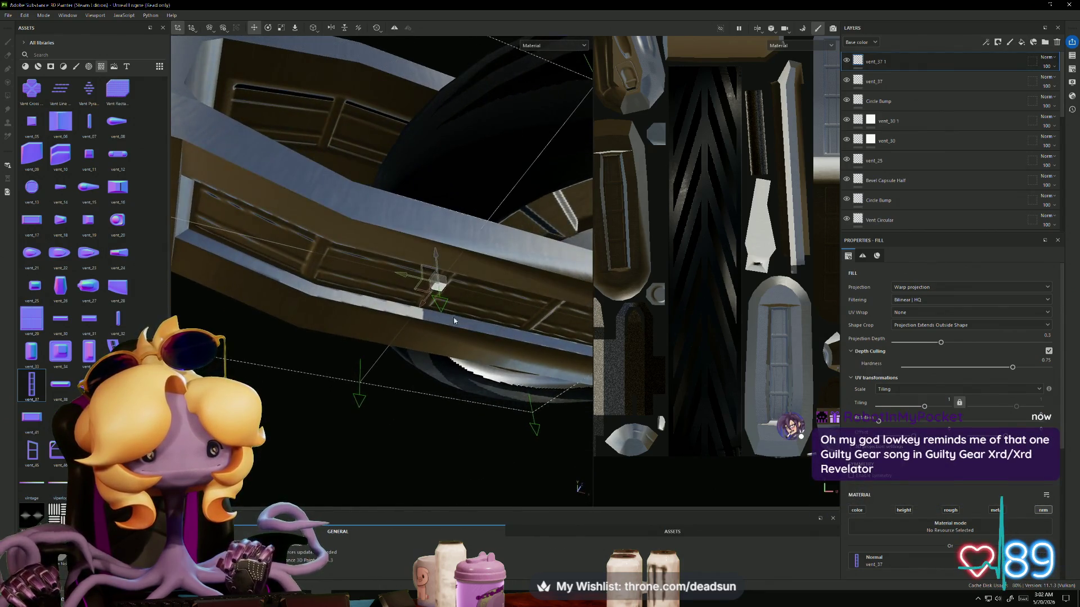
{"action": "mouse_move", "coordinate": [434, 257]}
{"action": "left_mouse_down", "text": "alt"}
{"action": "mouse_move", "coordinate": [292, 232]}
{"action": "mouse_move", "coordinate": [314, 386]}
{"action": "mouse_move", "coordinate": [340, 354]}
{"action": "mouse_move", "coordinate": [380, 431]}
{"action": "mouse_move", "coordinate": [365, 418]}
{"action": "mouse_move", "coordinate": [396, 422]}
{"action": "mouse_move", "coordinate": [383, 433]}
{"action": "left_mouse_up", "text": "alt"}
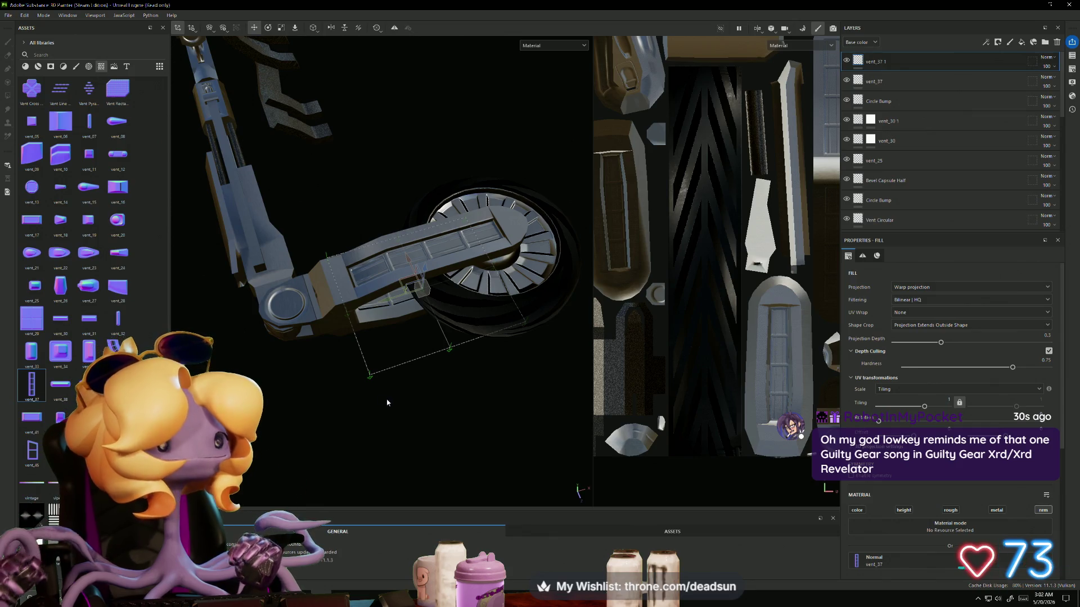
{"action": "mouse_move", "coordinate": [409, 376]}
{"action": "left_mouse_down", "text": "alt"}
{"action": "mouse_move", "coordinate": [429, 340]}
{"action": "mouse_move", "coordinate": [497, 379]}
{"action": "mouse_move", "coordinate": [424, 418]}
{"action": "mouse_move", "coordinate": [433, 417]}
{"action": "mouse_move", "coordinate": [432, 429]}
{"action": "mouse_move", "coordinate": [400, 447]}
{"action": "mouse_move", "coordinate": [441, 459]}
{"action": "mouse_move", "coordinate": [440, 410]}
{"action": "mouse_move", "coordinate": [427, 458]}
{"action": "mouse_move", "coordinate": [473, 465]}
{"action": "mouse_move", "coordinate": [434, 458]}
{"action": "mouse_move", "coordinate": [438, 264]}
{"action": "left_mouse_up", "text": "alt"}
Step: Place the vent_29 shape on the gun barrel as a Normal decal
{"action": "middle_click_drag", "start_coordinate": [438, 264], "coordinate": [412, 402], "text": "alt"}
{"action": "mouse_move", "coordinate": [412, 403]}
{"action": "left_mouse_down", "text": "alt"}
{"action": "mouse_move", "coordinate": [383, 437]}
{"action": "mouse_move", "coordinate": [422, 458]}
{"action": "mouse_move", "coordinate": [377, 454]}
{"action": "mouse_move", "coordinate": [388, 335]}
{"action": "mouse_move", "coordinate": [374, 467]}
{"action": "mouse_move", "coordinate": [377, 458]}
{"action": "left_mouse_up", "text": "alt"}
{"action": "left_click_drag", "start_coordinate": [31, 318], "coordinate": [365, 309]}
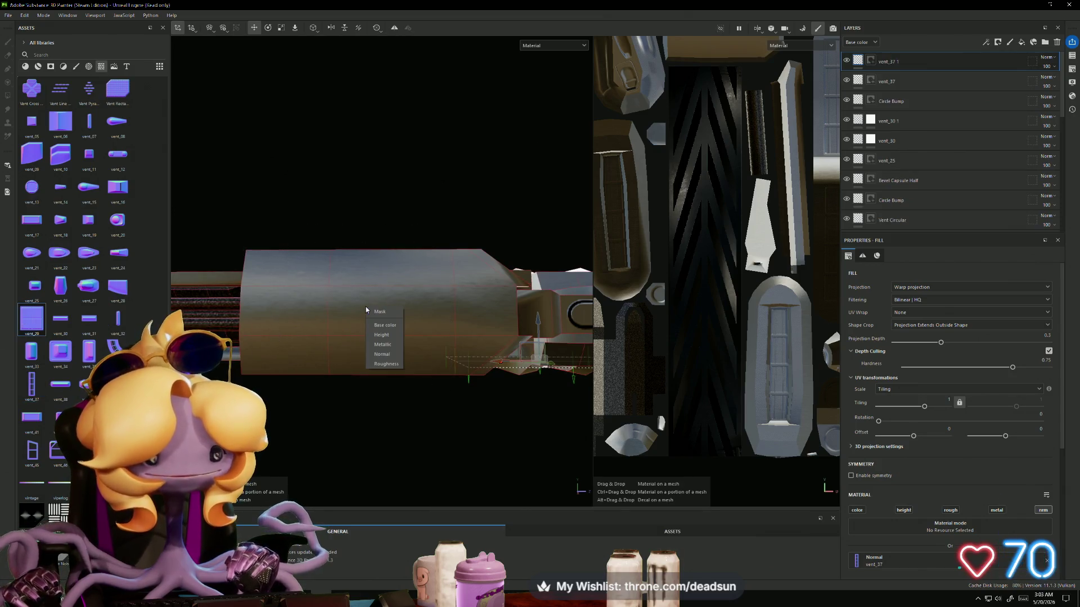
{"action": "left_click", "coordinate": [378, 354]}
Step: Scale the vent_29 stamp shorter vertically and wider to span the barrel
{"action": "key", "text": "r"}
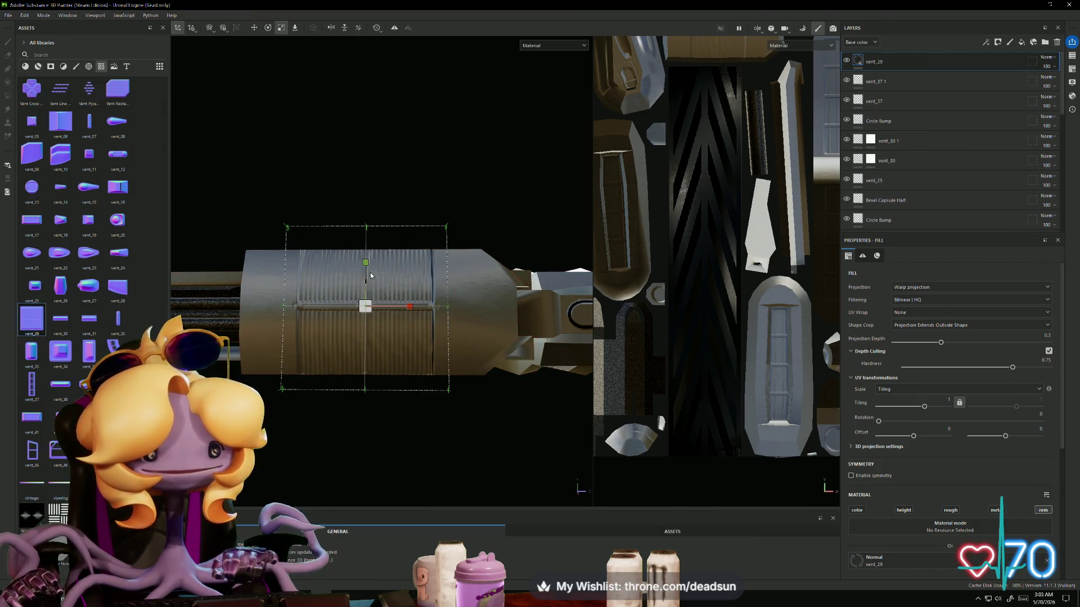
{"action": "left_click_drag", "start_coordinate": [366, 262], "coordinate": [363, 275]}
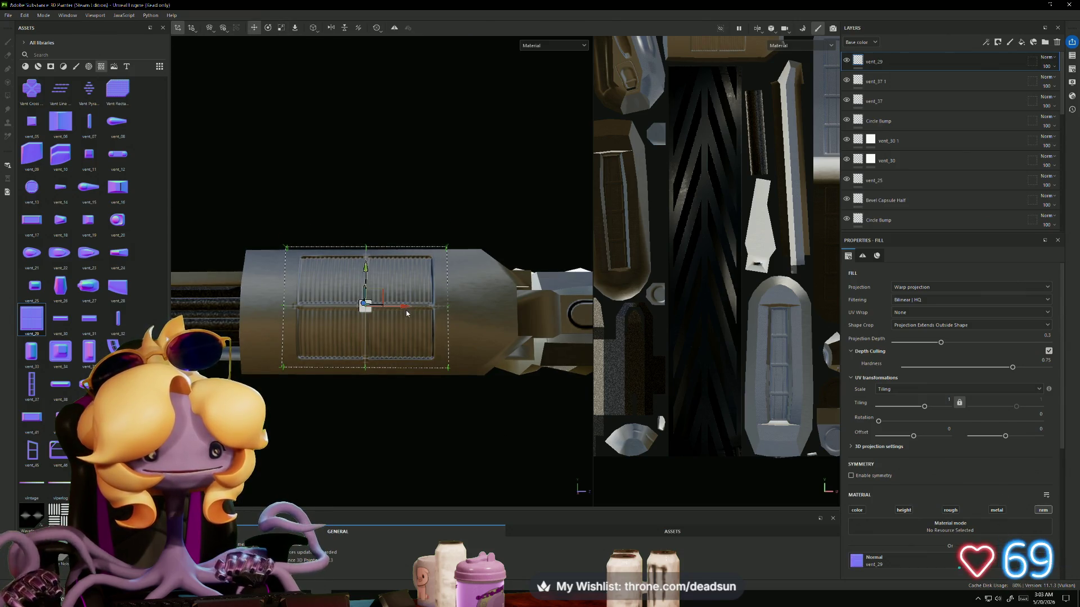
{"action": "left_click_drag", "start_coordinate": [405, 307], "coordinate": [442, 320]}
{"action": "key", "text": "w"}
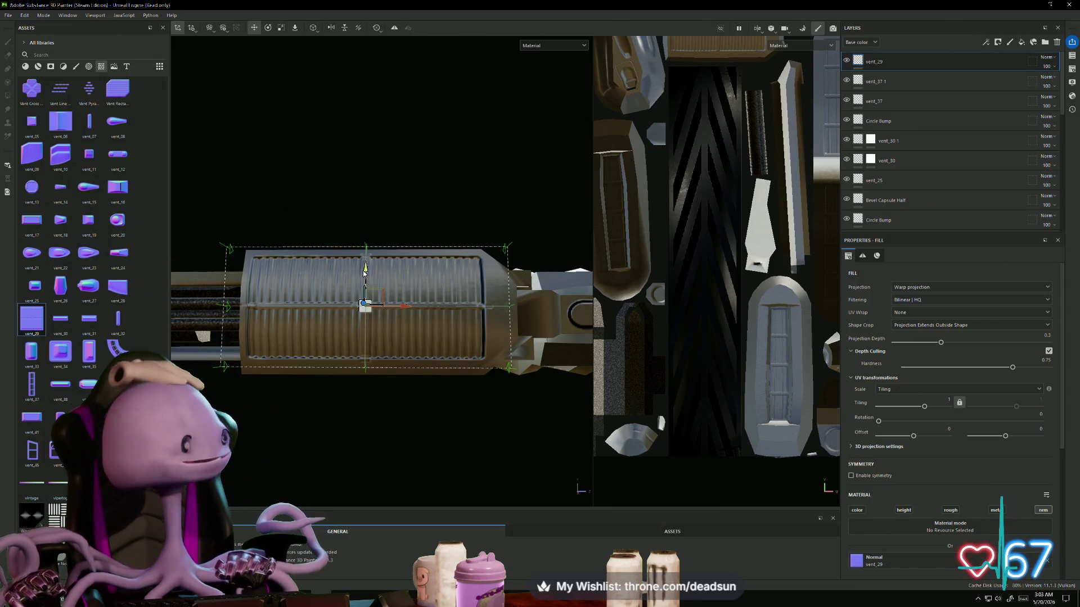